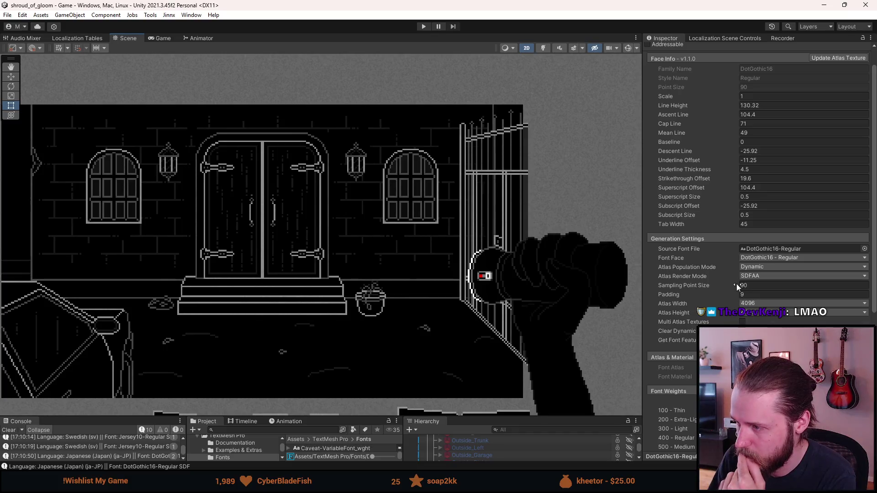
Step: Keep the font asset's atlas population mode on Dynamic and scroll down its settings
{"action": "left_click", "coordinate": [751, 268]}
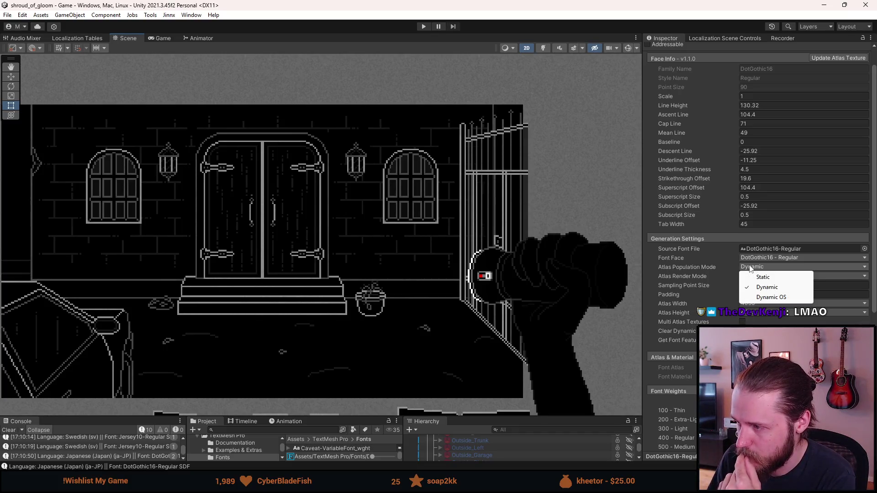
{"action": "key", "text": "Escape"}
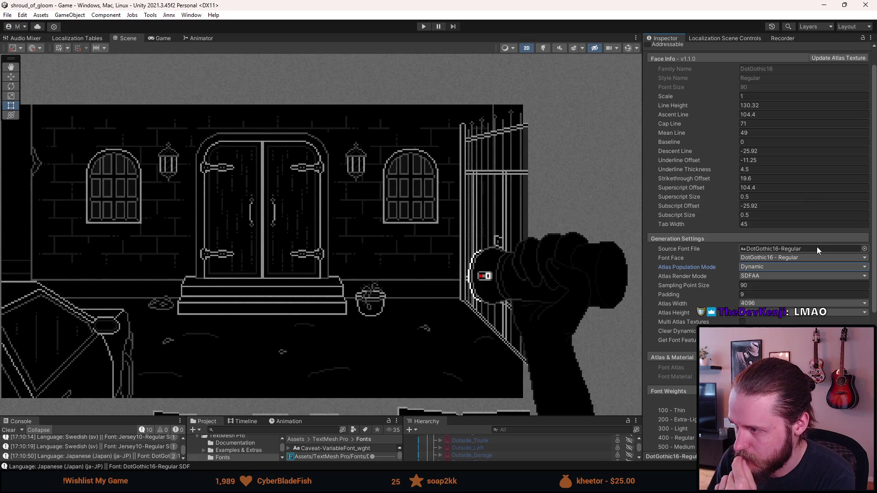
{"action": "scroll", "coordinate": [817, 248], "scroll_direction": "down", "scroll_amount": 3}
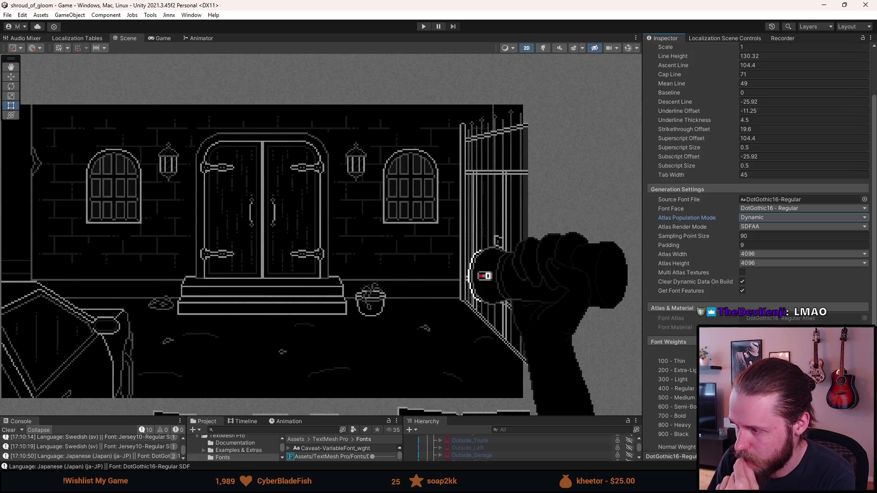
{"action": "scroll", "coordinate": [804, 229], "scroll_direction": "down", "scroll_amount": 10}
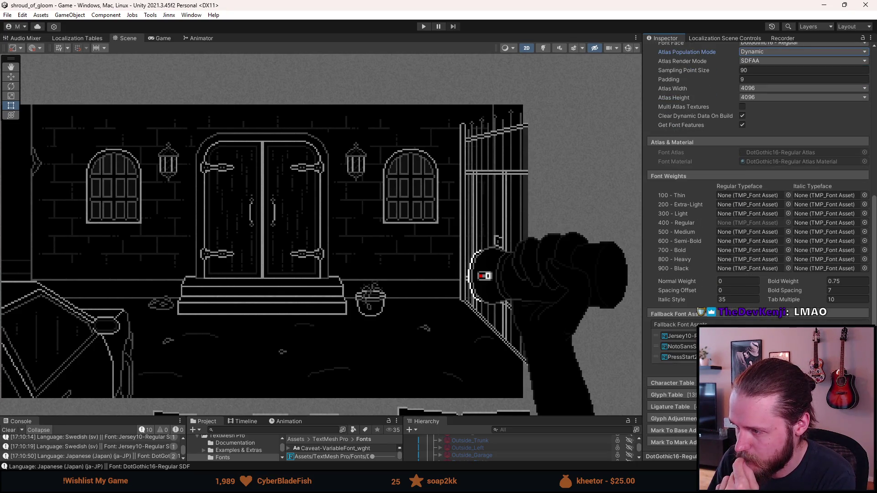
{"action": "scroll", "coordinate": [681, 387], "scroll_direction": "down", "scroll_amount": 5}
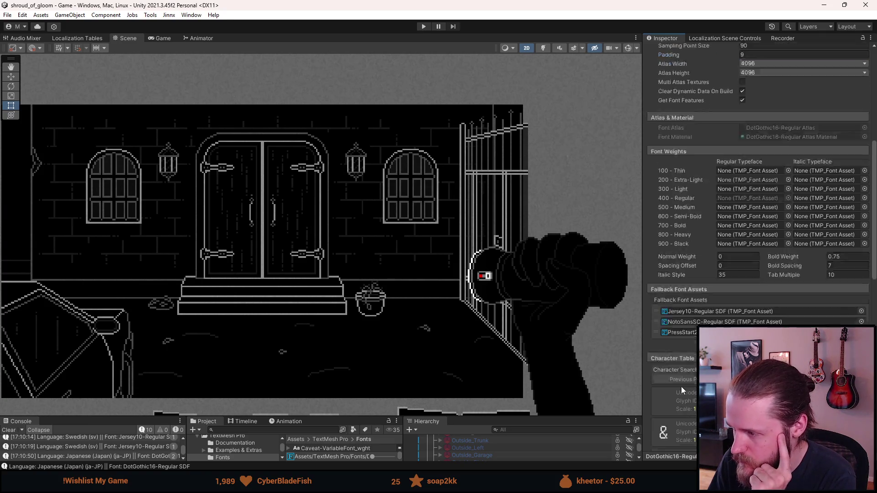
{"action": "scroll", "coordinate": [681, 370], "scroll_direction": "down", "scroll_amount": 20}
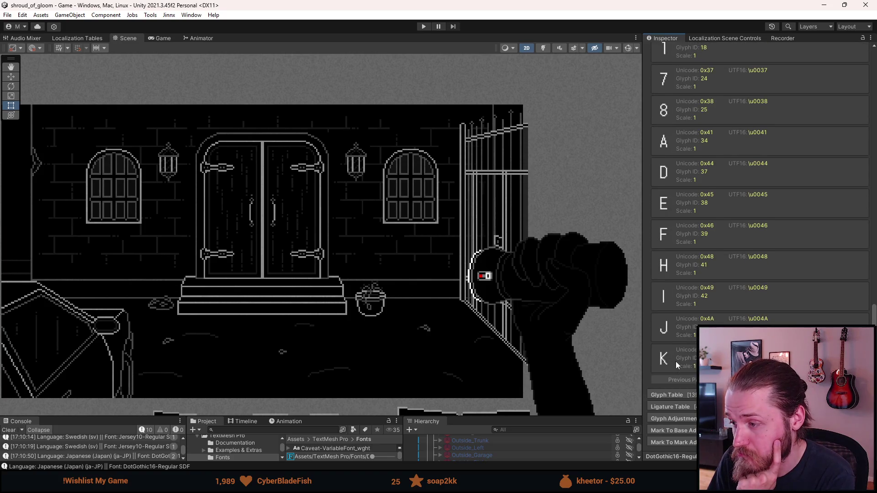
Step: Page through the character table to the Katakana and Kanji pages, then back to the first page
{"action": "left_click", "coordinate": [831, 380]}
{"action": "left_click", "coordinate": [832, 380]}
{"action": "left_click", "coordinate": [831, 380]}
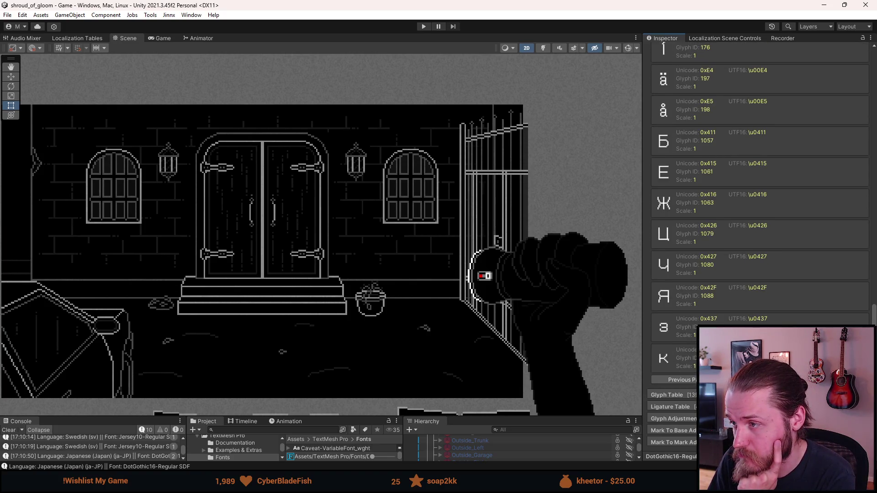
{"action": "left_click", "coordinate": [832, 380]}
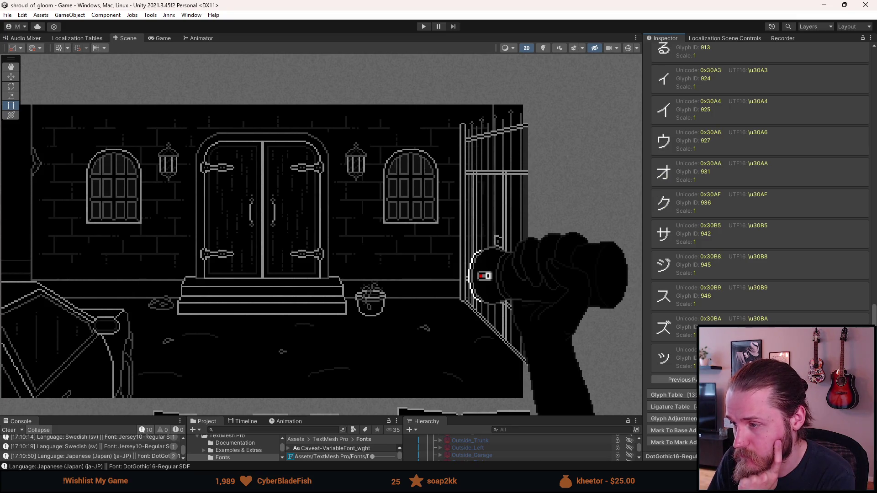
{"action": "left_click", "coordinate": [831, 379]}
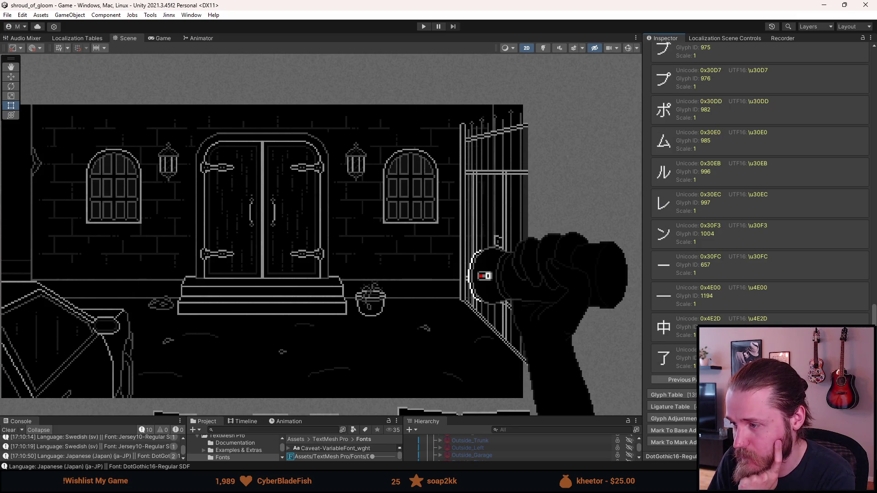
{"action": "left_click", "coordinate": [831, 380]}
{"action": "left_click", "coordinate": [681, 380]}
{"action": "left_click", "coordinate": [681, 379]}
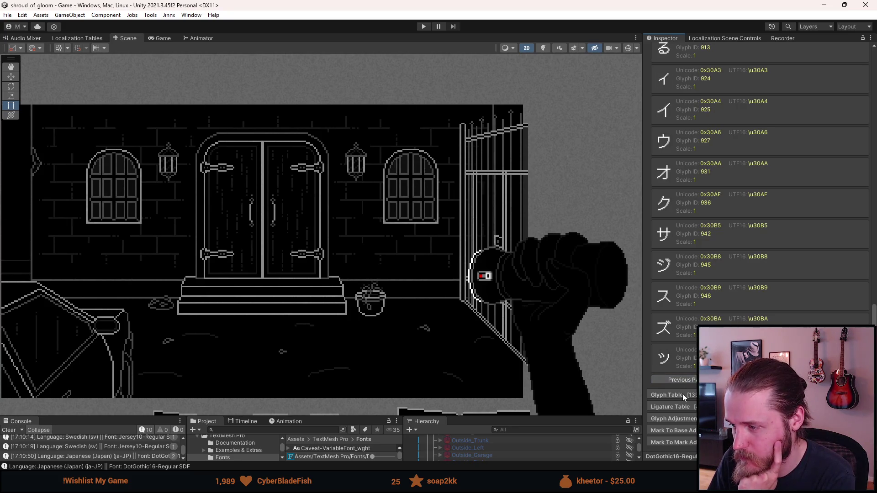
{"action": "scroll", "coordinate": [687, 371], "scroll_direction": "up", "scroll_amount": 1}
{"action": "scroll", "coordinate": [688, 371], "scroll_direction": "up", "scroll_amount": 12}
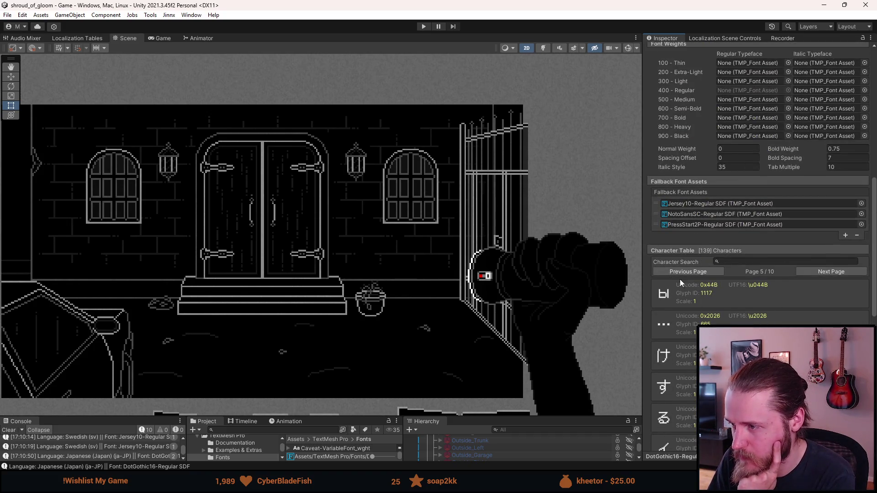
{"action": "left_click", "coordinate": [703, 273]}
{"action": "left_click", "coordinate": [703, 274]}
{"action": "left_click", "coordinate": [703, 273]}
{"action": "left_click", "coordinate": [703, 273]}
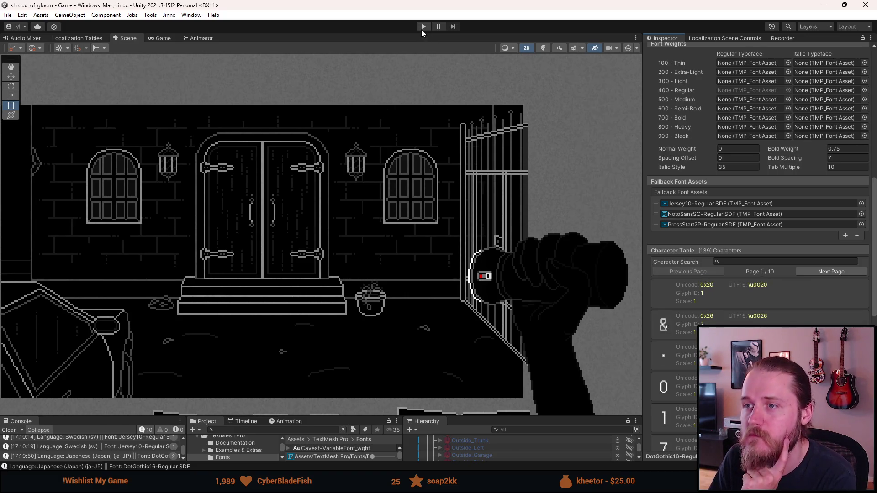
Step: Play the game and switch its language to Simplified Chinese, then back to Japanese
{"action": "left_click", "coordinate": [423, 27]}
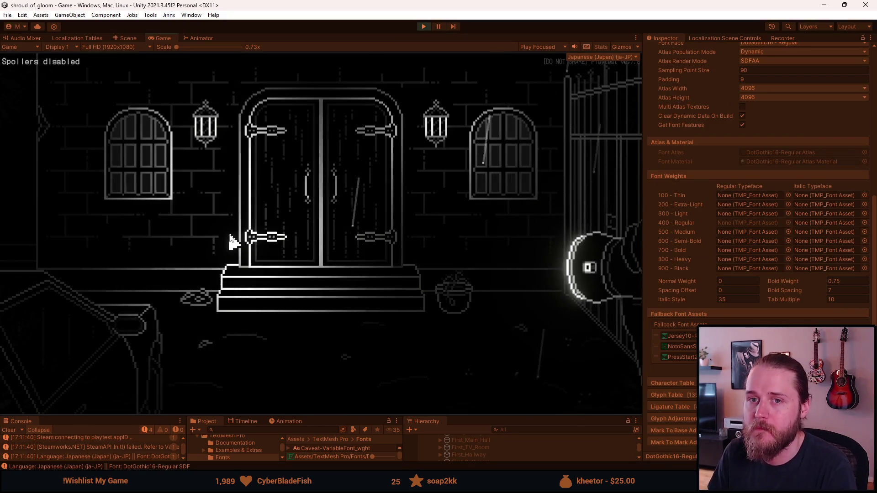
{"action": "key", "text": "Escape"}
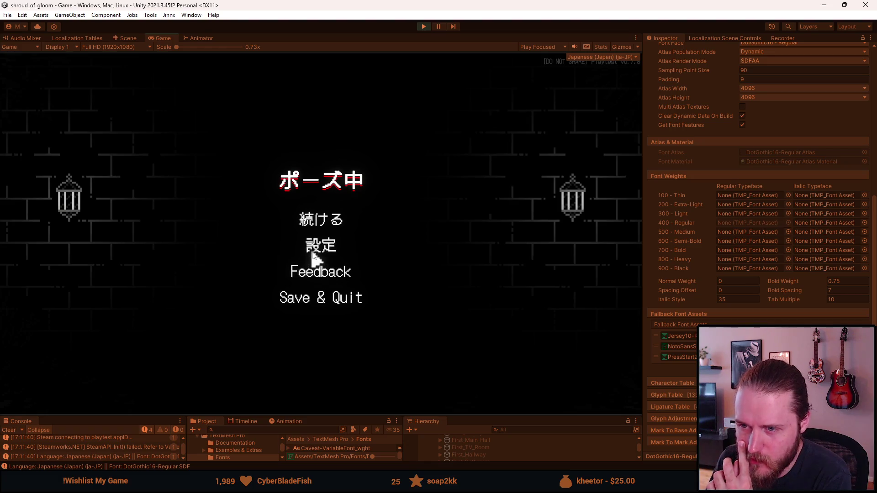
{"action": "left_click", "coordinate": [313, 251]}
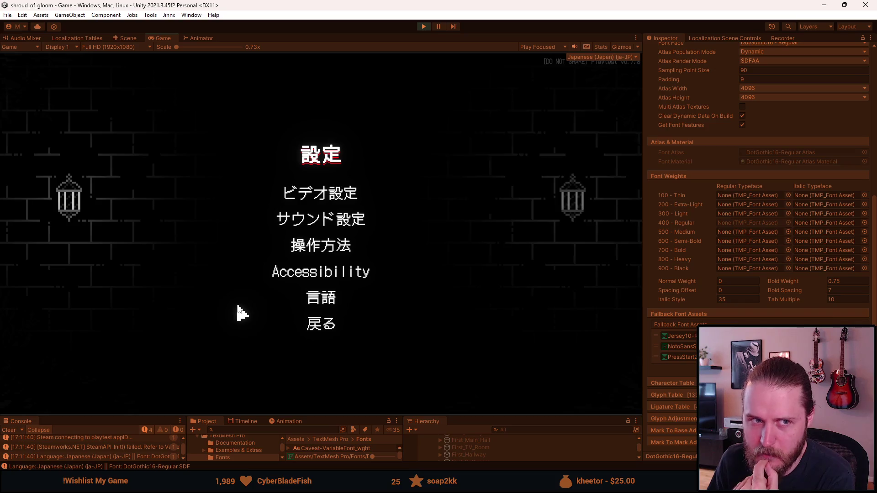
{"action": "left_click", "coordinate": [306, 299]}
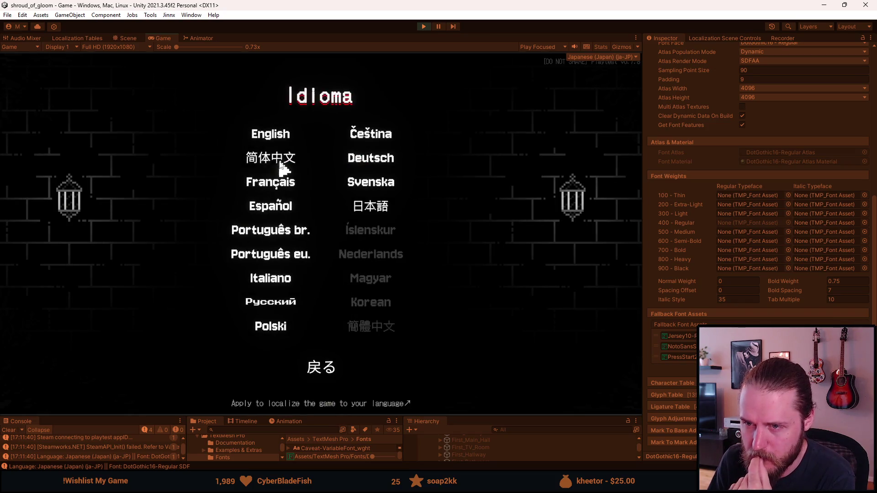
{"action": "left_click", "coordinate": [281, 163]}
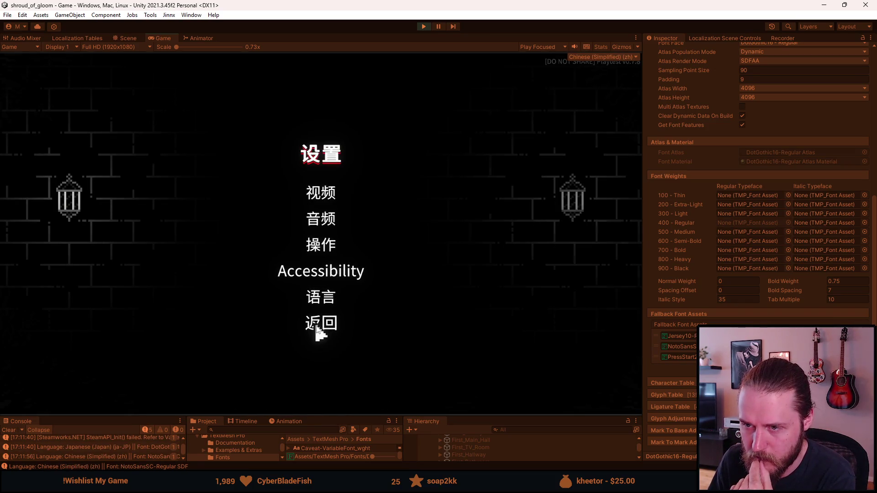
{"action": "left_click", "coordinate": [321, 297]}
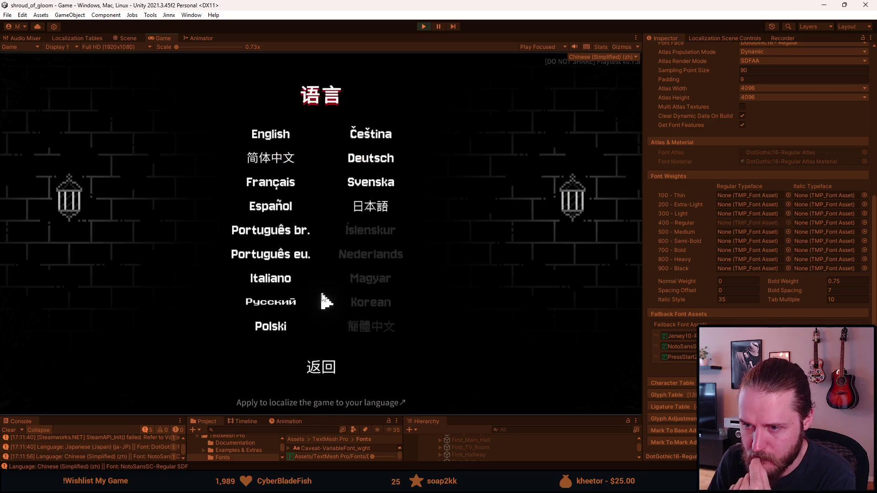
{"action": "left_click", "coordinate": [374, 217]}
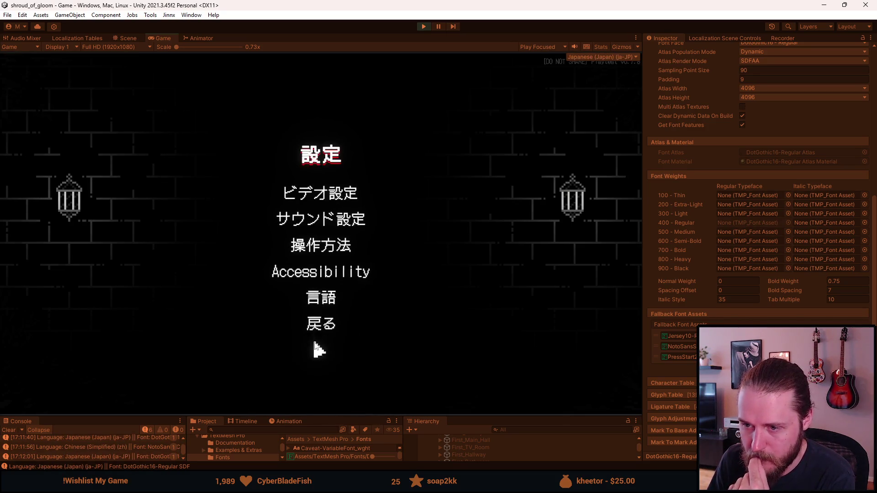
Step: Leave settings, resume, then stop play mode with Ctrl+P and enlarge the bottom panels
{"action": "left_click", "coordinate": [319, 328]}
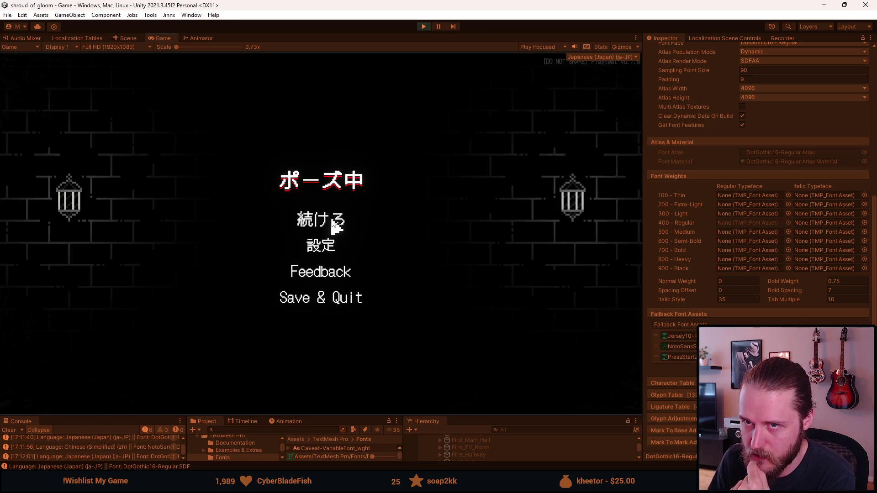
{"action": "left_click", "coordinate": [333, 221]}
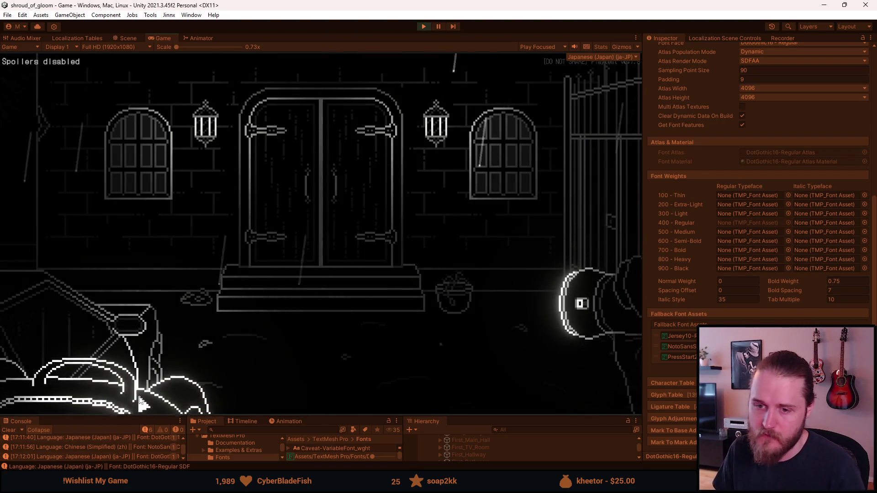
{"action": "key", "text": "Escape"}
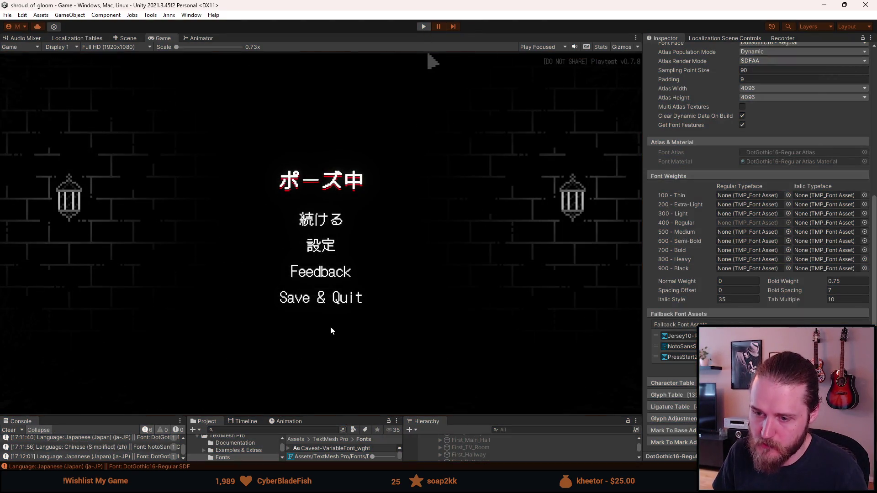
{"action": "key", "text": "ctrl+p"}
{"action": "left_click_drag", "start_coordinate": [344, 417], "coordinate": [343, 333]}
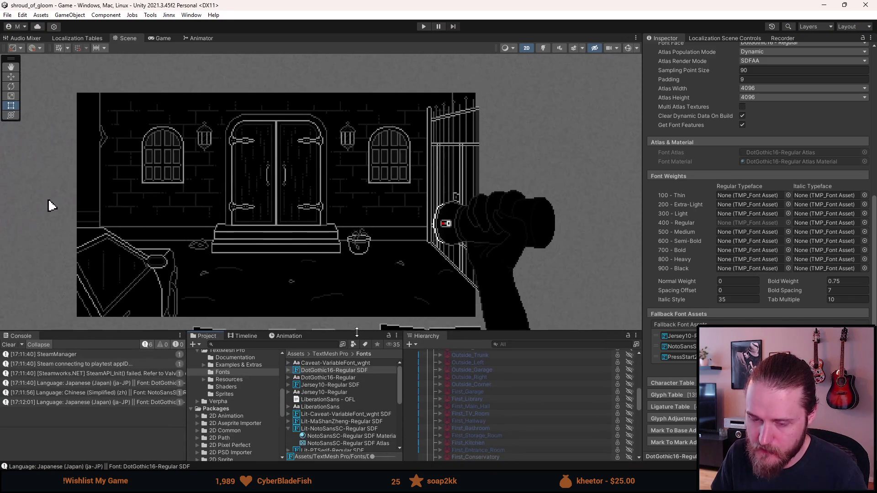
Step: Clear the Console, select the Jersey10-Regular SDF font asset, and start another playtest
{"action": "left_click", "coordinate": [9, 345]}
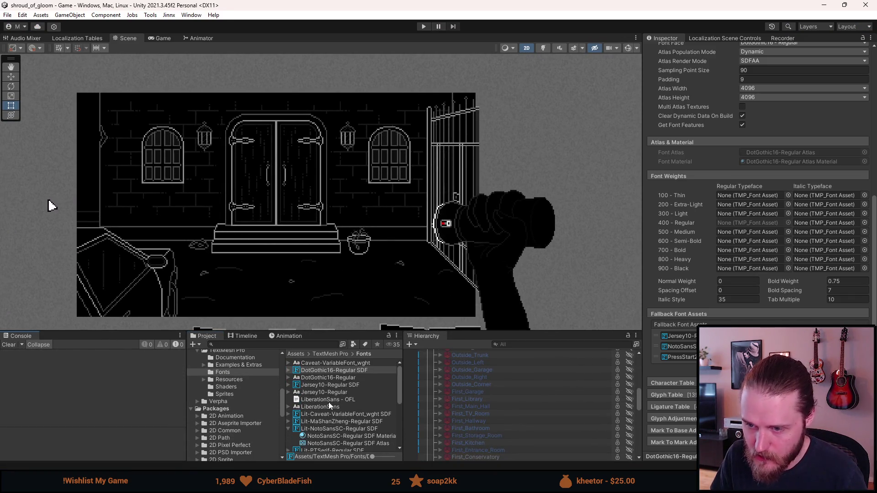
{"action": "left_click", "coordinate": [332, 385]}
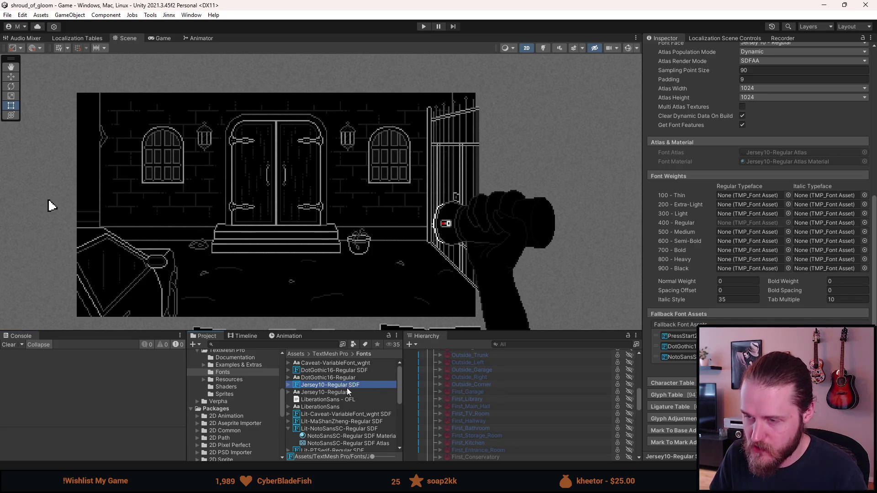
{"action": "left_click", "coordinate": [425, 27]}
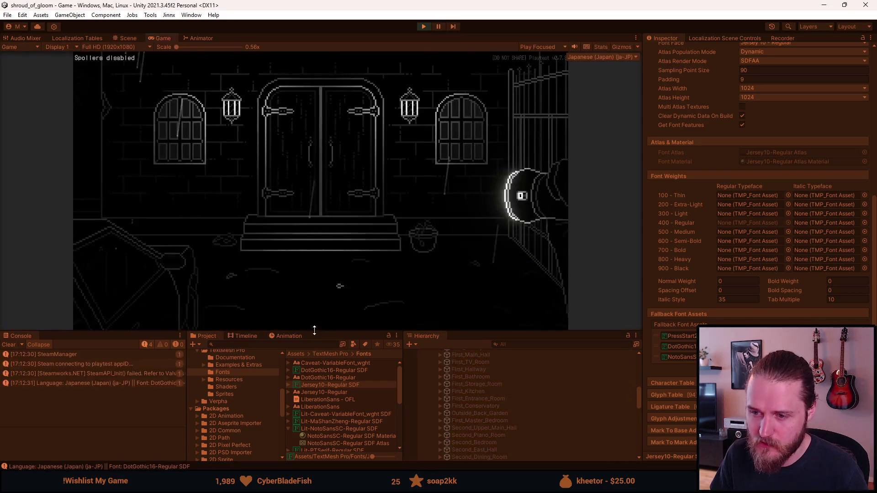
{"action": "left_click_drag", "start_coordinate": [314, 330], "coordinate": [314, 385]}
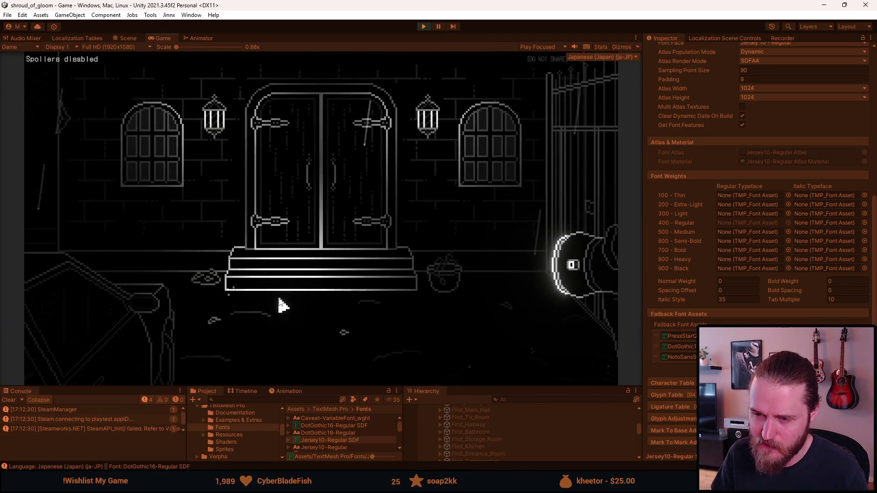
Step: Switch the game language to English and view the Accessibility settings before resuming
{"action": "key", "text": "Escape"}
{"action": "left_click", "coordinate": [319, 229]}
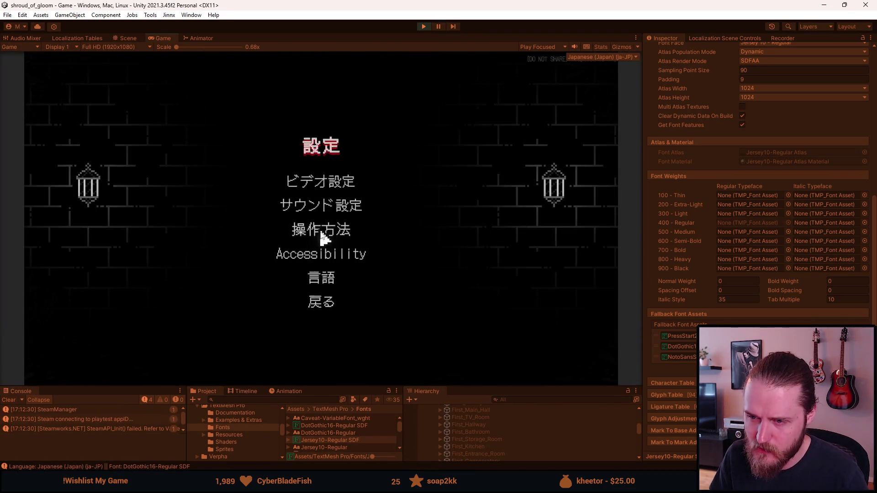
{"action": "left_click", "coordinate": [327, 275]}
{"action": "left_click", "coordinate": [278, 128]}
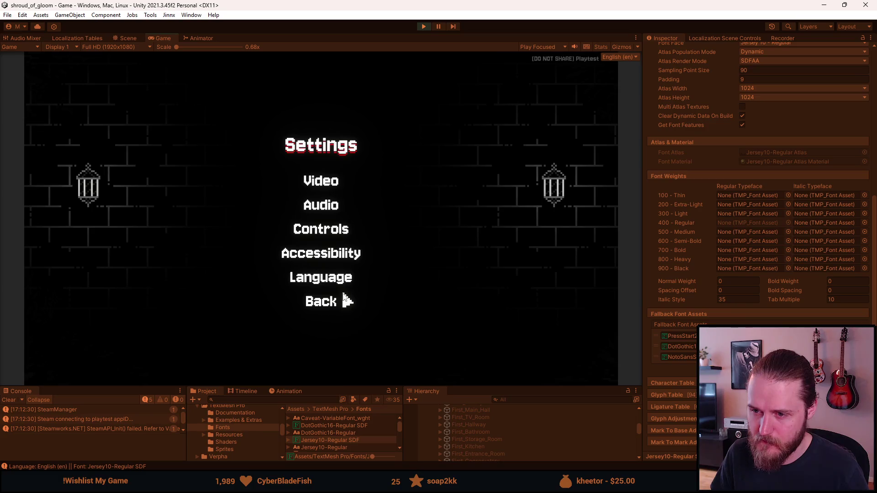
{"action": "left_click", "coordinate": [337, 255]}
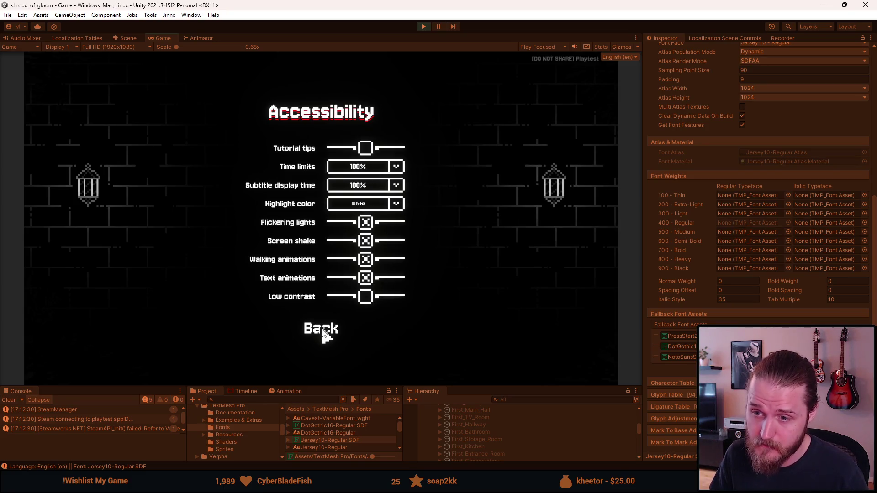
{"action": "left_click", "coordinate": [323, 331]}
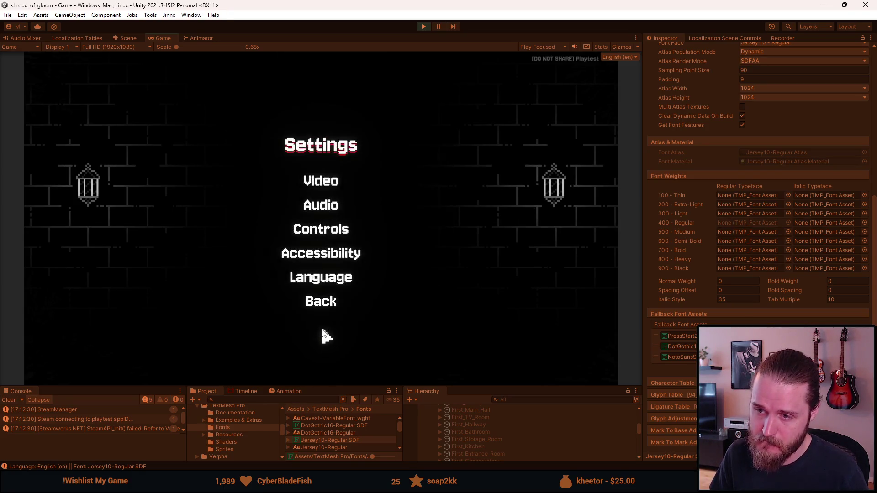
{"action": "left_click", "coordinate": [324, 302]}
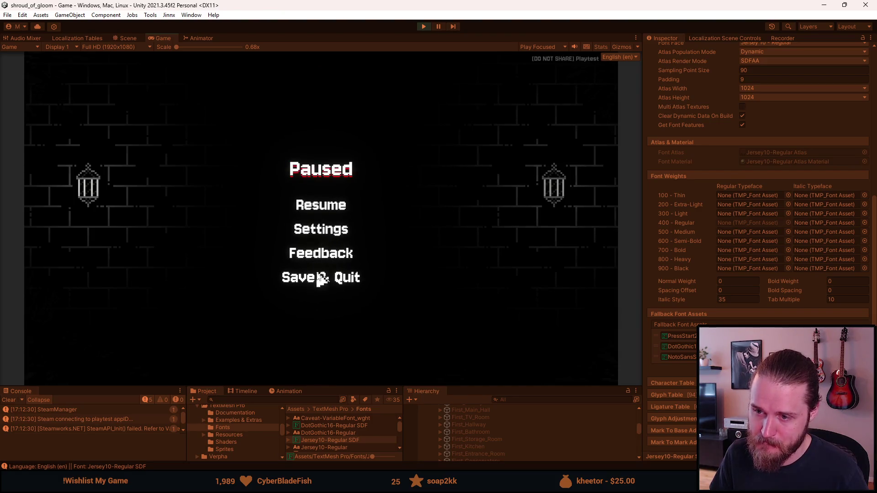
{"action": "left_click", "coordinate": [322, 209]}
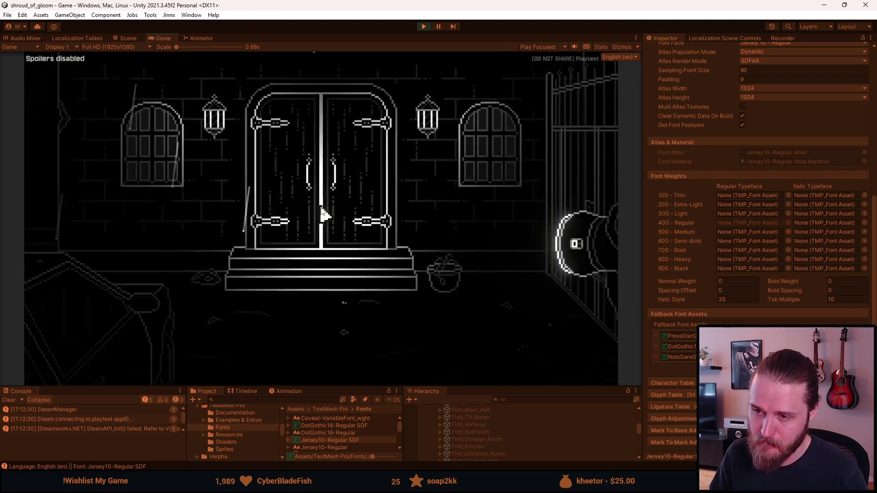
Step: Open and close the inventory, dismiss the letter, then pause and stop play mode
{"action": "key", "text": "Escape"}
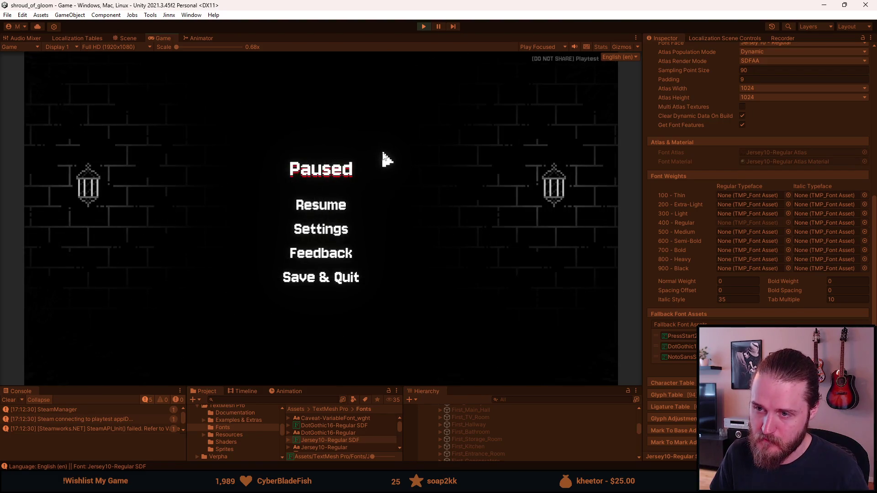
{"action": "key", "text": "Escape"}
{"action": "key", "text": "Tab"}
{"action": "left_click", "coordinate": [54, 243]}
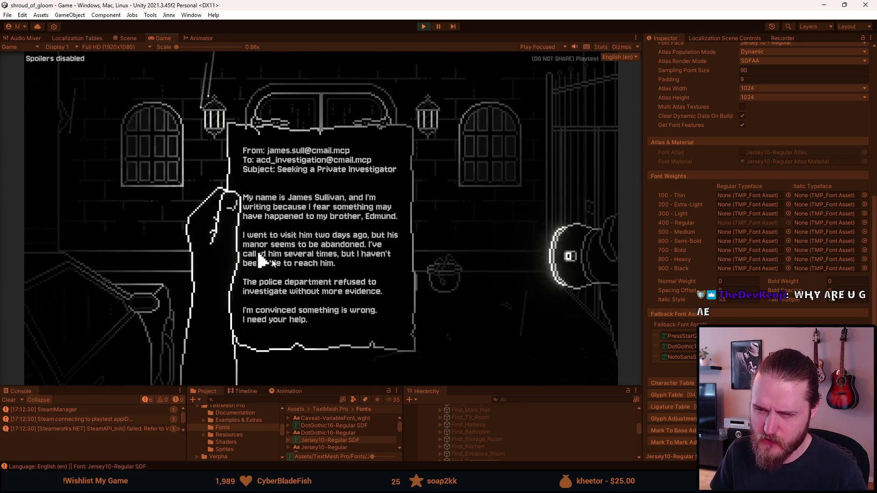
{"action": "left_click", "coordinate": [229, 258]}
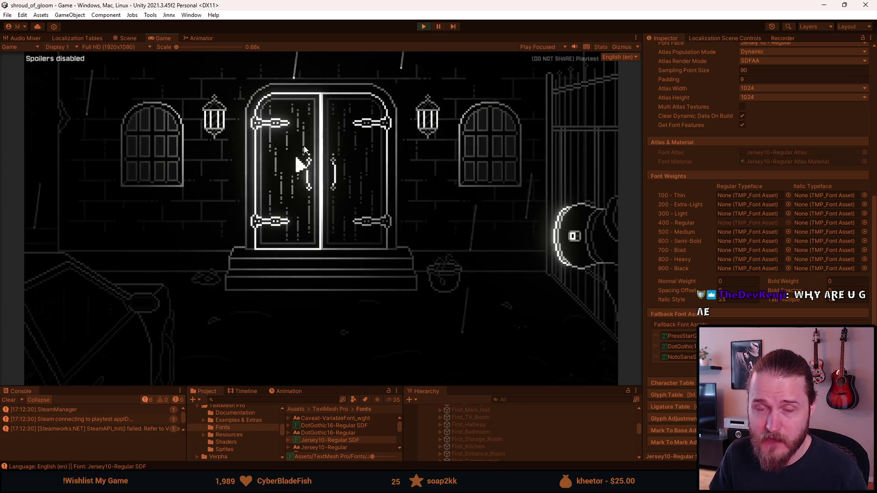
{"action": "key", "text": "Escape"}
{"action": "left_click", "coordinate": [423, 28]}
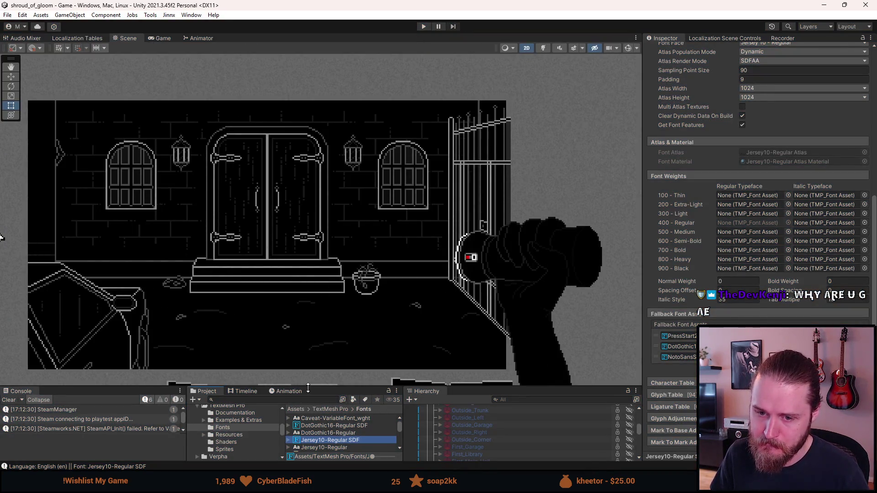
Step: Raise the Console/Project splitter, clear the Console, and deselect the font asset
{"action": "left_click_drag", "start_coordinate": [308, 388], "coordinate": [309, 337]}
{"action": "left_click", "coordinate": [7, 350]}
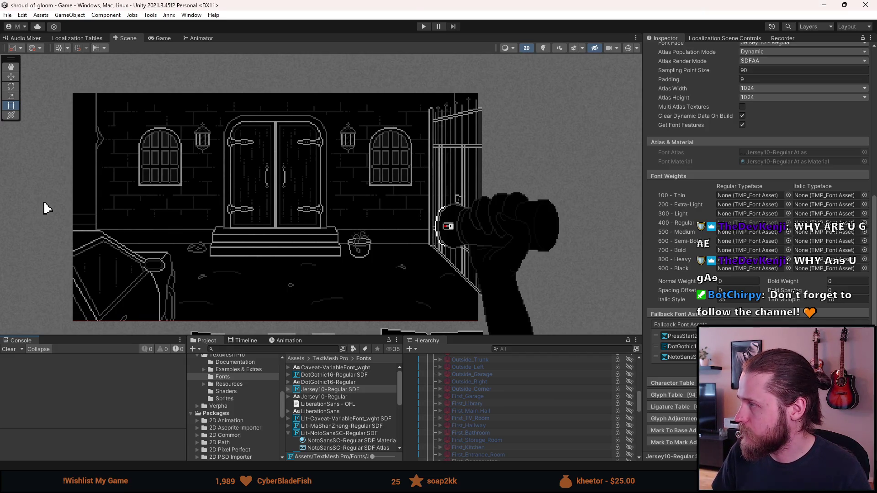
{"action": "left_click", "coordinate": [34, 308]}
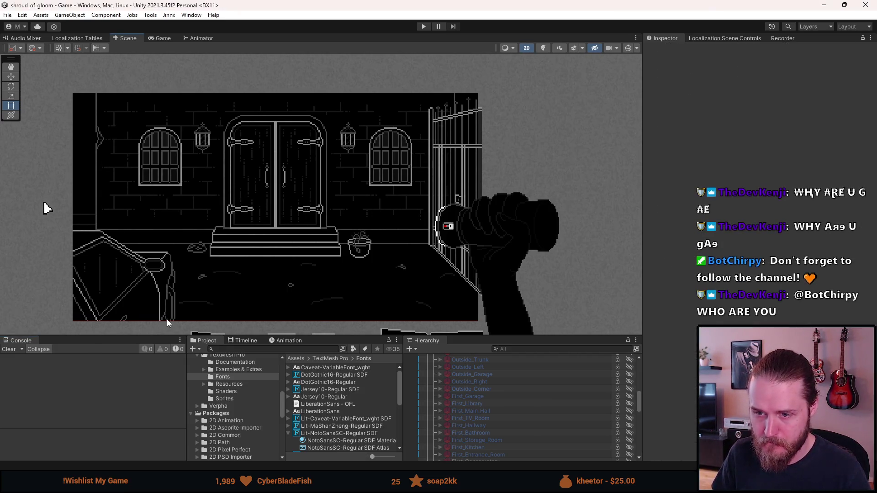
Step: Adjust the Scene view and raise the bottom panels to give the Project font list more room
{"action": "scroll", "coordinate": [162, 313], "scroll_direction": "up", "scroll_amount": 2}
{"action": "scroll", "coordinate": [160, 314], "scroll_direction": "down", "scroll_amount": 4}
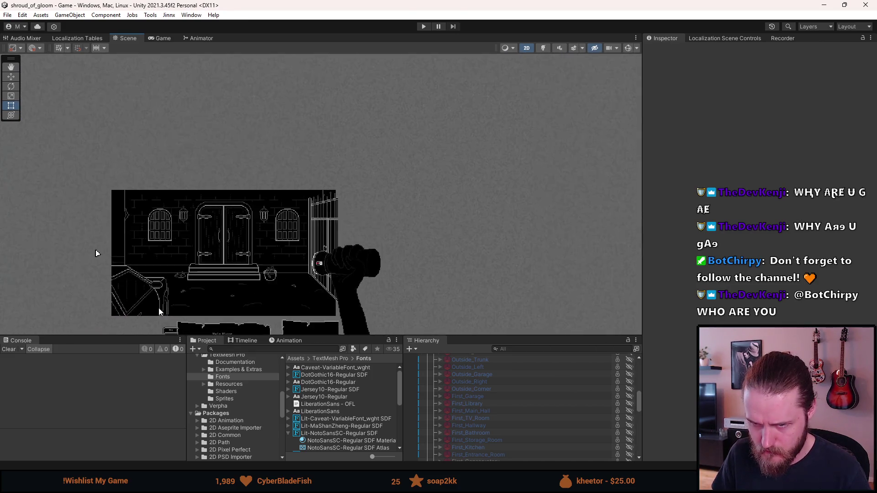
{"action": "scroll", "coordinate": [167, 292], "scroll_direction": "up", "scroll_amount": 5}
{"action": "scroll", "coordinate": [14, 129], "scroll_direction": "down", "scroll_amount": 5}
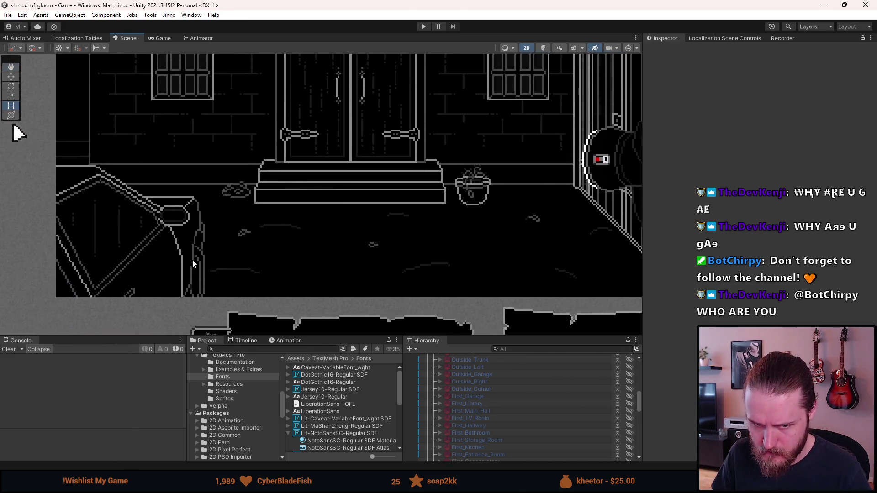
{"action": "left_click_drag", "start_coordinate": [211, 273], "coordinate": [227, 269]}
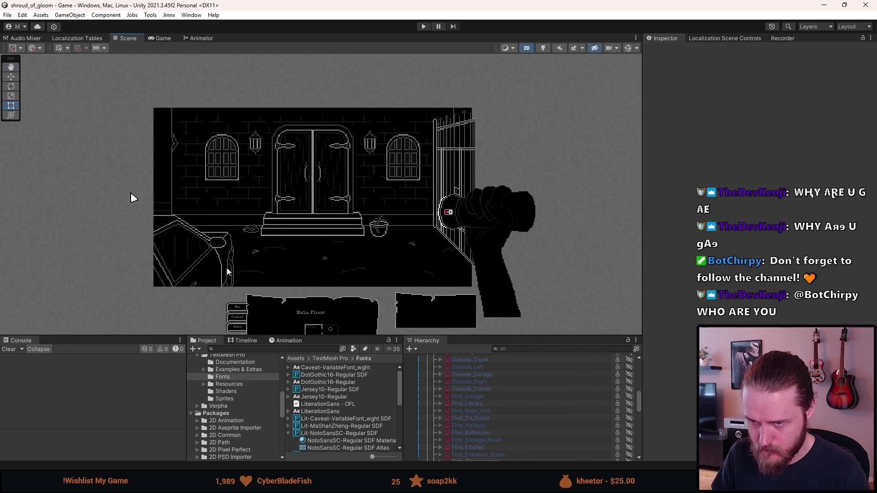
{"action": "key", "text": "t"}
{"action": "scroll", "coordinate": [502, 403], "scroll_direction": "down", "scroll_amount": 5}
{"action": "left_click_drag", "start_coordinate": [518, 337], "coordinate": [518, 262]}
{"action": "scroll", "coordinate": [495, 424], "scroll_direction": "down", "scroll_amount": 5}
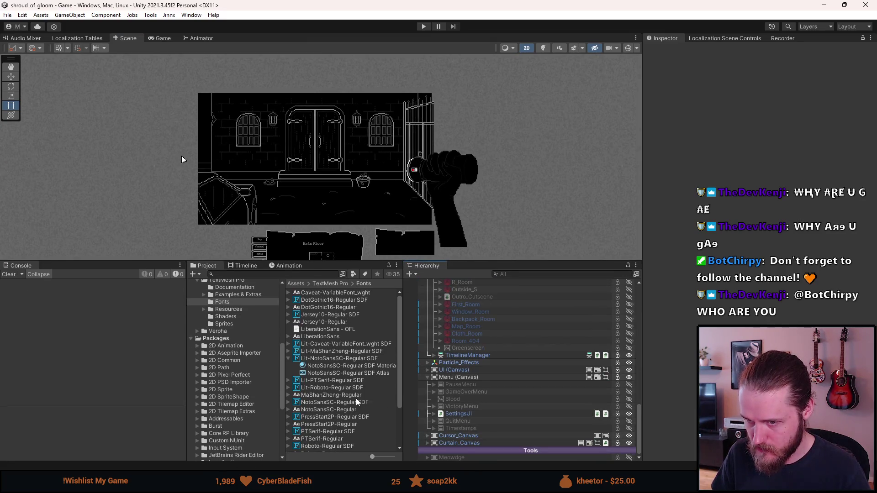
Step: Compare Lit-Caveat-VariableFont_wght SDF, then view Jersey10-Regular SDF (scale 1.35, line height 75)
{"action": "left_click", "coordinate": [326, 315]}
{"action": "left_click", "coordinate": [328, 345]}
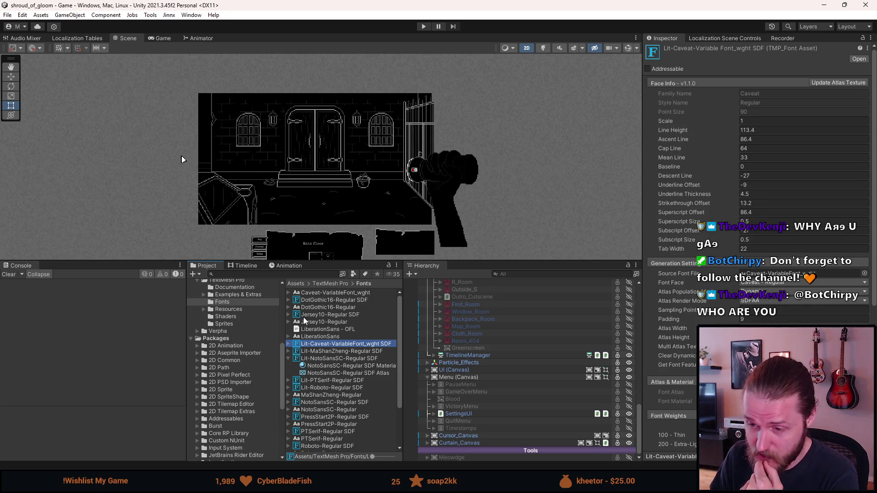
{"action": "left_click", "coordinate": [304, 317]}
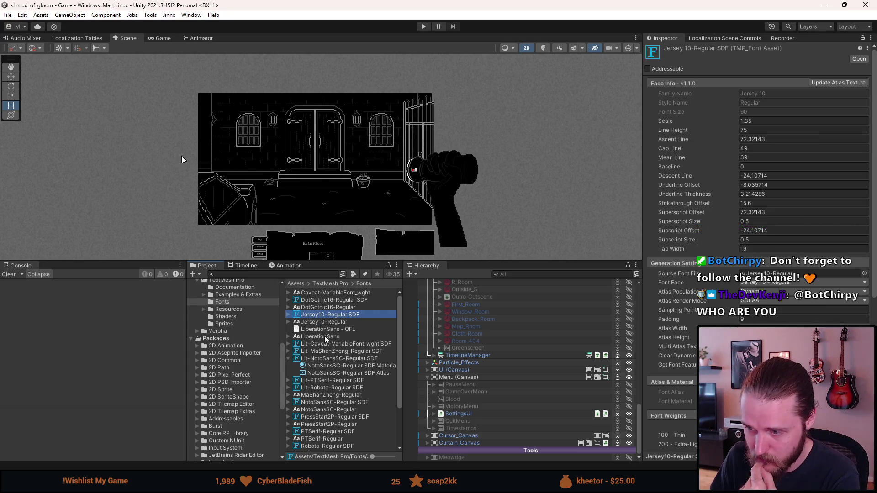
{"action": "scroll", "coordinate": [335, 339], "scroll_direction": "down", "scroll_amount": 3}
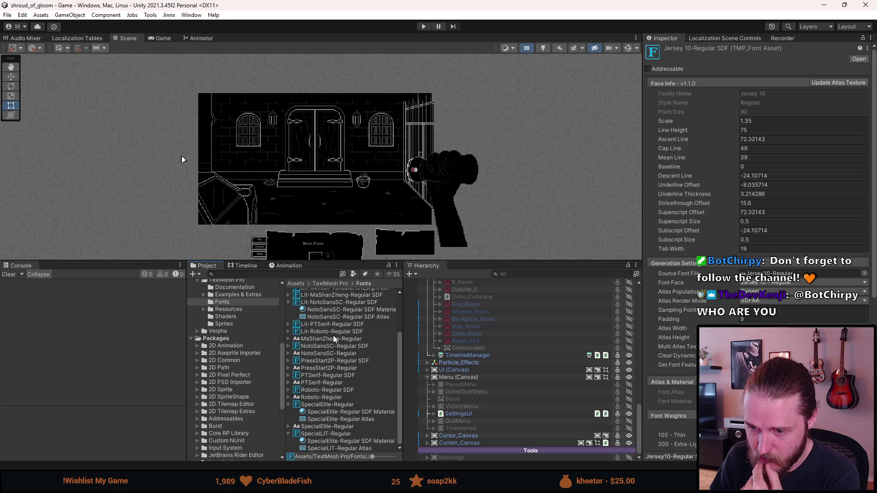
{"action": "scroll", "coordinate": [335, 339], "scroll_direction": "up", "scroll_amount": 3}
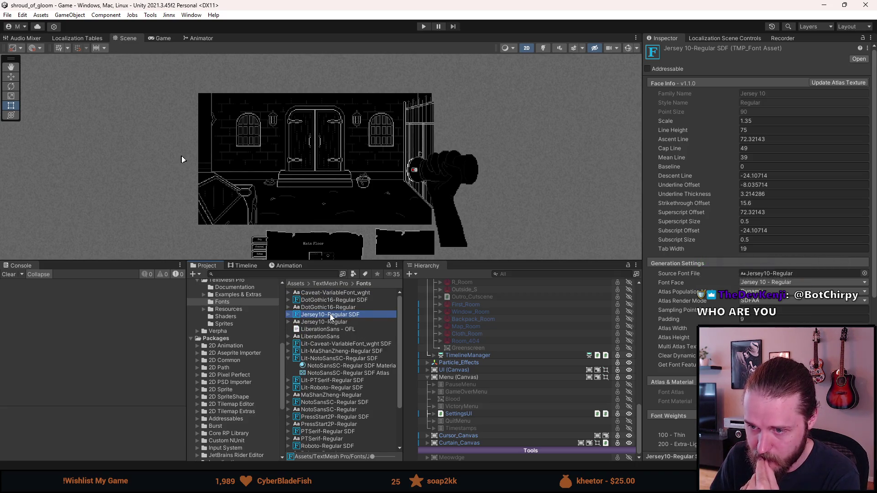
Step: Duplicate the Jersey10-Regular SDF font asset in the Fonts folder
{"action": "right_click", "coordinate": [331, 318]}
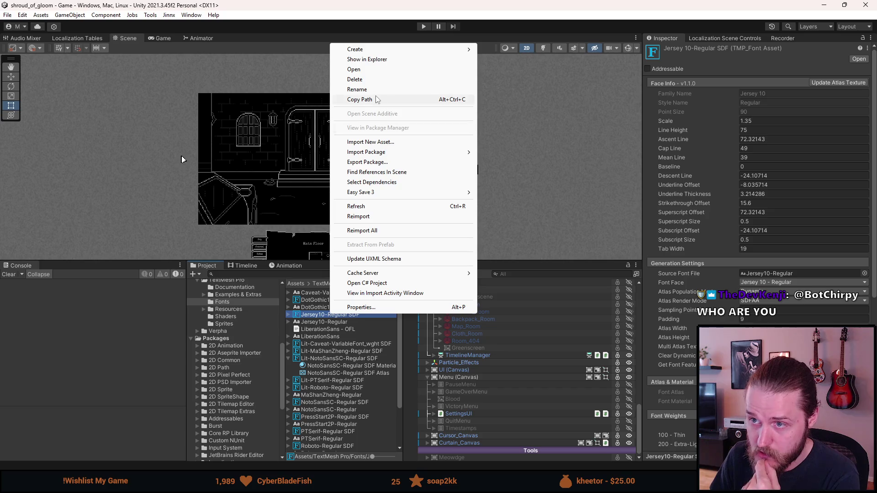
{"action": "mouse_move", "coordinate": [379, 152]}
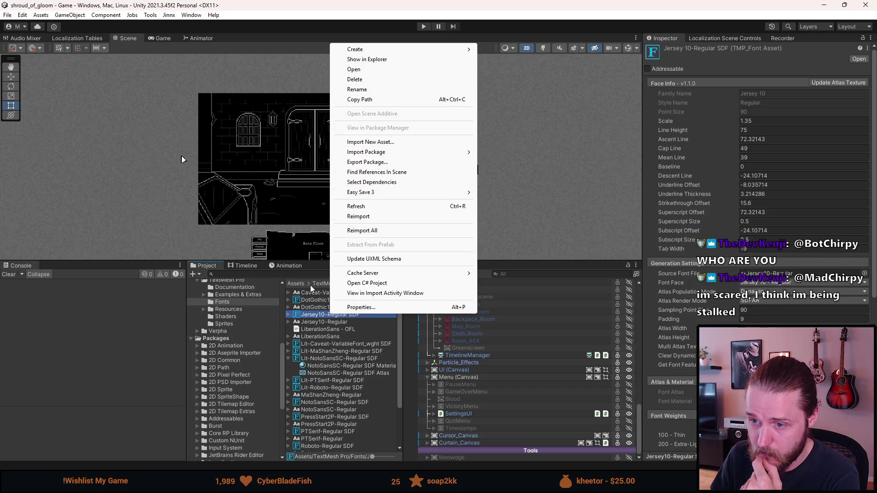
{"action": "left_click", "coordinate": [314, 321]}
{"action": "left_click", "coordinate": [314, 317]}
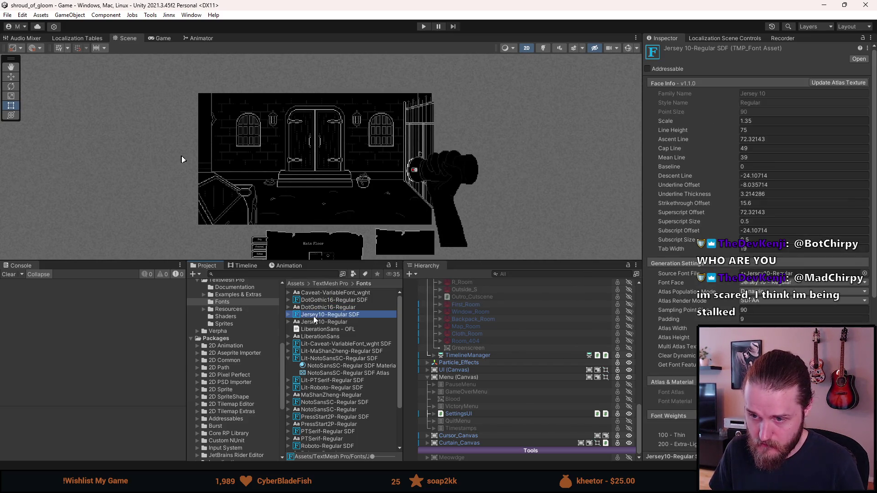
Step: Rename the copy to 'Lit-Jersey10-Regular SDF' and expand its contents
{"action": "right_click", "coordinate": [329, 313]}
{"action": "left_click", "coordinate": [368, 90]}
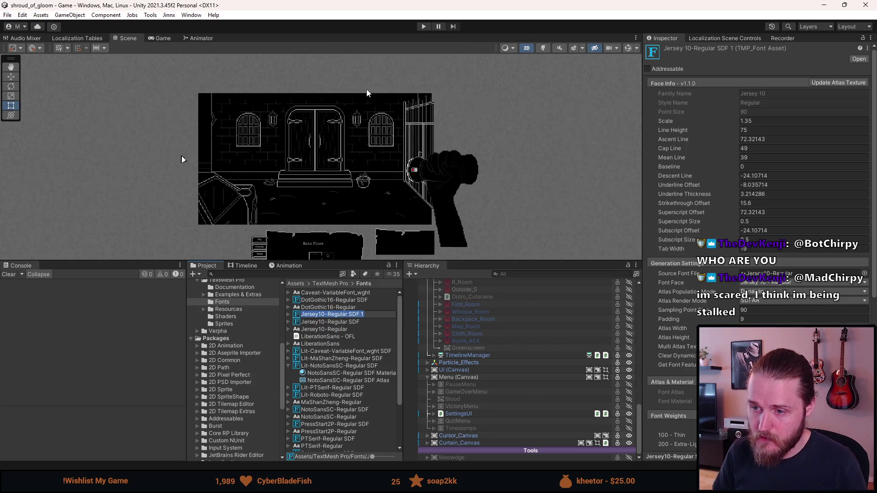
{"action": "key", "text": "End"}
{"action": "key", "text": "BackSpace"}
{"action": "key", "text": "BackSpace"}
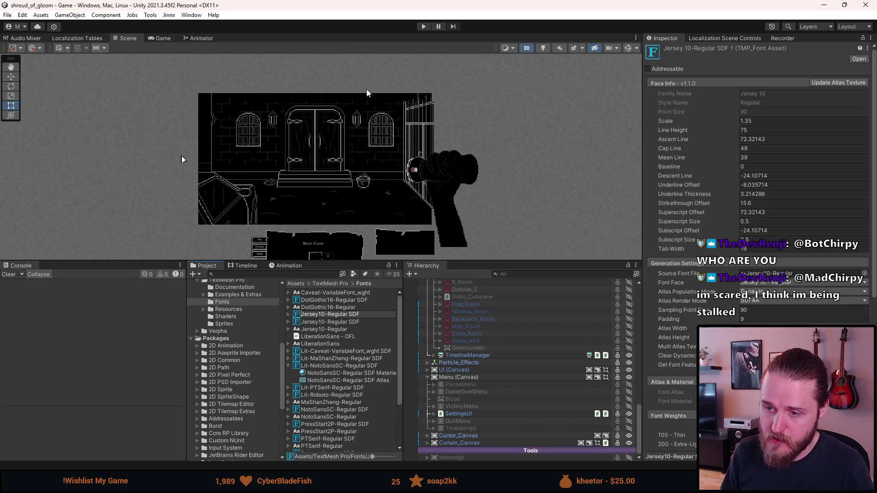
{"action": "type", "text": "Lit-"}
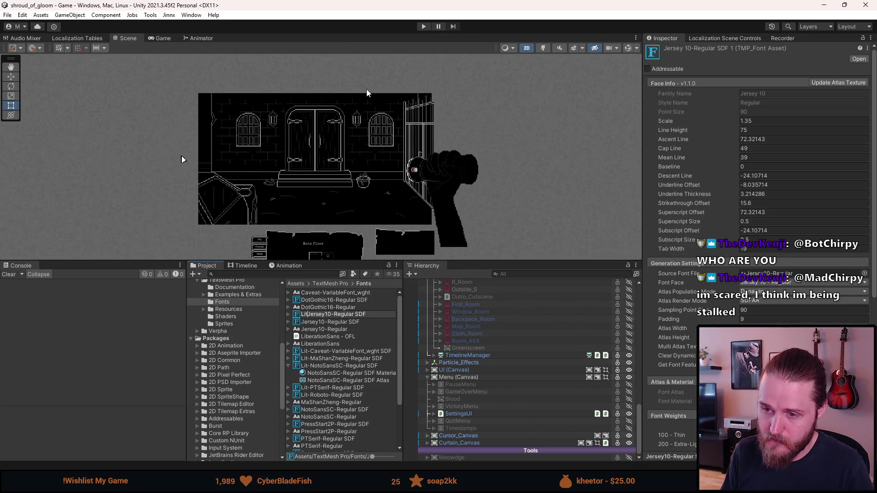
{"action": "key", "text": "BackSpace"}
{"action": "key", "text": "BackSpace"}
{"action": "key", "text": "BackSpace"}
{"action": "type", "text": "Lit-"}
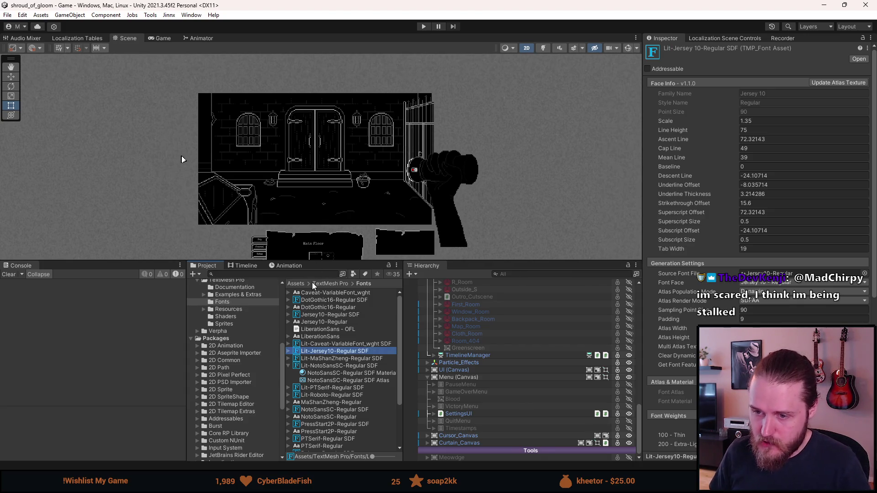
{"action": "left_click", "coordinate": [289, 352]}
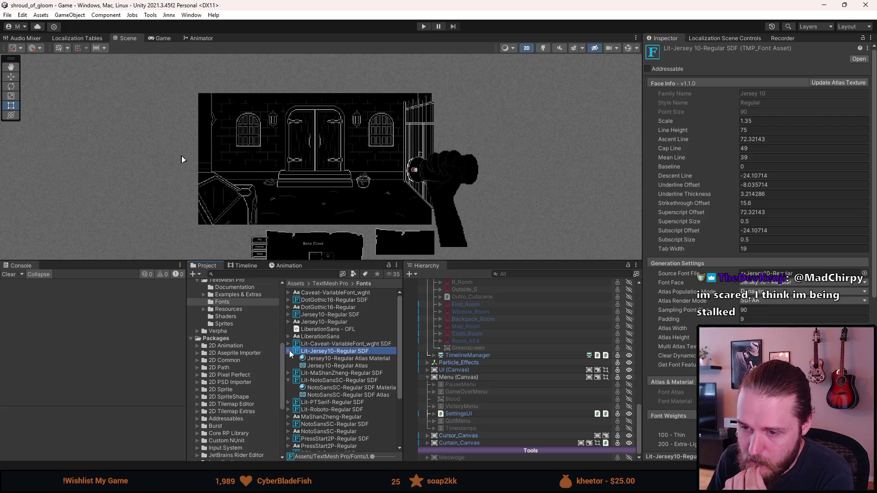
Step: Copy the material properties of the lit SpecialElite-Regular SDF Material
{"action": "left_click", "coordinate": [322, 359]}
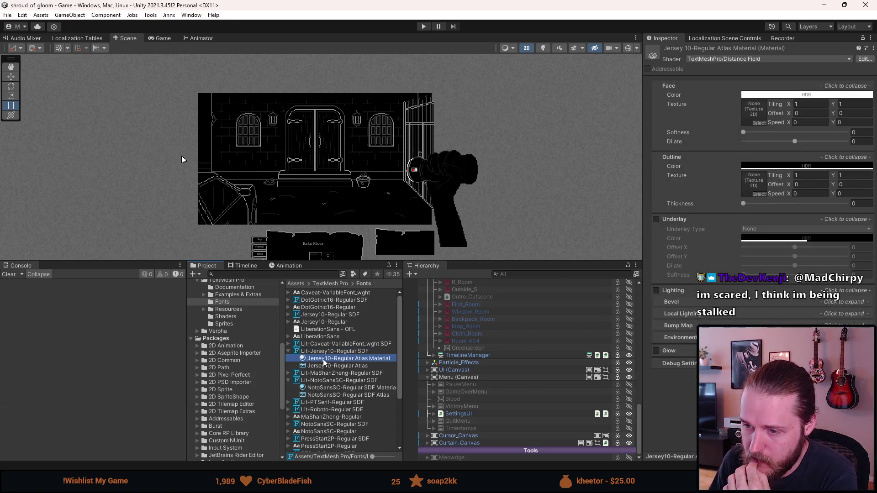
{"action": "scroll", "coordinate": [329, 371], "scroll_direction": "down", "scroll_amount": 5}
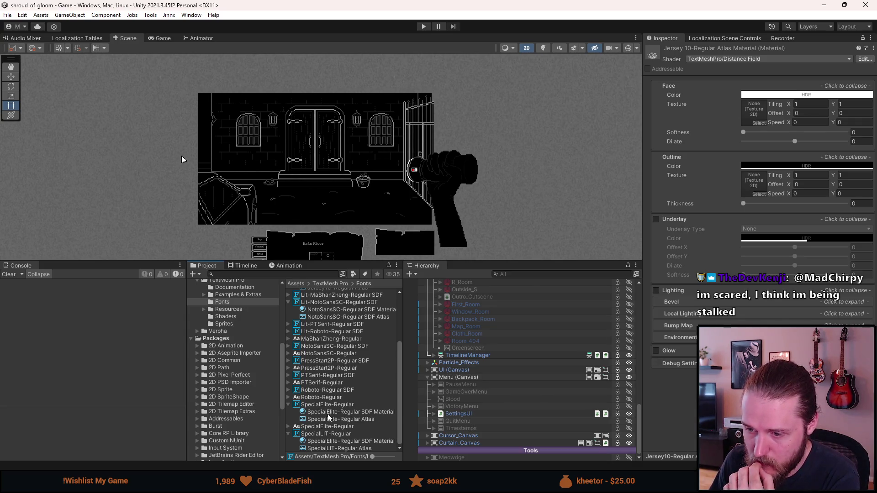
{"action": "left_click", "coordinate": [325, 441]}
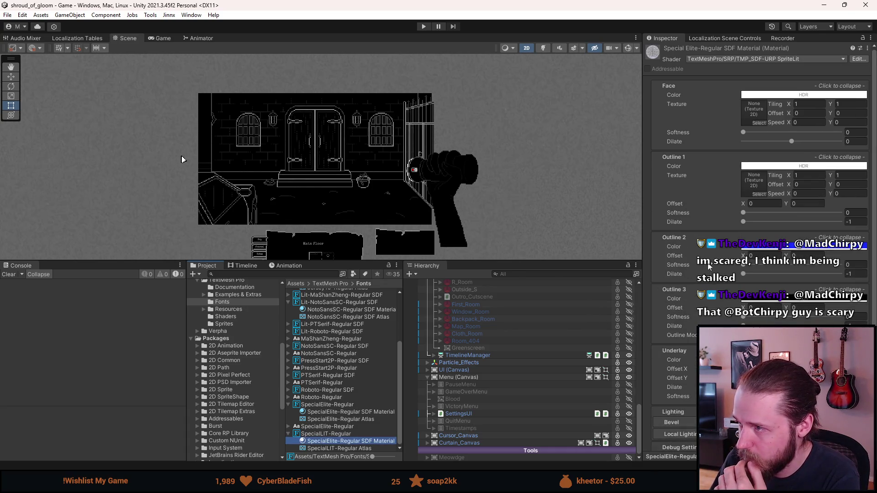
{"action": "left_click", "coordinate": [866, 49]}
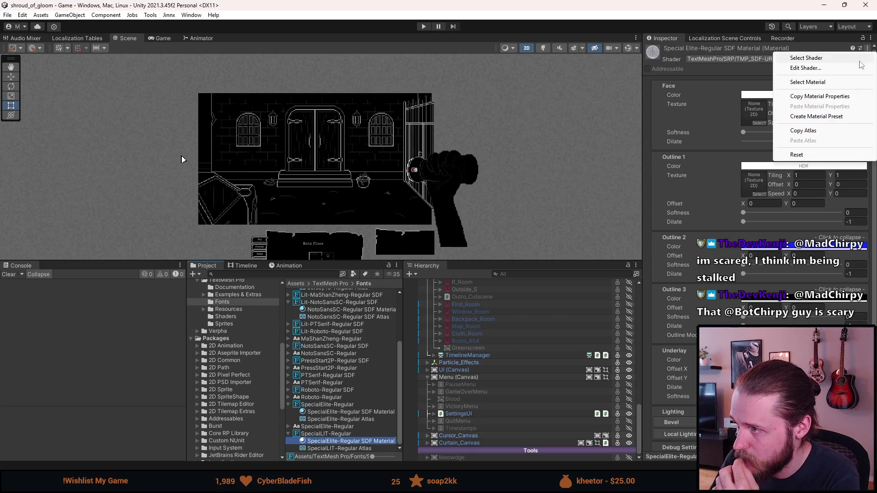
{"action": "left_click", "coordinate": [833, 96]}
{"action": "scroll", "coordinate": [364, 371], "scroll_direction": "up", "scroll_amount": 3}
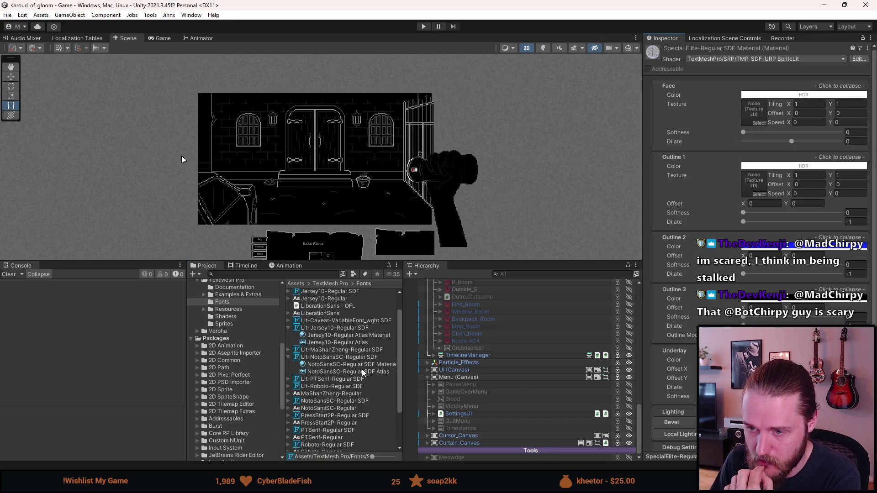
{"action": "scroll", "coordinate": [342, 344], "scroll_direction": "up", "scroll_amount": 2}
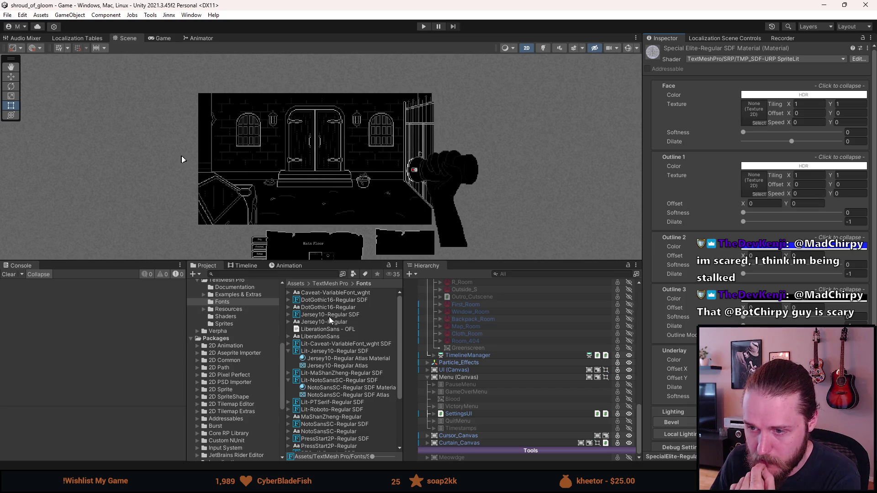
Step: Paste them onto the Jersey10-Regular Atlas Material, then recheck the SpecialElite material's settings
{"action": "left_click", "coordinate": [326, 361]}
{"action": "left_click", "coordinate": [873, 48]}
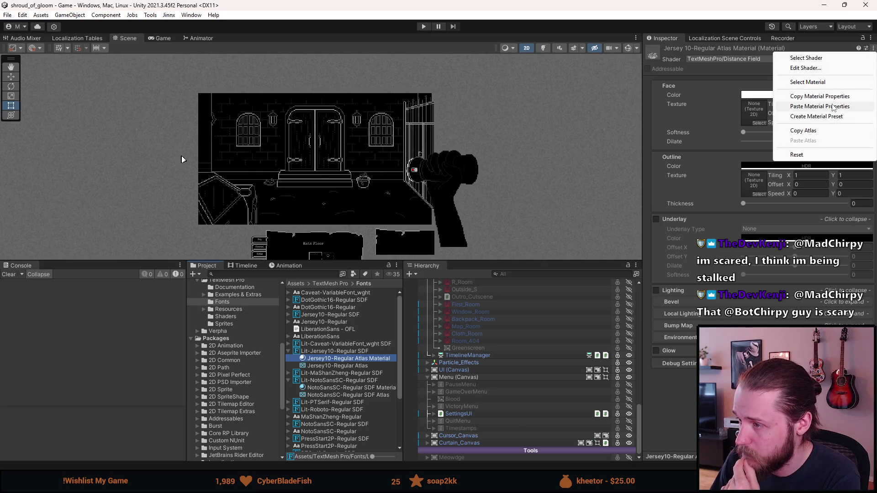
{"action": "left_click", "coordinate": [833, 107]}
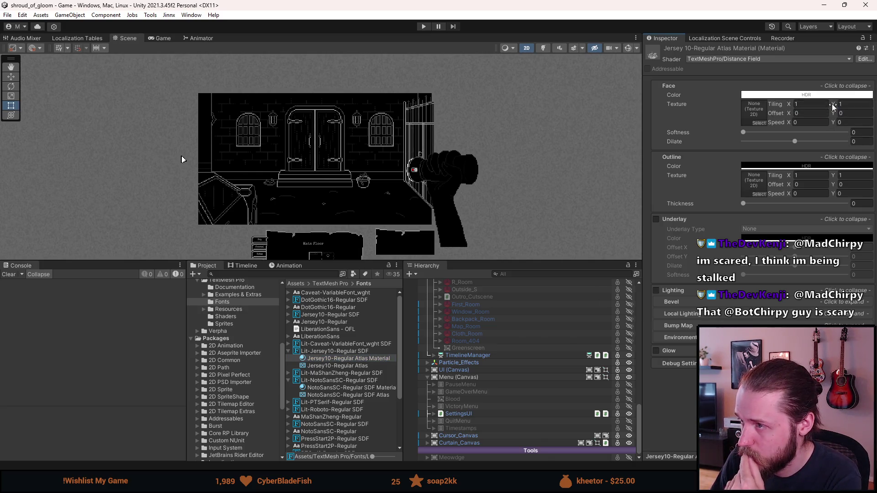
{"action": "scroll", "coordinate": [328, 385], "scroll_direction": "down", "scroll_amount": 5}
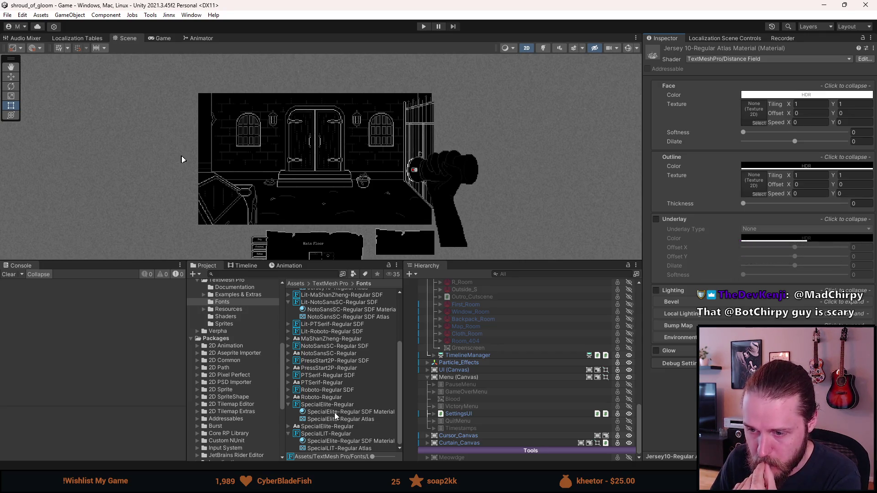
{"action": "left_click", "coordinate": [335, 412]}
{"action": "left_click", "coordinate": [325, 441]}
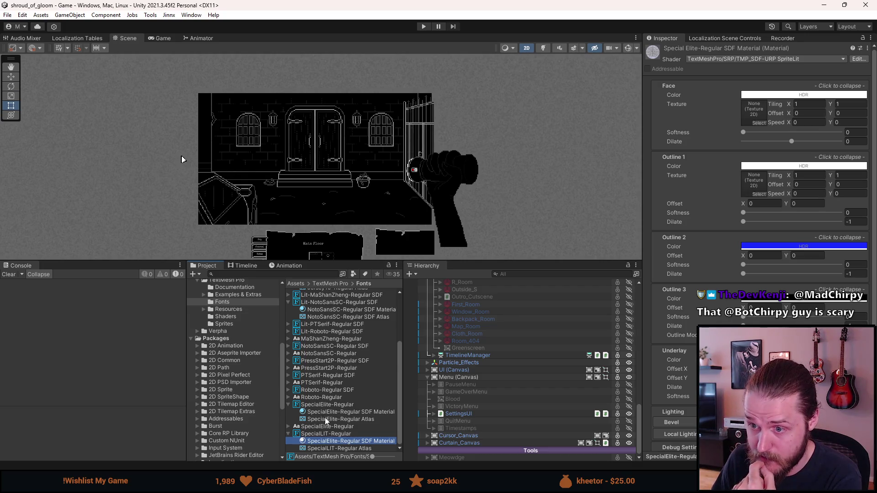
{"action": "scroll", "coordinate": [326, 422], "scroll_direction": "up", "scroll_amount": 3}
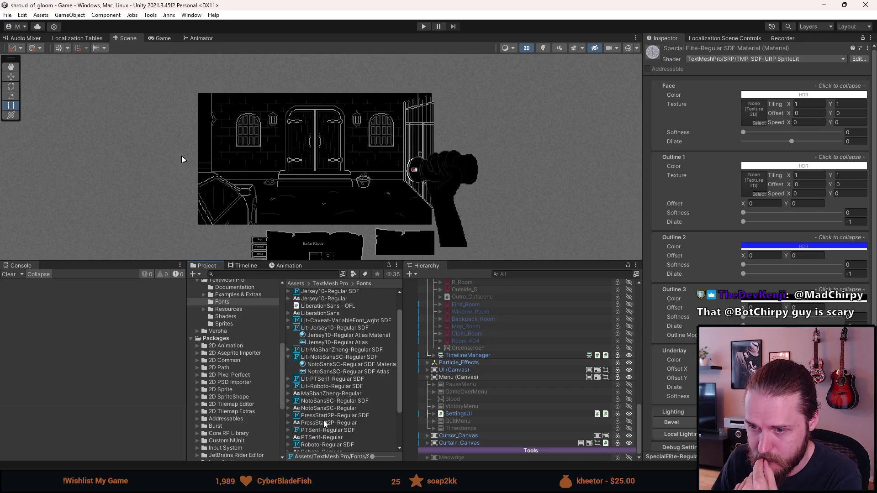
Step: Set the Jersey10-Regular Atlas Material shader to TextMeshPro/SRP/TMP_SDF-URP SpriteLit and paste the lit properties
{"action": "left_click", "coordinate": [336, 338]}
{"action": "left_click", "coordinate": [728, 59]}
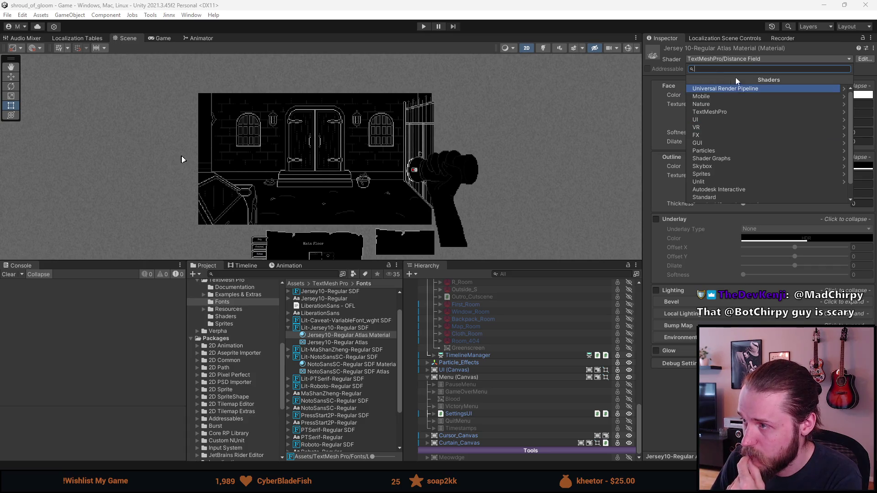
{"action": "scroll", "coordinate": [720, 111], "scroll_direction": "down", "scroll_amount": 1}
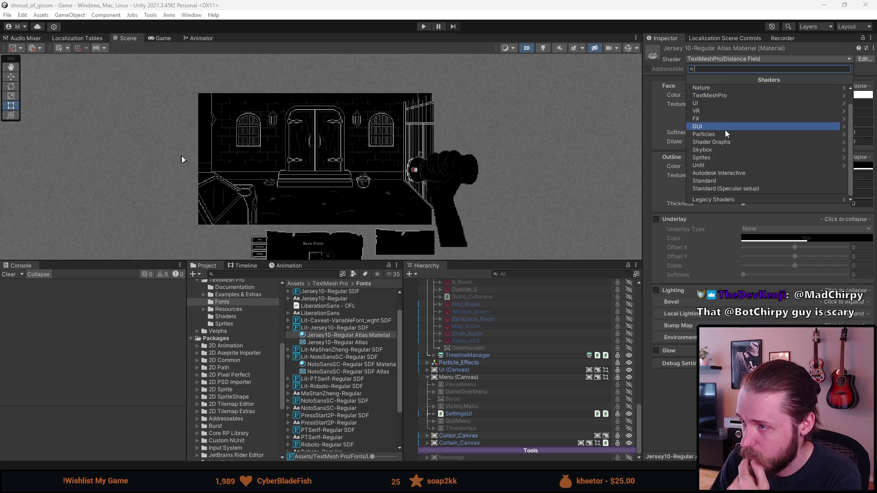
{"action": "scroll", "coordinate": [731, 165], "scroll_direction": "up", "scroll_amount": 1}
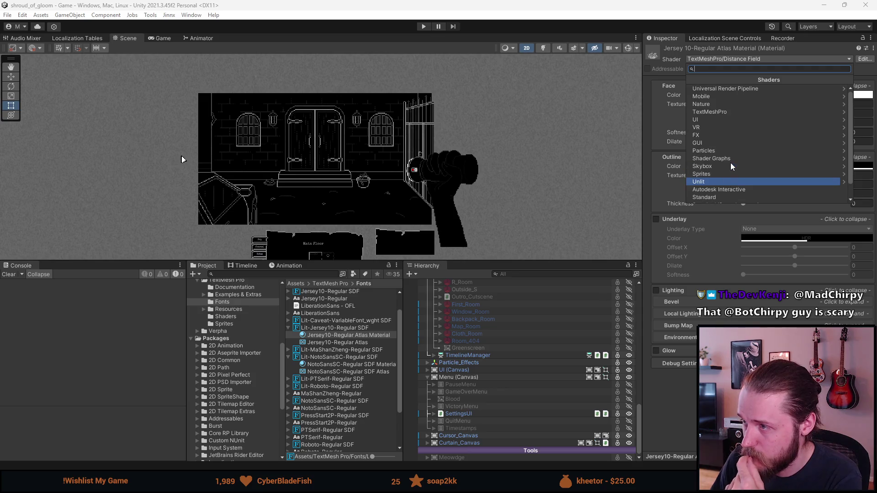
{"action": "left_click", "coordinate": [723, 115]}
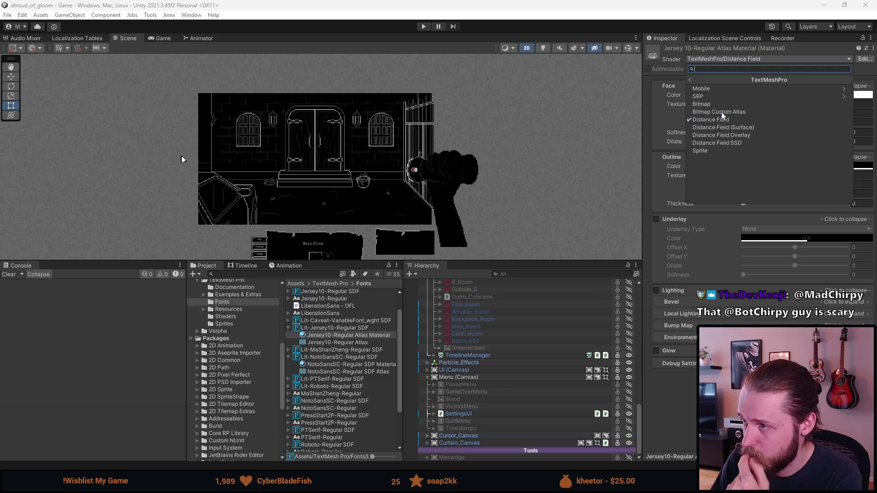
{"action": "left_click", "coordinate": [717, 104]}
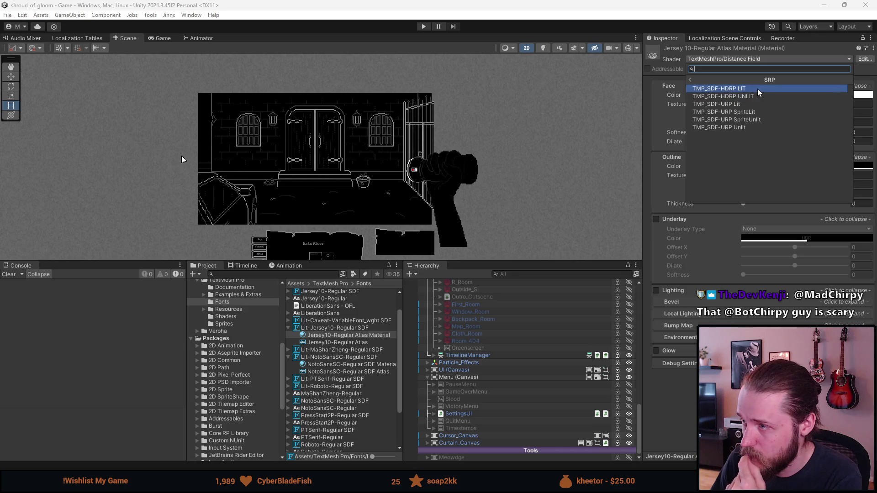
{"action": "left_click", "coordinate": [754, 114]}
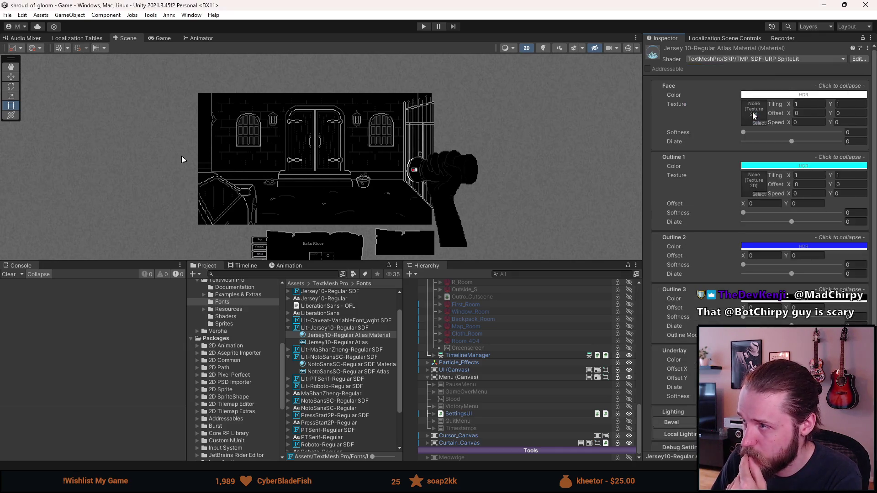
{"action": "left_click", "coordinate": [867, 48]}
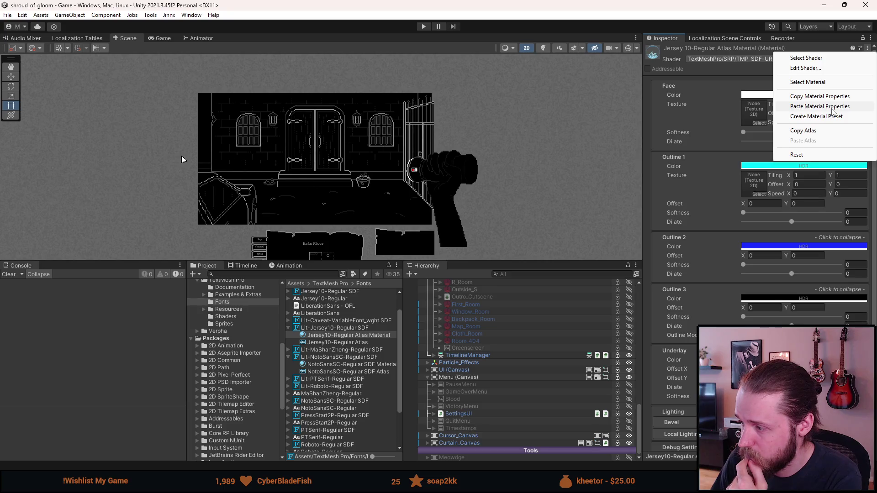
{"action": "left_click", "coordinate": [833, 107]}
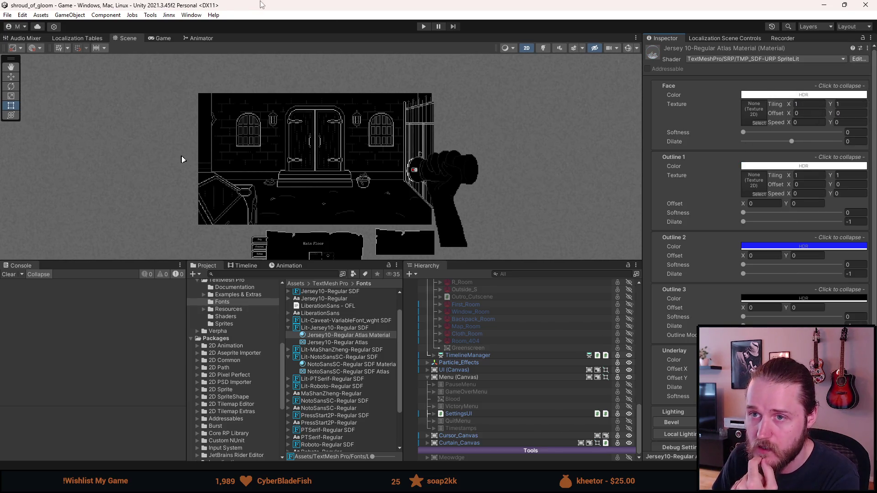
{"action": "scroll", "coordinate": [469, 347], "scroll_direction": "up", "scroll_amount": 15}
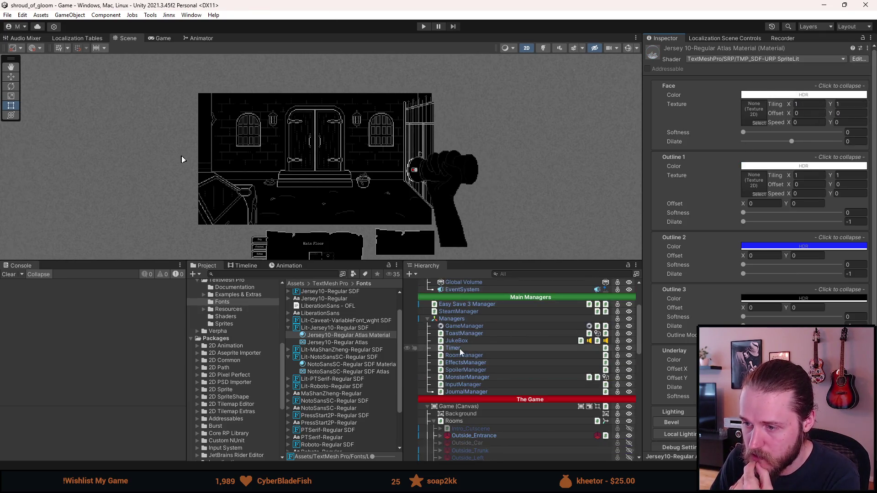
Step: On FontManager, assign Lit-Jersey10-Regular SDF to the Lit Font Asset of Element 0 and Element 1
{"action": "scroll", "coordinate": [468, 347], "scroll_direction": "up", "scroll_amount": 6}
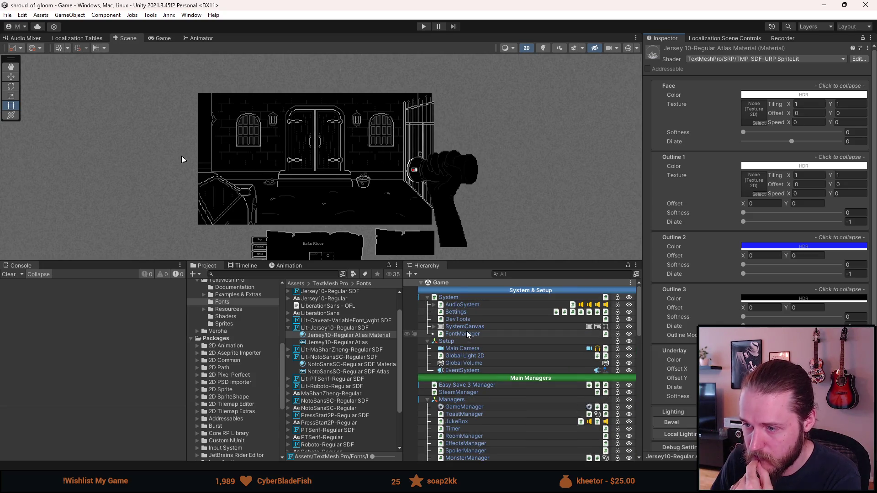
{"action": "left_click", "coordinate": [471, 334]}
{"action": "scroll", "coordinate": [726, 235], "scroll_direction": "down", "scroll_amount": 5}
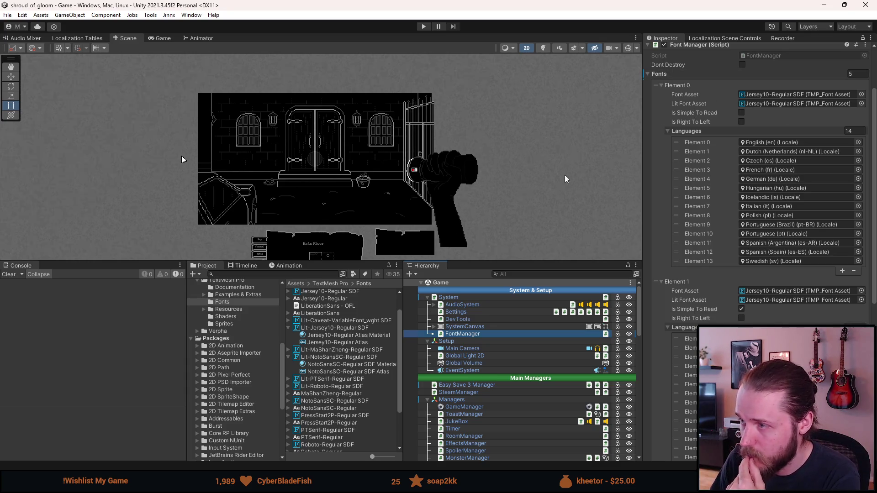
{"action": "mouse_move", "coordinate": [331, 328]}
{"action": "left_mouse_down"}
{"action": "mouse_move", "coordinate": [525, 301]}
{"action": "mouse_move", "coordinate": [777, 167]}
{"action": "mouse_move", "coordinate": [760, 106]}
{"action": "left_mouse_up"}
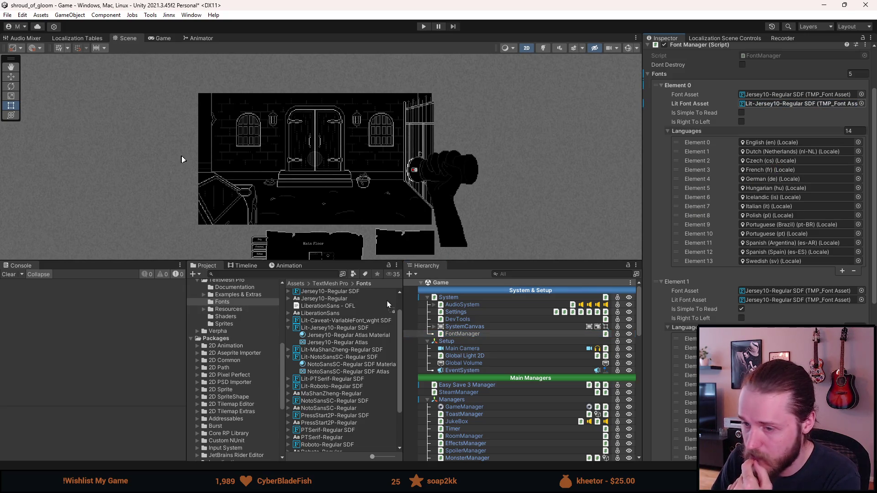
{"action": "left_click_drag", "start_coordinate": [331, 328], "coordinate": [753, 304]}
{"action": "left_click", "coordinate": [423, 27]}
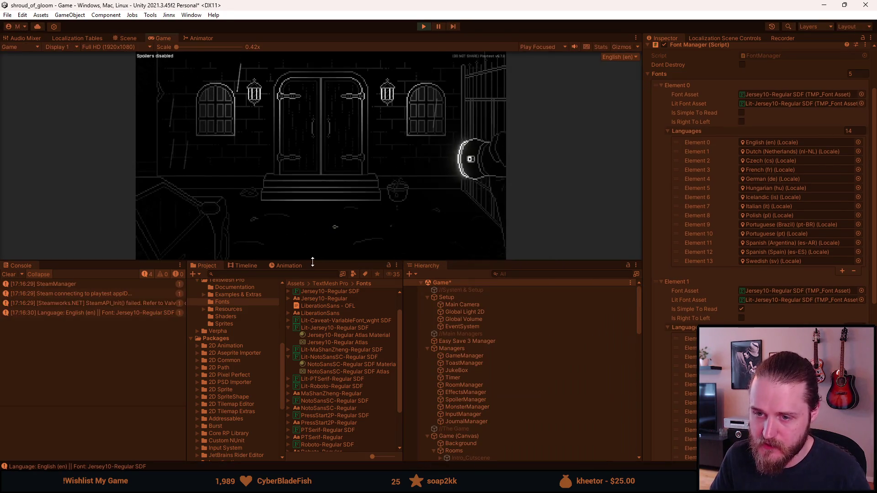
Step: Enlarge the Game view, then open the letter from the inventory and put it away
{"action": "mouse_move", "coordinate": [313, 262]}
{"action": "left_mouse_down"}
{"action": "mouse_move", "coordinate": [301, 333]}
{"action": "mouse_move", "coordinate": [261, 344]}
{"action": "left_mouse_up"}
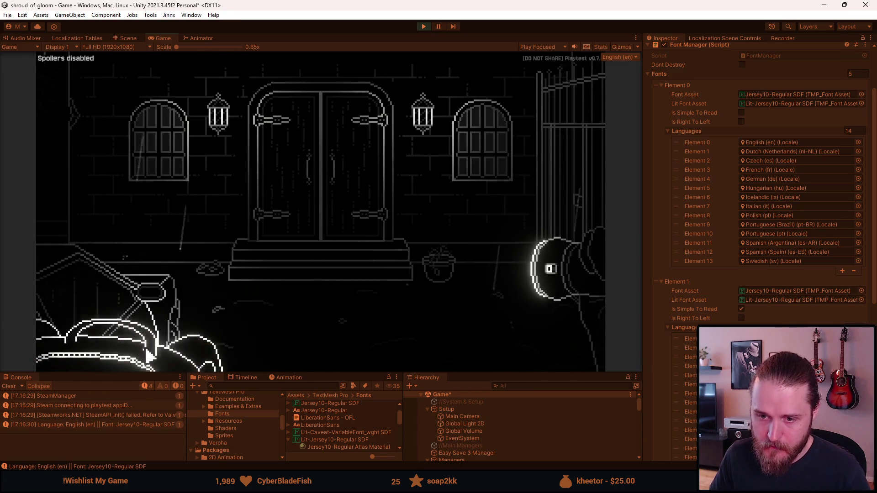
{"action": "left_click", "coordinate": [51, 286]}
{"action": "left_click", "coordinate": [63, 234]}
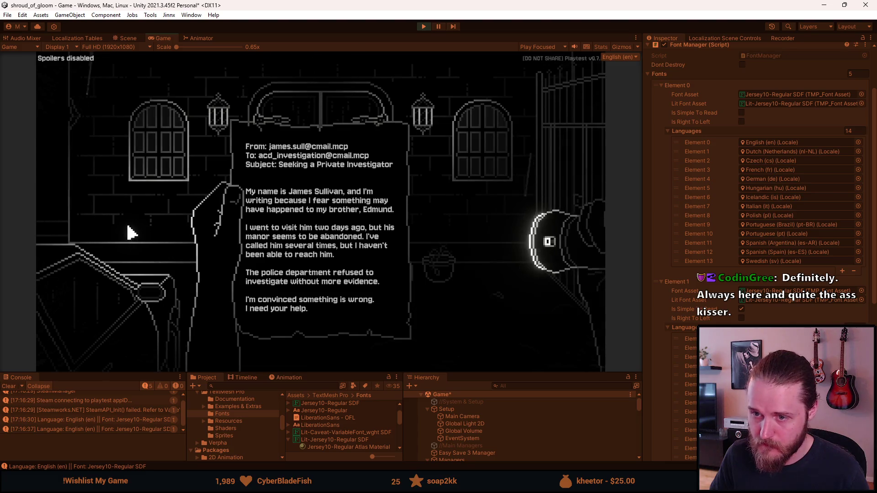
{"action": "left_click", "coordinate": [128, 356]}
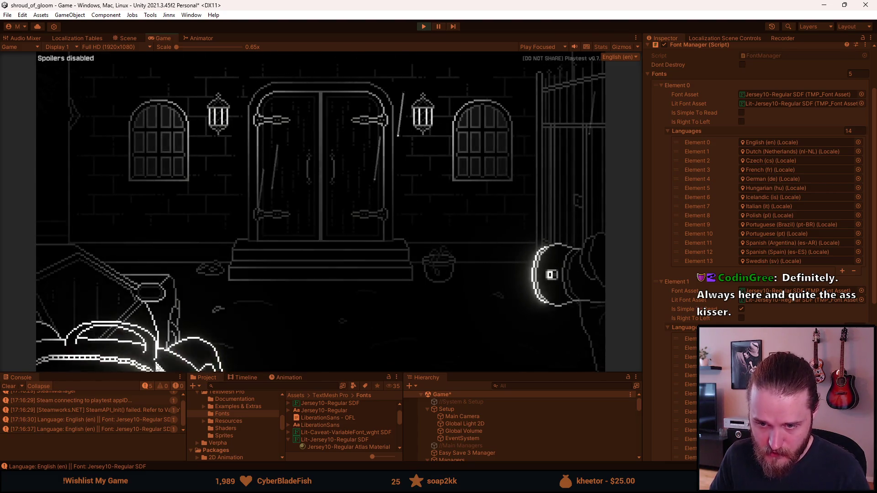
Step: Resize the Console/Project panels and scroll through the FontManager Inspector
{"action": "left_click_drag", "start_coordinate": [150, 374], "coordinate": [150, 313]}
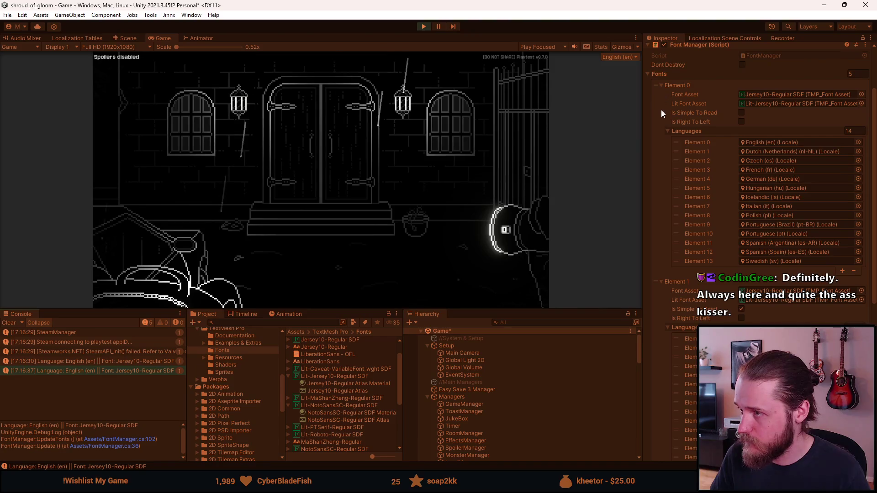
{"action": "scroll", "coordinate": [695, 192], "scroll_direction": "down", "scroll_amount": 10}
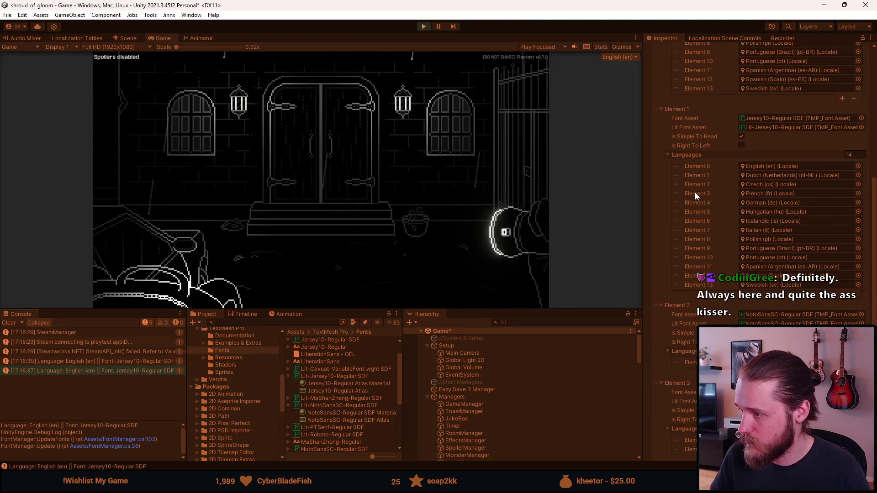
{"action": "scroll", "coordinate": [695, 193], "scroll_direction": "down", "scroll_amount": 2}
{"action": "scroll", "coordinate": [694, 193], "scroll_direction": "down", "scroll_amount": 2}
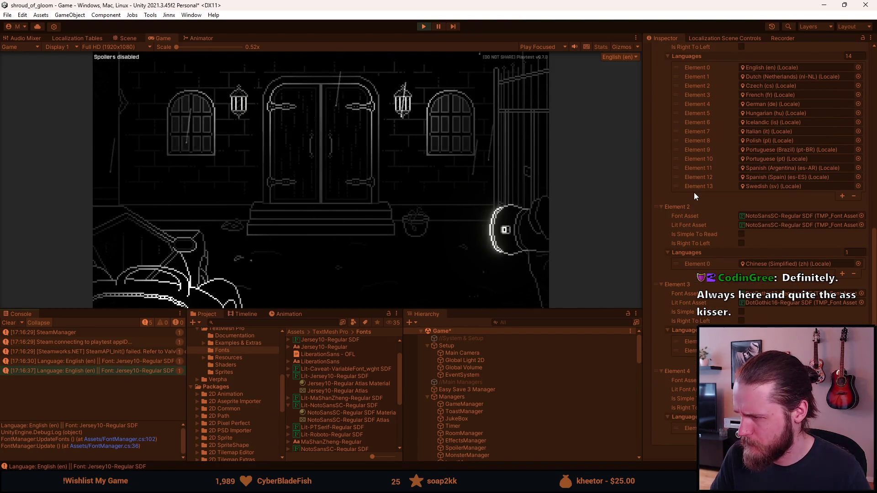
{"action": "scroll", "coordinate": [695, 192], "scroll_direction": "up", "scroll_amount": 15}
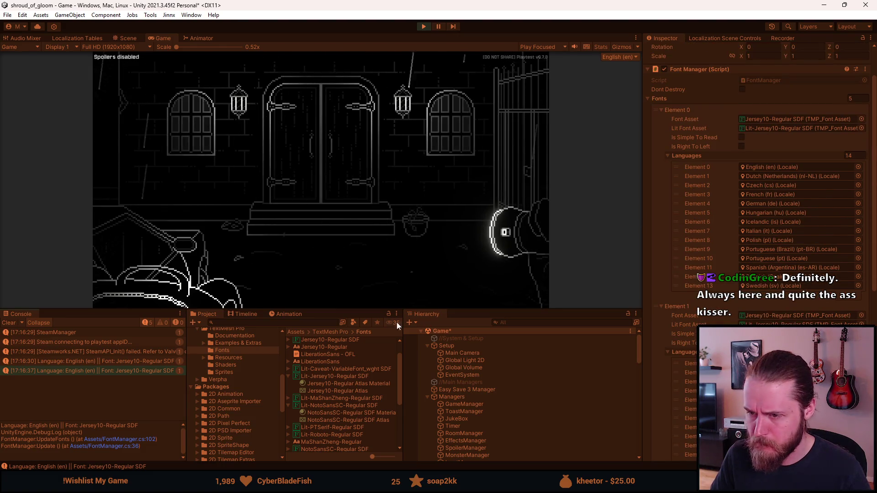
{"action": "left_click_drag", "start_coordinate": [363, 311], "coordinate": [363, 400]}
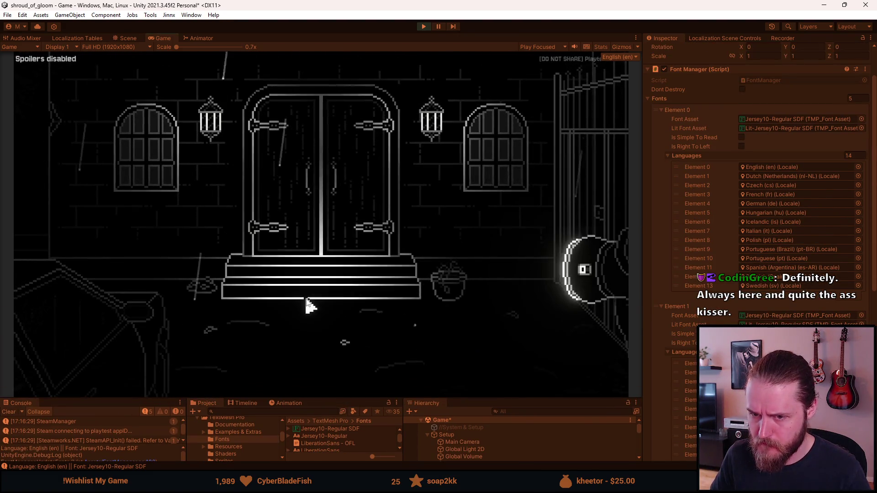
Step: Interact with the bench, open the A Brother's Concern letter, and switch it to the clean font
{"action": "key", "text": "Escape"}
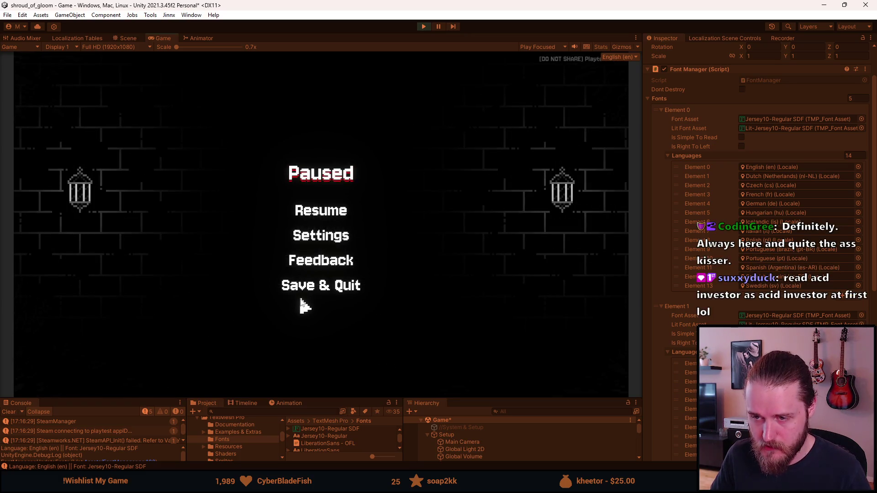
{"action": "key", "text": "Escape"}
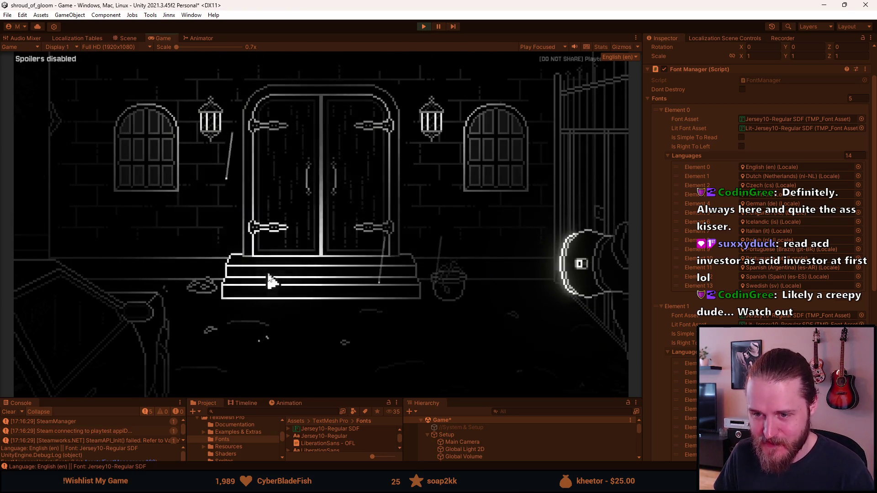
{"action": "left_click", "coordinate": [126, 392]}
{"action": "left_click", "coordinate": [101, 323]}
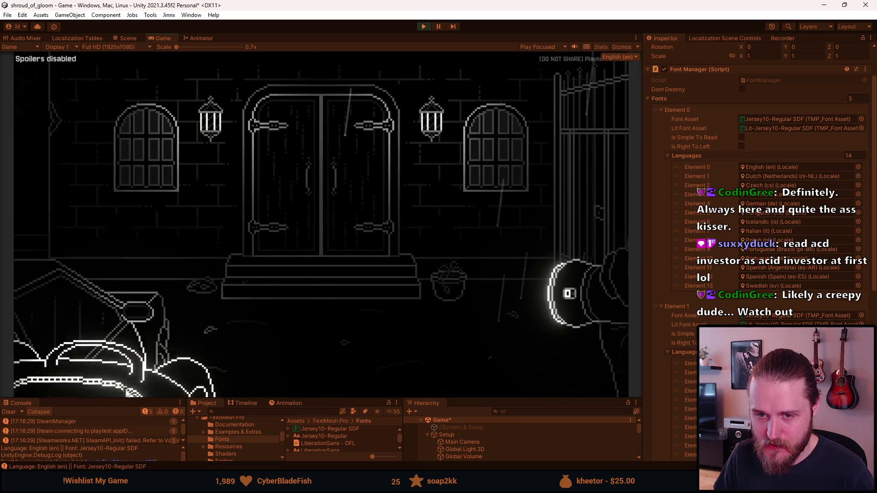
{"action": "left_click", "coordinate": [102, 376]}
{"action": "left_click", "coordinate": [44, 258]}
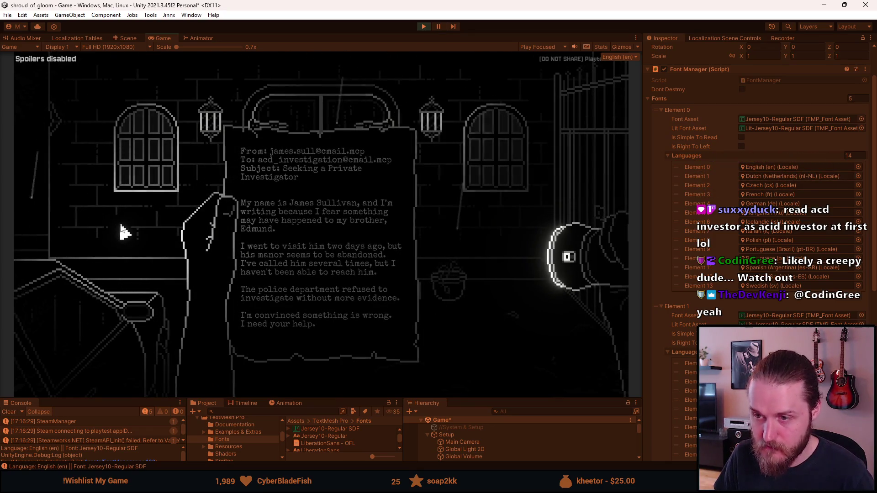
{"action": "key", "text": "space"}
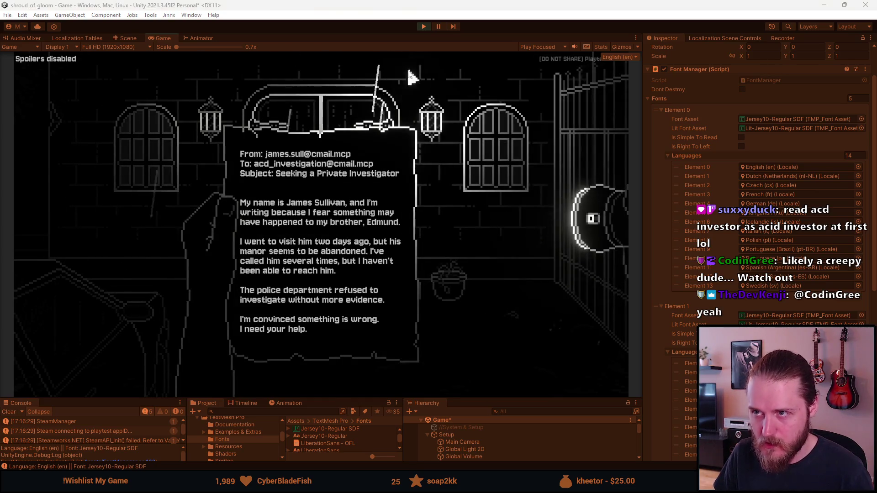
Step: Switch to the Scene view with Ctrl+1 and enlarge the bottom panels
{"action": "key", "text": "ctrl+1"}
{"action": "scroll", "coordinate": [447, 455], "scroll_direction": "down", "scroll_amount": 5}
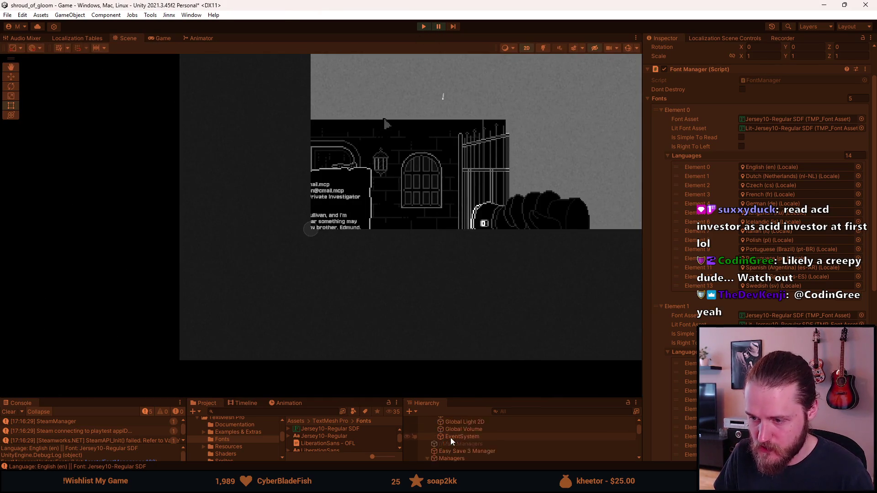
{"action": "left_click_drag", "start_coordinate": [466, 398], "coordinate": [463, 272]}
{"action": "scroll", "coordinate": [460, 375], "scroll_direction": "down", "scroll_amount": 3}
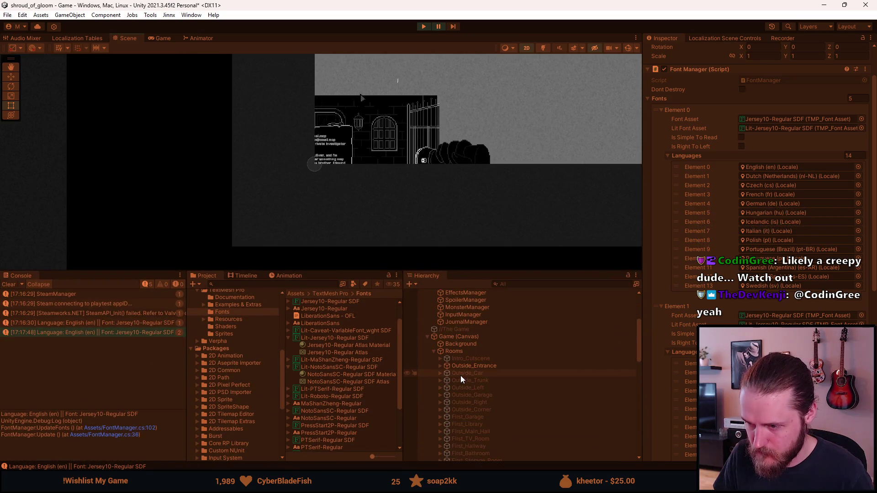
Step: Expand UI (Canvas) down to A_Brothers_Concern(Clone) and select its Text object
{"action": "scroll", "coordinate": [439, 365], "scroll_direction": "down", "scroll_amount": 10}
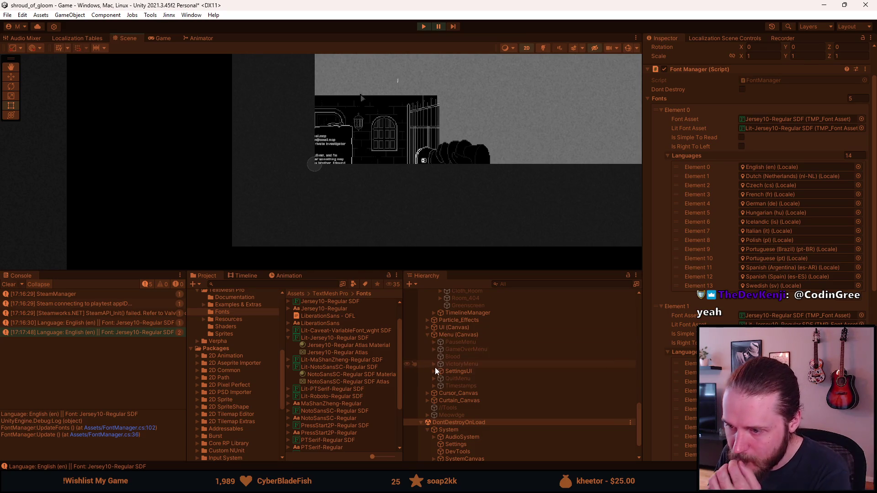
{"action": "left_click", "coordinate": [428, 327]}
{"action": "left_click", "coordinate": [434, 356]}
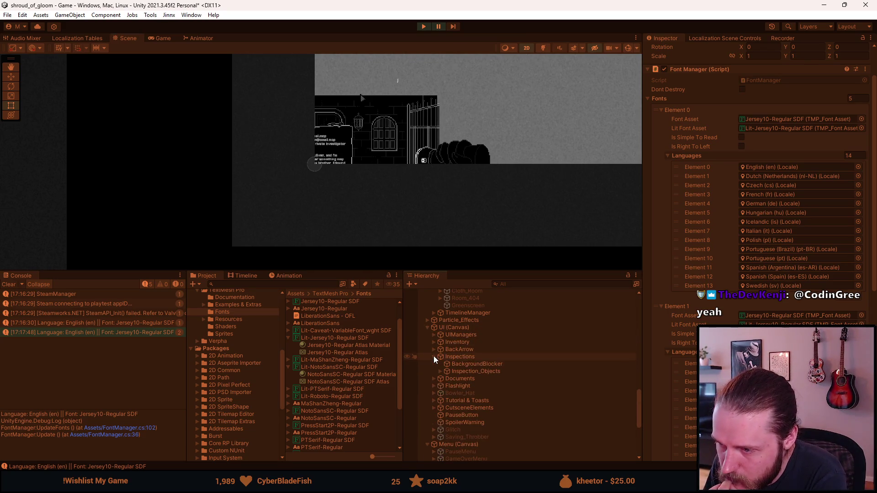
{"action": "left_click", "coordinate": [440, 371]}
{"action": "left_click", "coordinate": [446, 386]}
{"action": "left_click", "coordinate": [454, 400]}
{"action": "left_click", "coordinate": [459, 407]}
{"action": "left_click", "coordinate": [481, 410]}
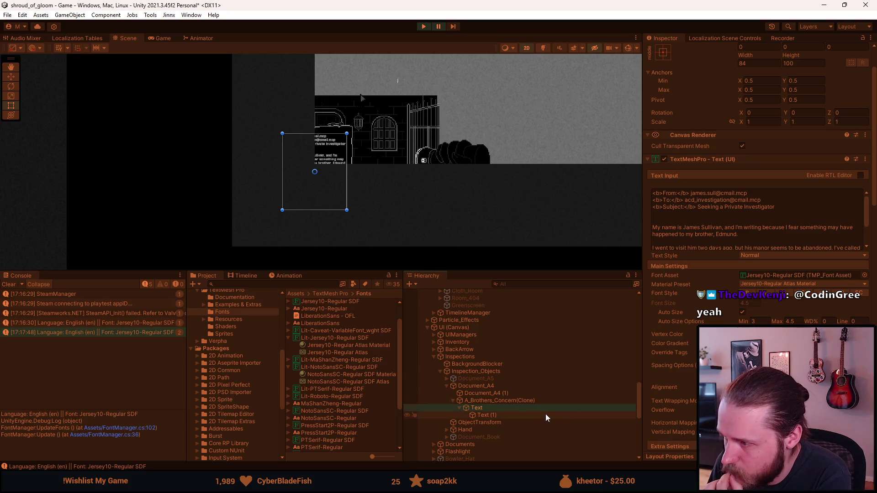
Step: Check the Text object's vertex colour, compare Text with Text (1), then stop play mode
{"action": "left_click", "coordinate": [777, 334]}
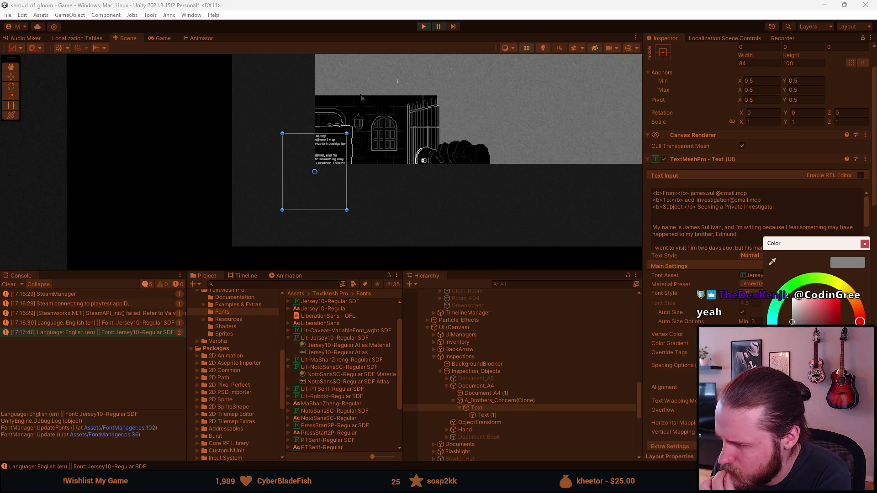
{"action": "left_click", "coordinate": [865, 244]}
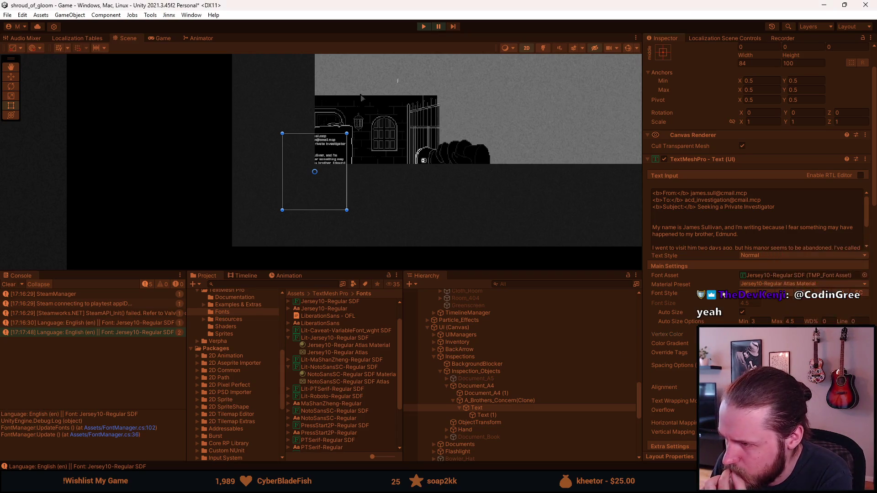
{"action": "left_click", "coordinate": [539, 415]}
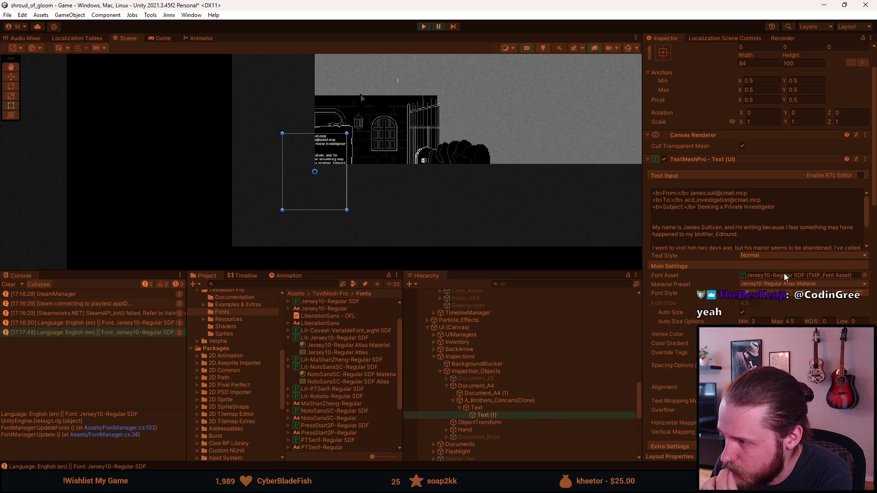
{"action": "left_click", "coordinate": [544, 408]}
{"action": "left_click", "coordinate": [540, 415]}
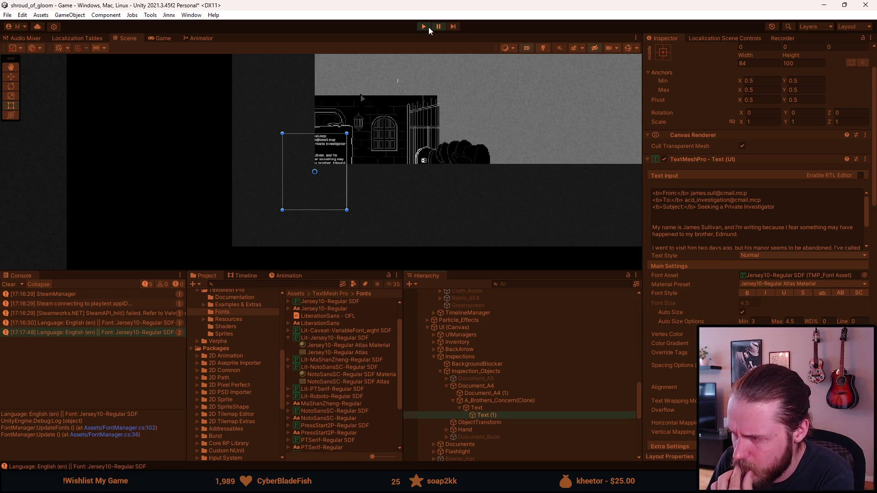
{"action": "left_click", "coordinate": [424, 27]}
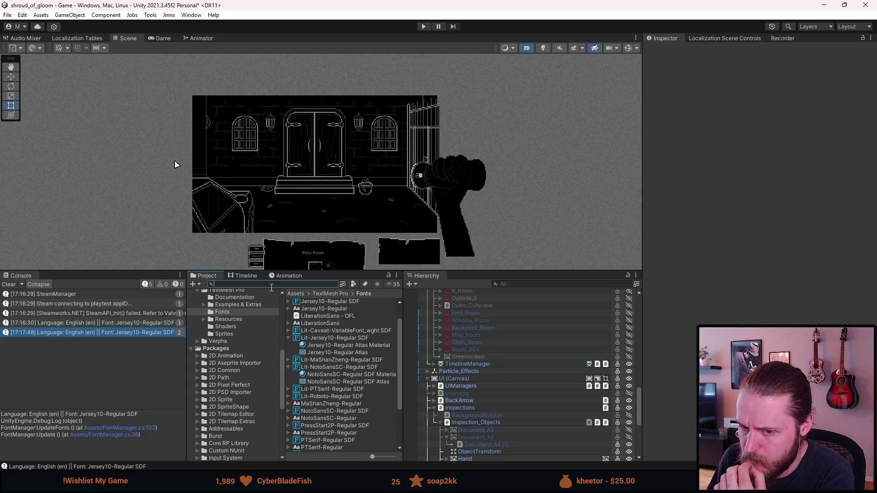
Step: Inspect the Outside_Entrance room, then select the Settings object in the Hierarchy
{"action": "scroll", "coordinate": [536, 347], "scroll_direction": "up", "scroll_amount": 10}
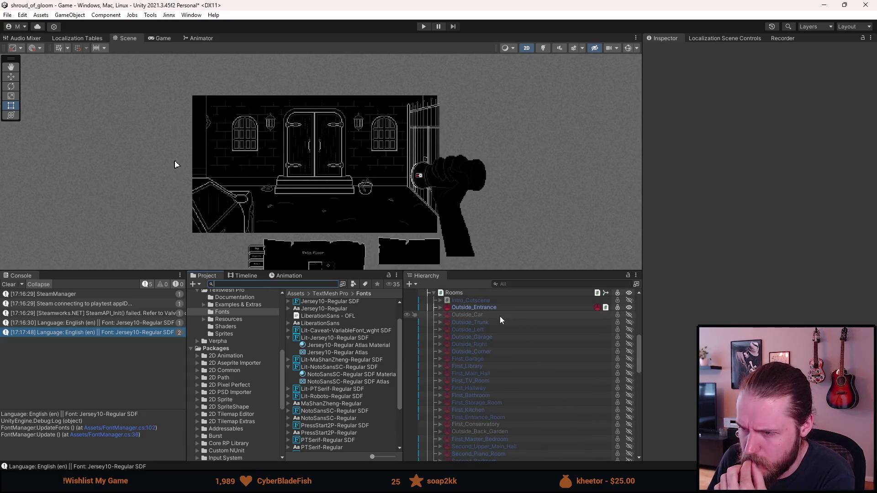
{"action": "scroll", "coordinate": [500, 316], "scroll_direction": "up", "scroll_amount": 3}
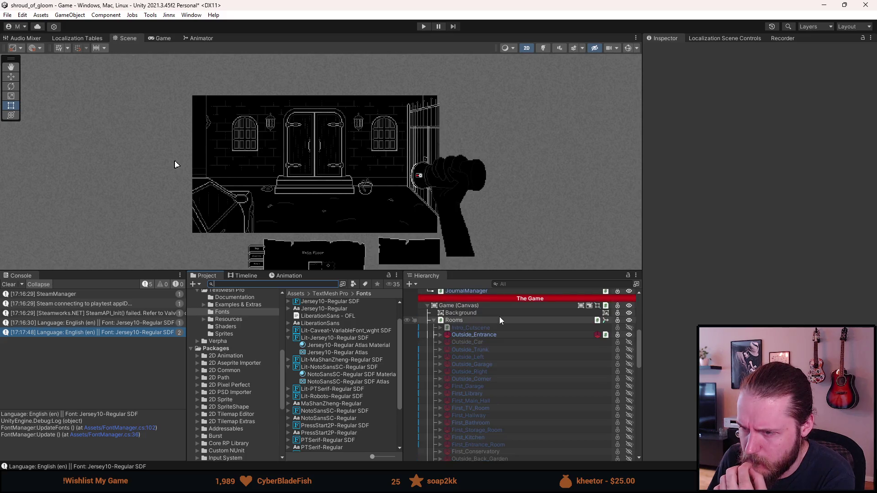
{"action": "left_click", "coordinate": [470, 335]}
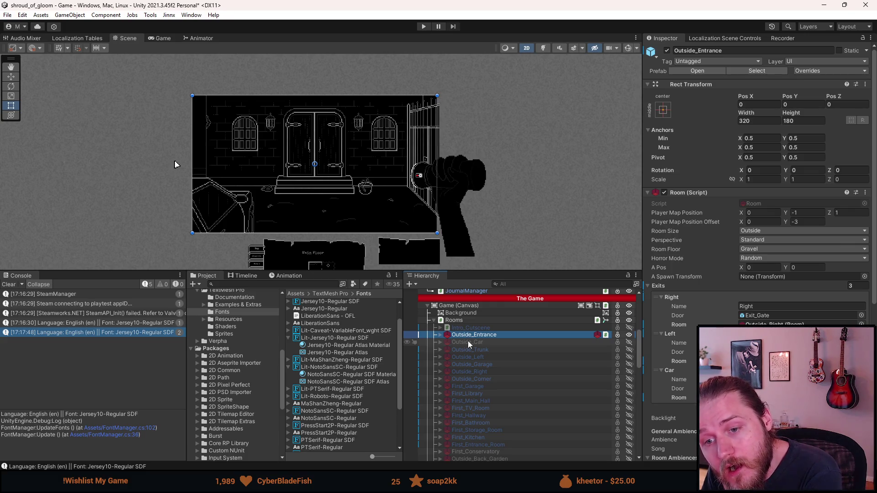
{"action": "scroll", "coordinate": [458, 343], "scroll_direction": "up", "scroll_amount": 4}
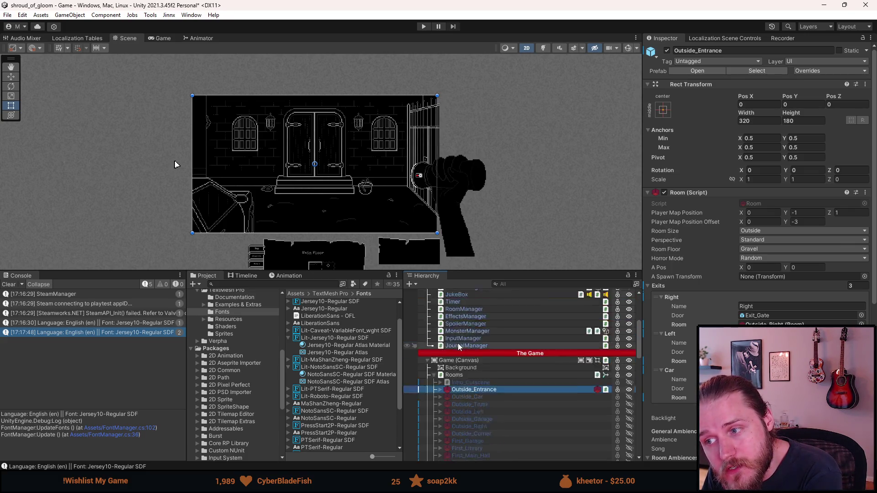
{"action": "scroll", "coordinate": [466, 350], "scroll_direction": "up", "scroll_amount": 3}
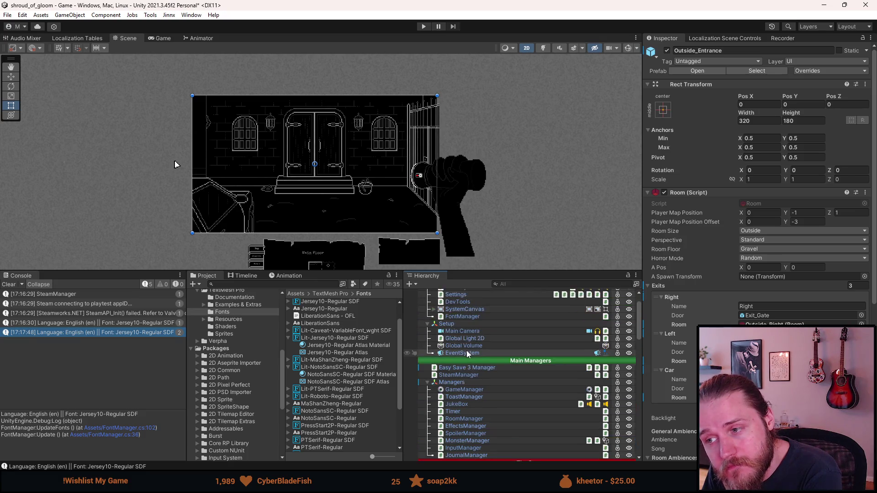
{"action": "left_click", "coordinate": [464, 324]}
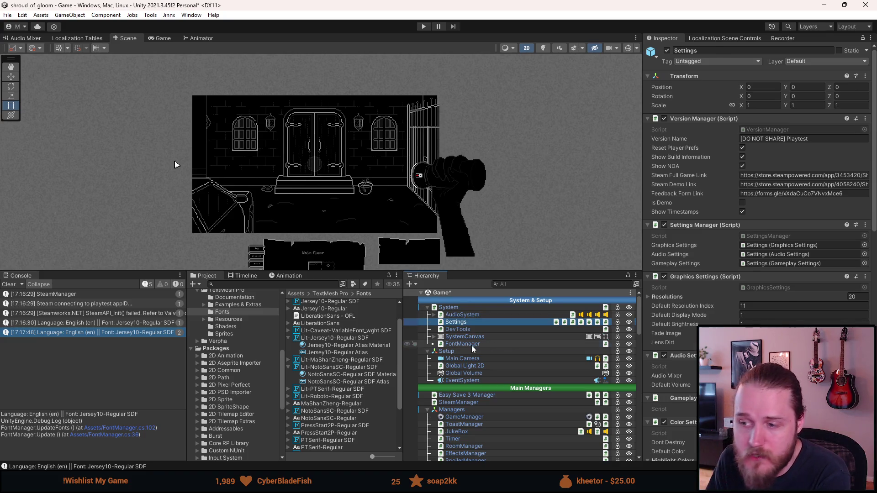
{"action": "left_click", "coordinate": [471, 345]}
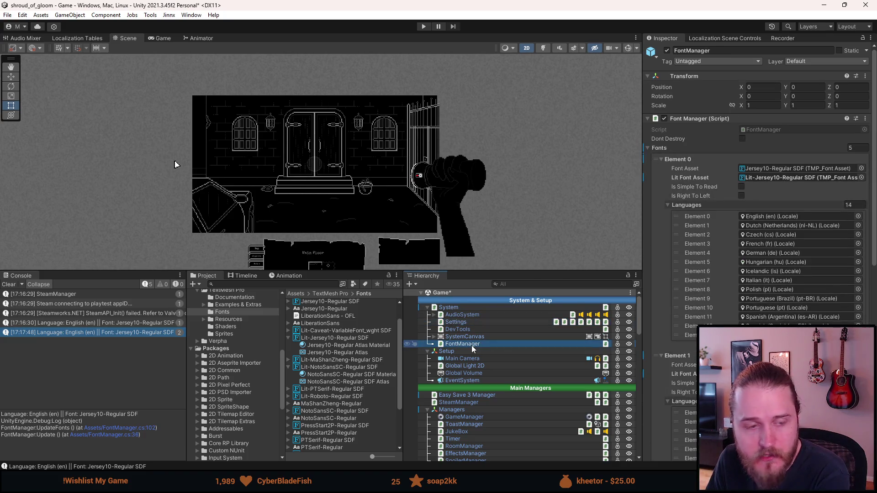
{"action": "scroll", "coordinate": [732, 198], "scroll_direction": "down", "scroll_amount": 5}
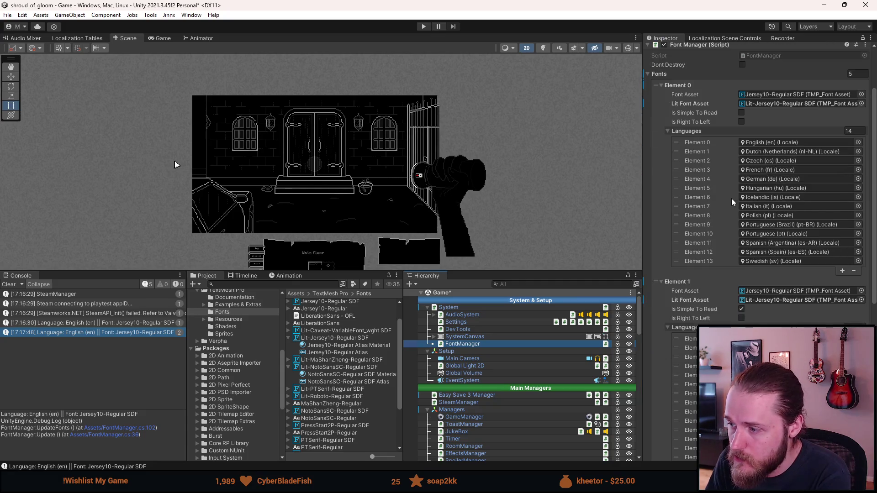
{"action": "scroll", "coordinate": [731, 199], "scroll_direction": "down", "scroll_amount": 10}
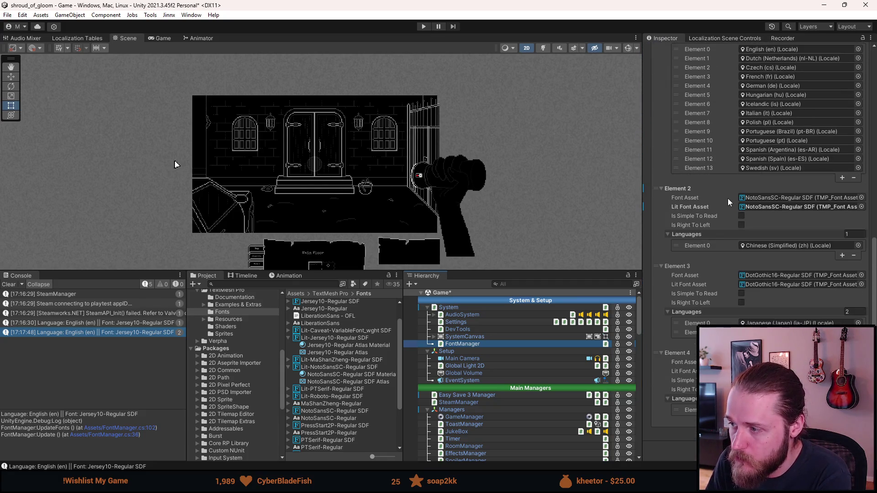
{"action": "left_click", "coordinate": [843, 439]}
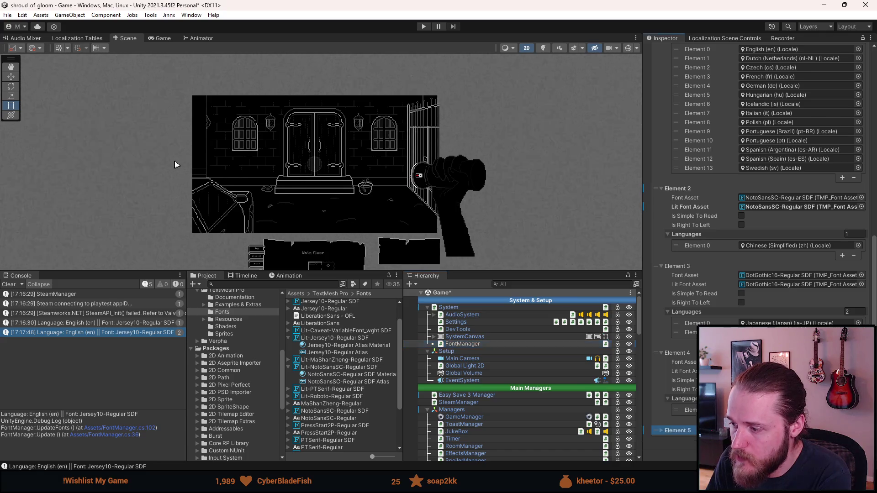
{"action": "left_click", "coordinate": [661, 432]}
{"action": "scroll", "coordinate": [659, 433], "scroll_direction": "down", "scroll_amount": 2}
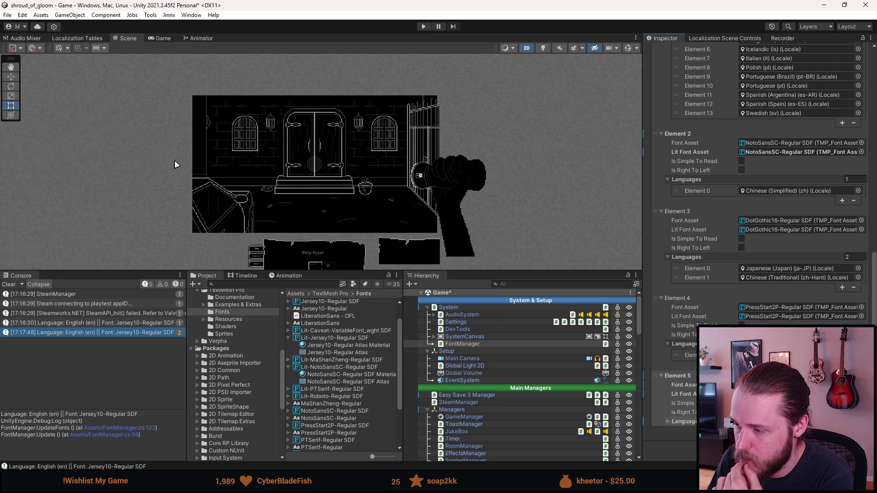
{"action": "key", "text": "Right"}
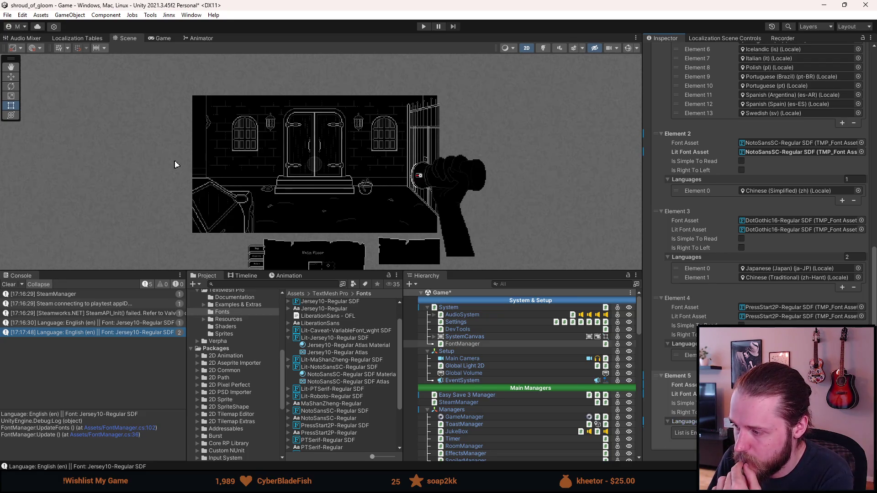
{"action": "key", "text": "Left"}
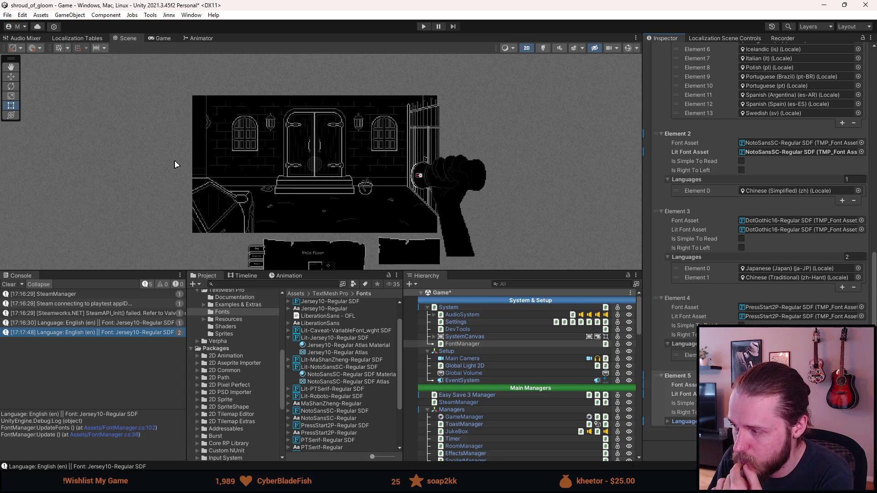
{"action": "key", "text": "Return"}
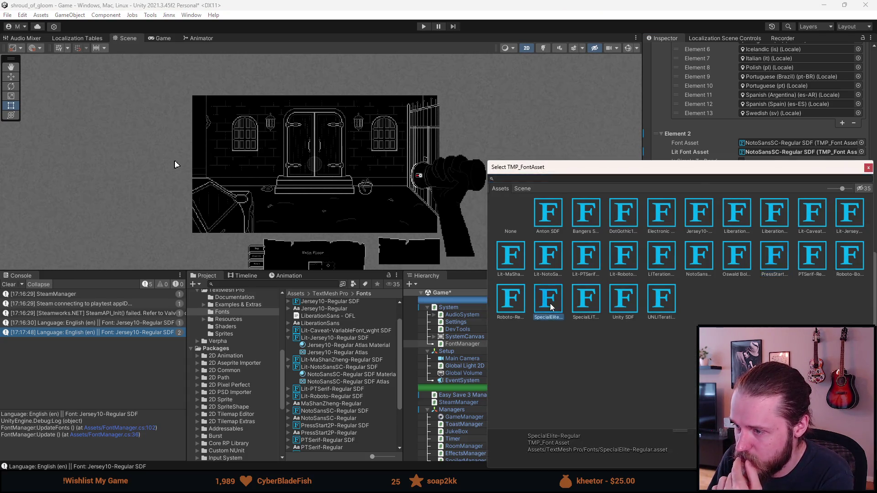
{"action": "key", "text": "Escape"}
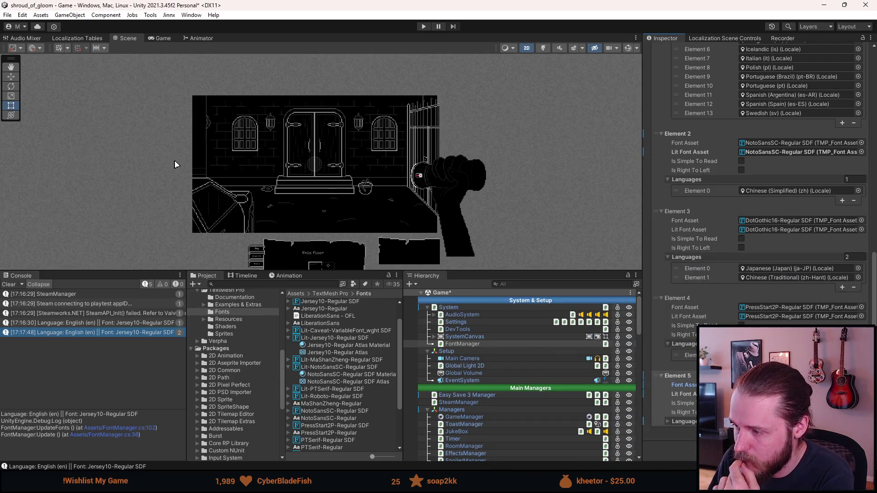
{"action": "key", "text": "Return"}
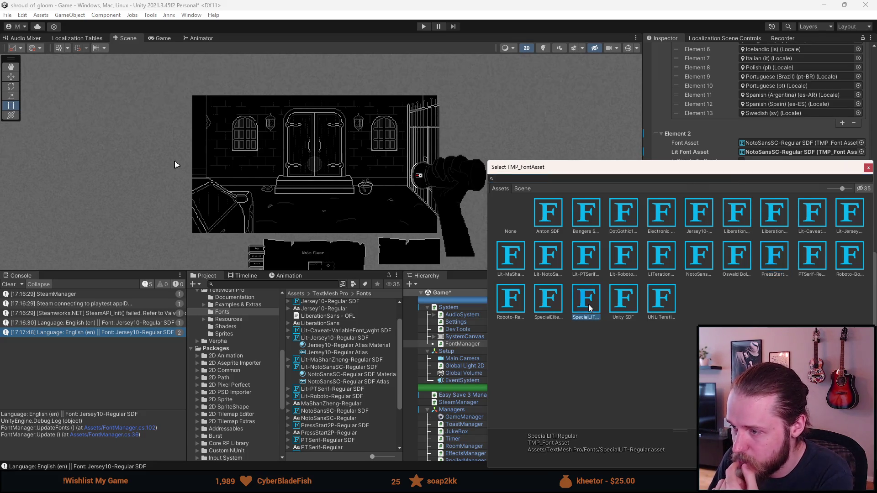
{"action": "key", "text": "Escape"}
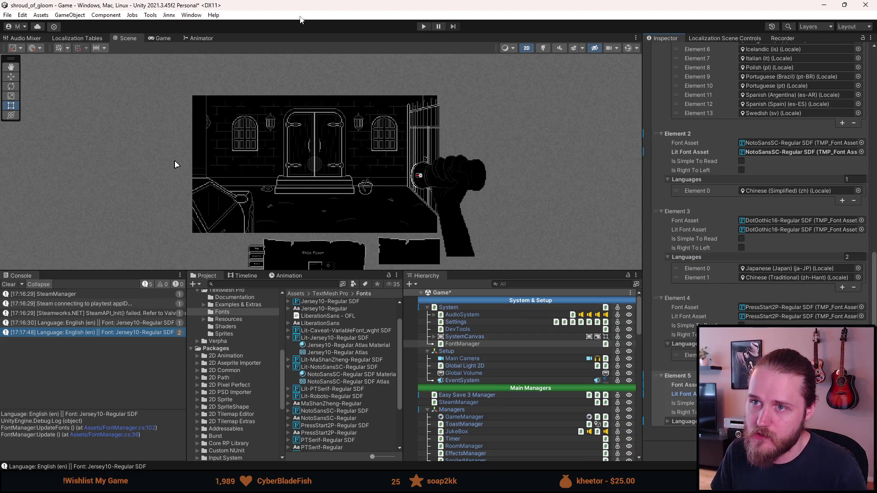
{"action": "left_click", "coordinate": [424, 26]}
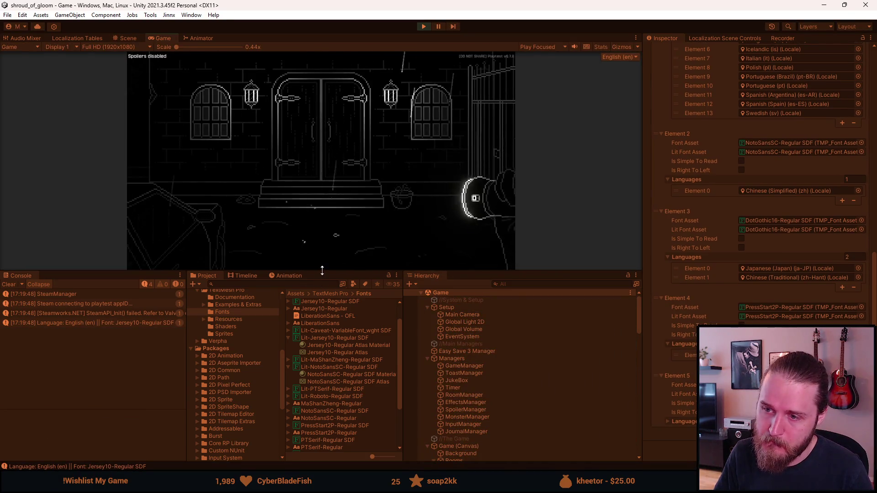
{"action": "left_click_drag", "start_coordinate": [320, 272], "coordinate": [310, 365]}
{"action": "mouse_move", "coordinate": [162, 360]}
{"action": "left_click", "coordinate": [69, 230]}
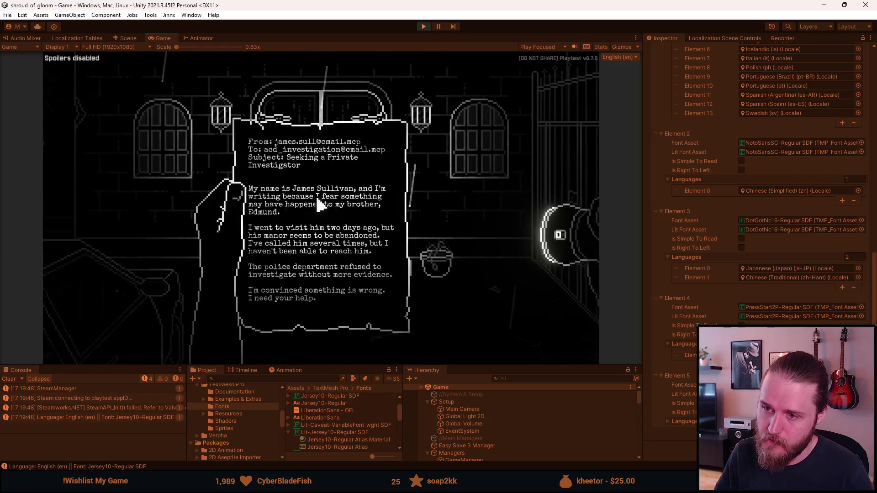
{"action": "left_click", "coordinate": [148, 220]}
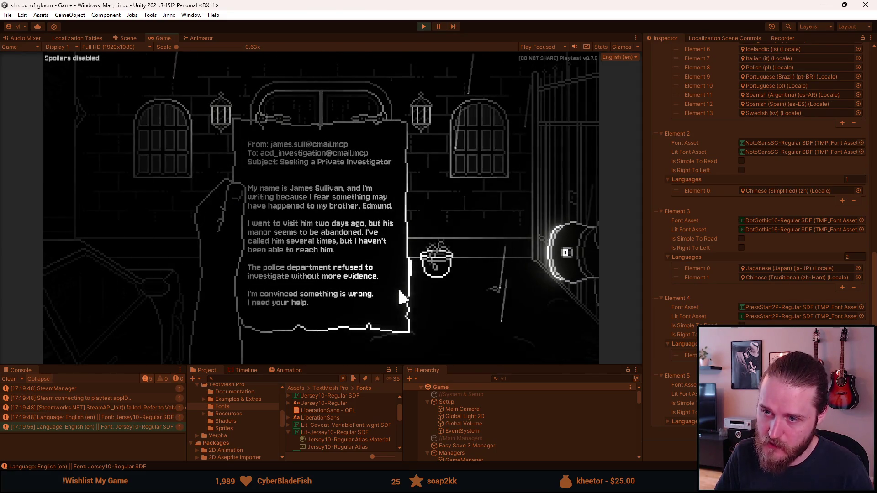
{"action": "left_click", "coordinate": [475, 274]}
{"action": "key", "text": "Escape"}
{"action": "left_click", "coordinate": [324, 220]}
{"action": "key", "text": "Escape"}
{"action": "left_click", "coordinate": [422, 27]}
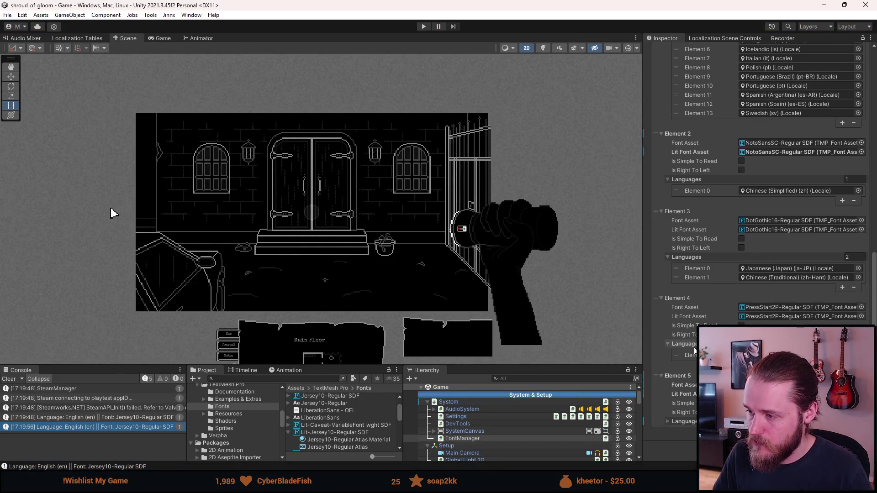
Step: Assign Lit-NotoSansSC-Regular SDF to Element 2's Lit Font Asset, then play and open the inventory
{"action": "scroll", "coordinate": [694, 351], "scroll_direction": "up", "scroll_amount": 5}
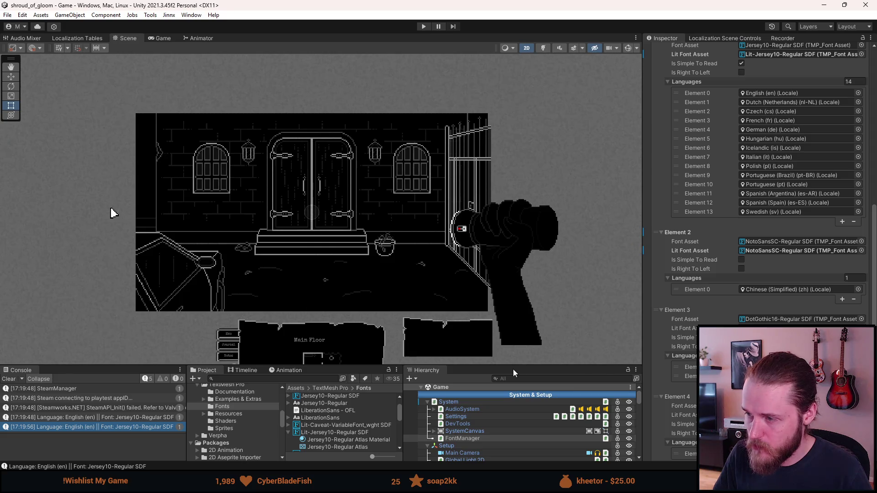
{"action": "left_click_drag", "start_coordinate": [462, 366], "coordinate": [472, 302]}
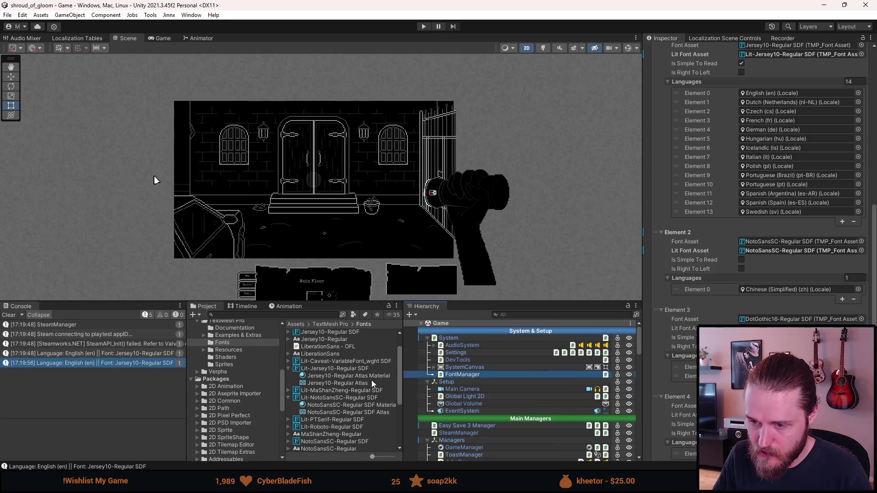
{"action": "scroll", "coordinate": [368, 384], "scroll_direction": "down", "scroll_amount": 3}
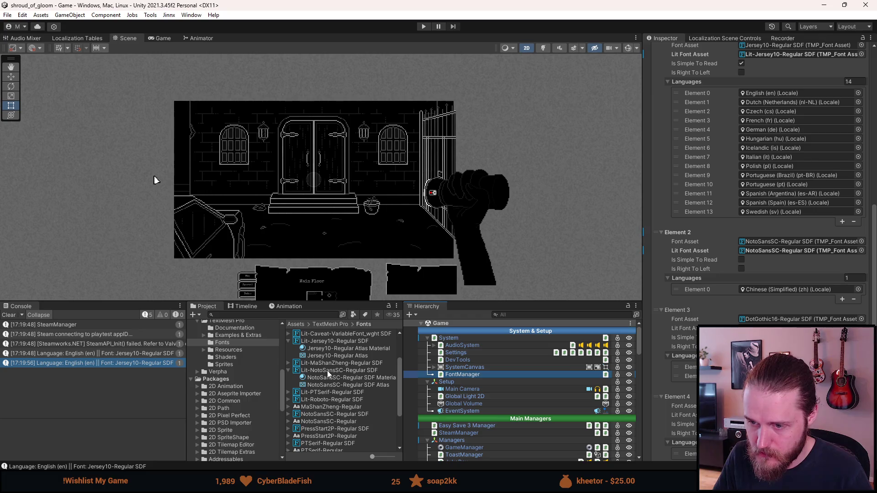
{"action": "mouse_move", "coordinate": [328, 371]}
{"action": "left_mouse_down"}
{"action": "mouse_move", "coordinate": [551, 362]}
{"action": "mouse_move", "coordinate": [667, 315]}
{"action": "mouse_move", "coordinate": [772, 252]}
{"action": "left_mouse_up"}
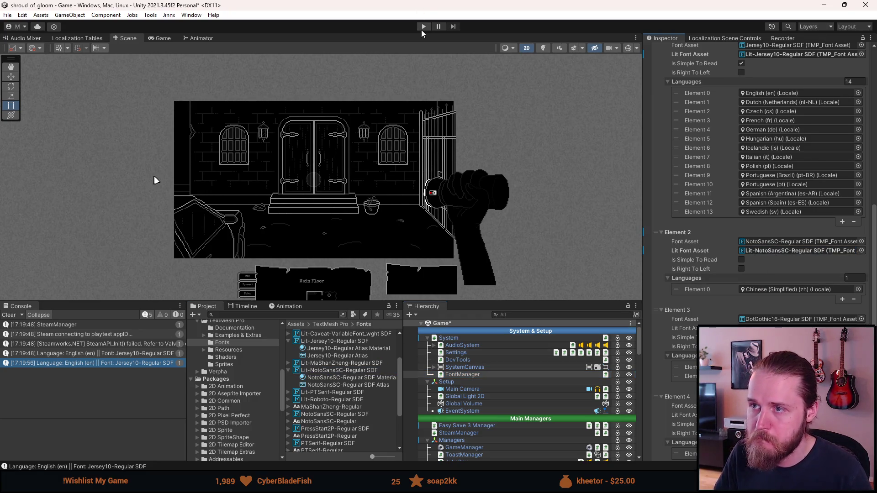
{"action": "left_click", "coordinate": [423, 27]}
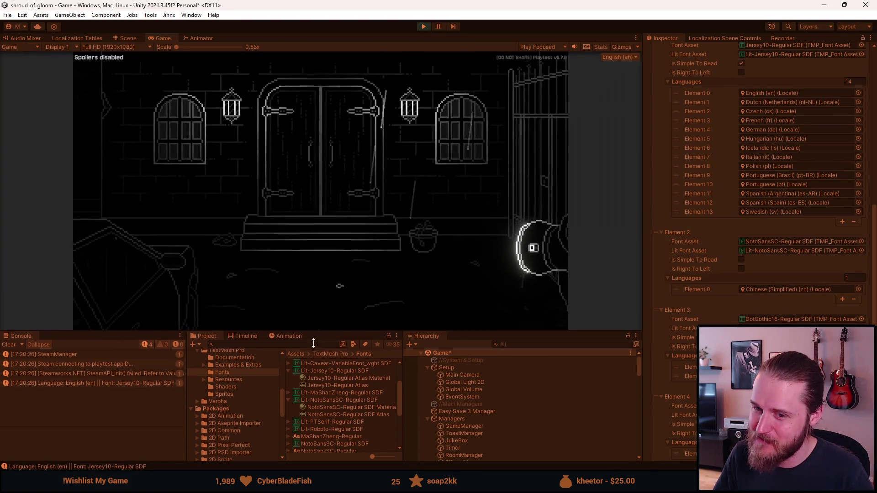
{"action": "key", "text": "Tab"}
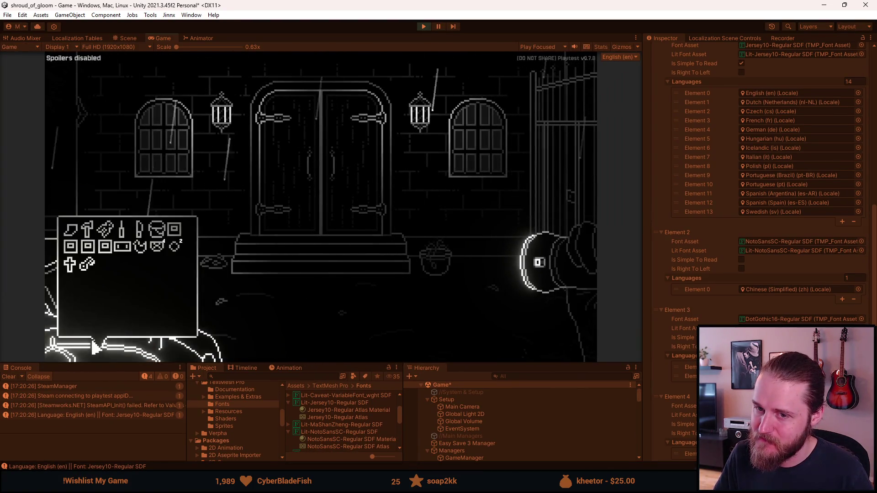
Step: Open the brother's letter, then switch the game language to 简体中文 (Chinese Simplified) and resume
{"action": "left_click", "coordinate": [70, 230]}
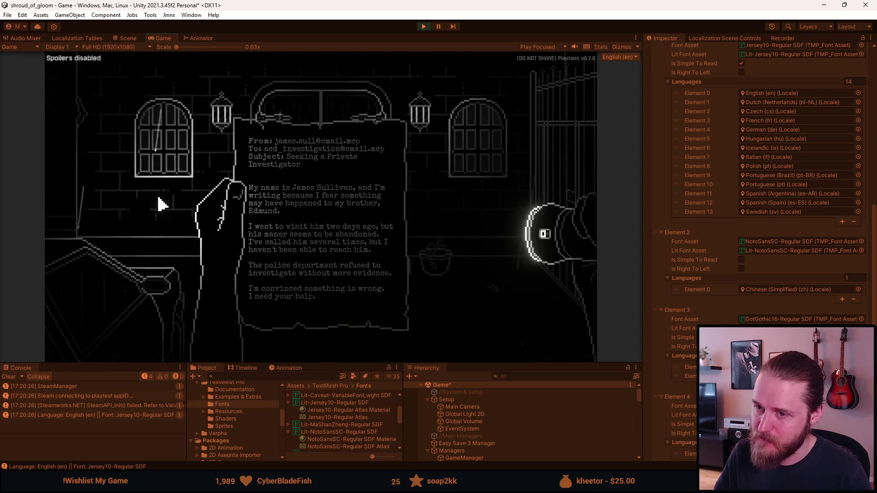
{"action": "left_click", "coordinate": [162, 205]}
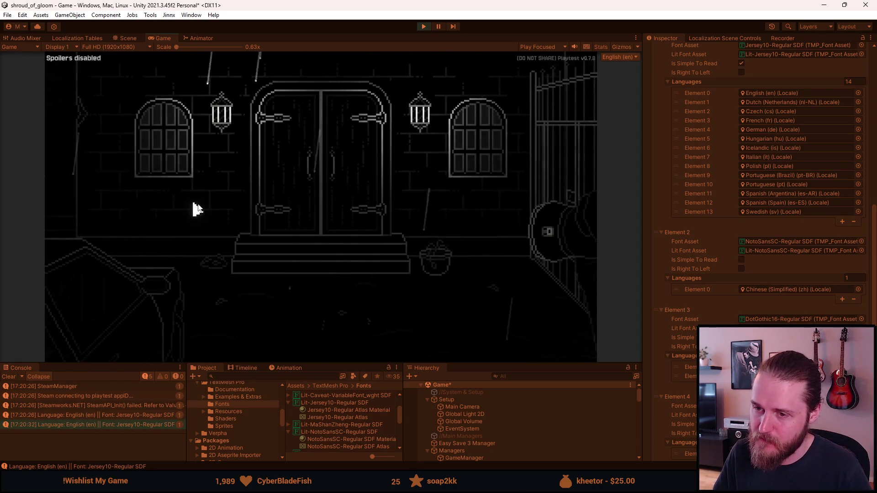
{"action": "key", "text": "Escape"}
{"action": "left_click", "coordinate": [303, 224]}
{"action": "left_click", "coordinate": [332, 261]}
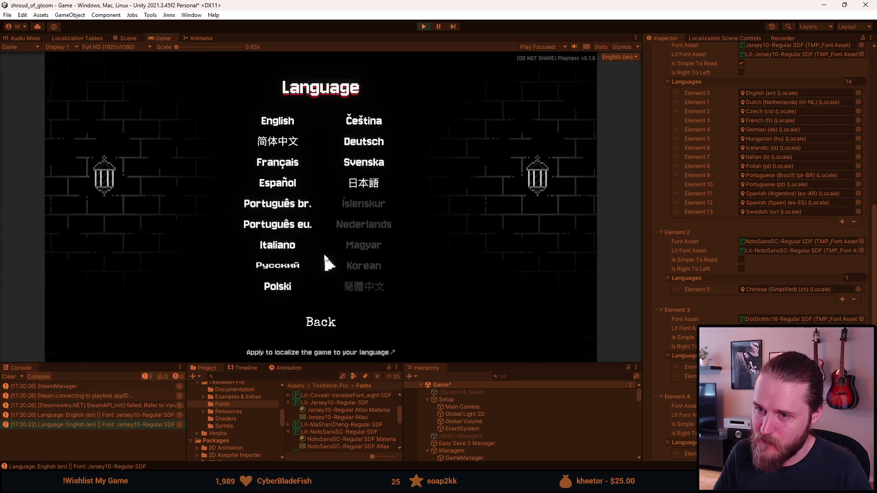
{"action": "left_click", "coordinate": [270, 141]}
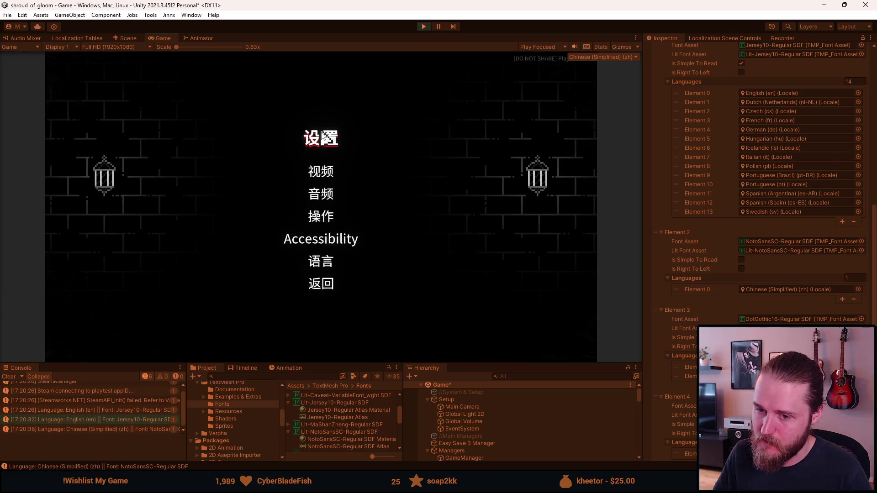
{"action": "left_click", "coordinate": [328, 286]}
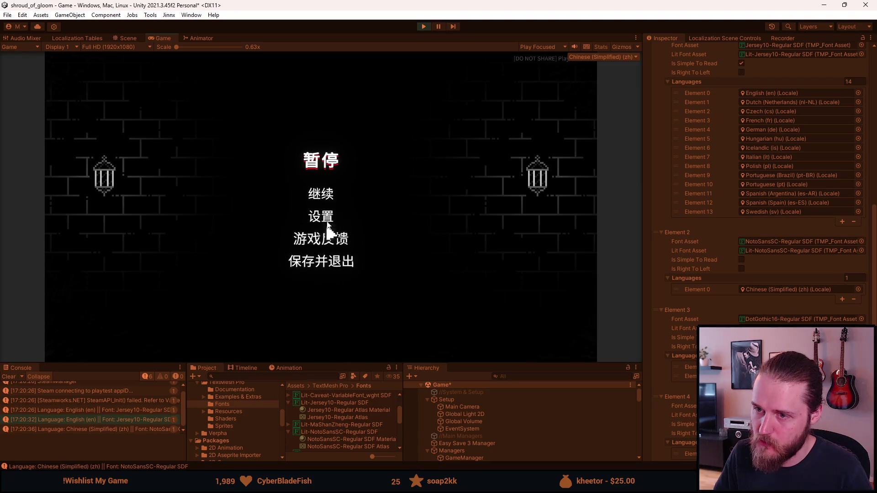
{"action": "left_click", "coordinate": [325, 199]}
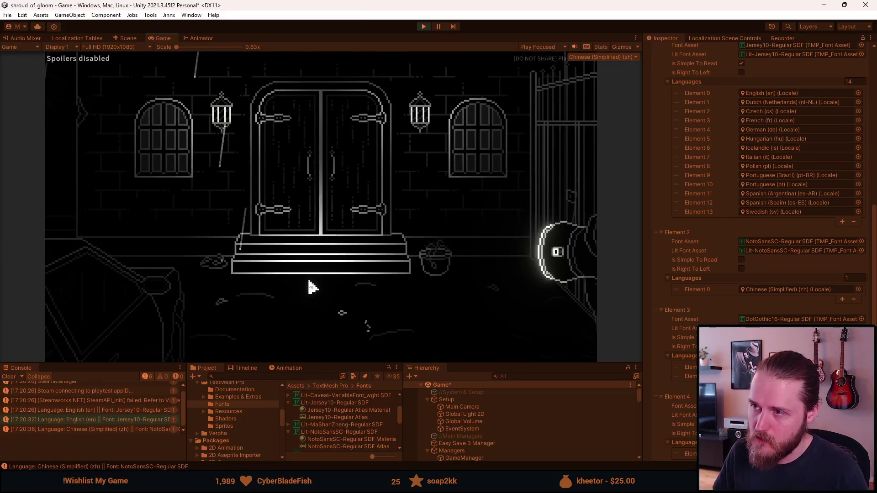
Step: Reopen the brother's concern letter from the inventory to check its font in Chinese
{"action": "key", "text": "F1"}
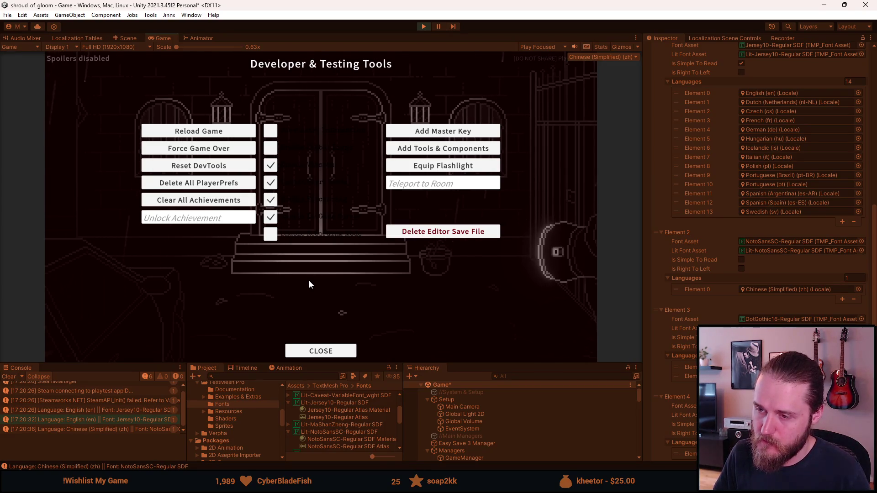
{"action": "key", "text": "F1"}
{"action": "left_click", "coordinate": [161, 349]}
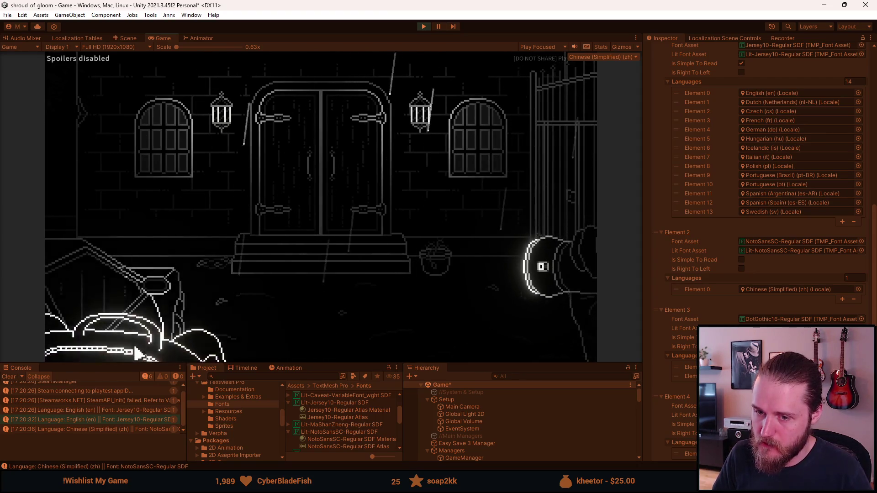
{"action": "left_click", "coordinate": [114, 347]}
{"action": "left_click", "coordinate": [73, 238]}
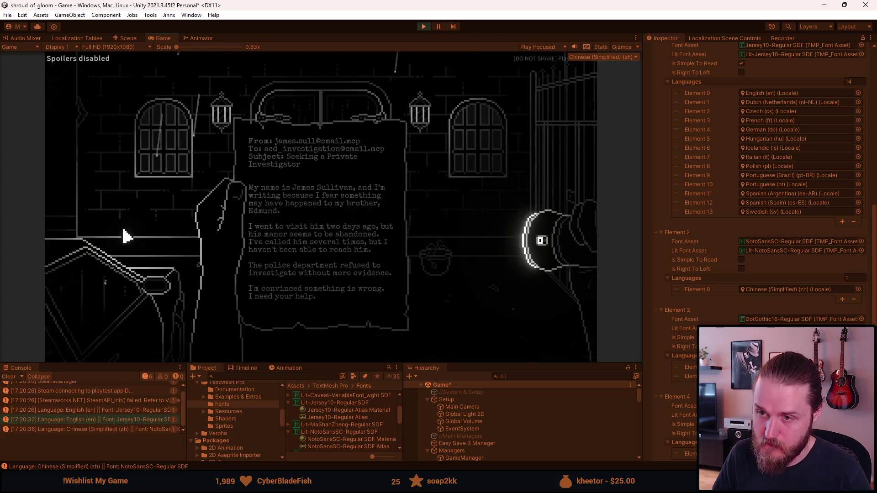
{"action": "left_click", "coordinate": [123, 231]}
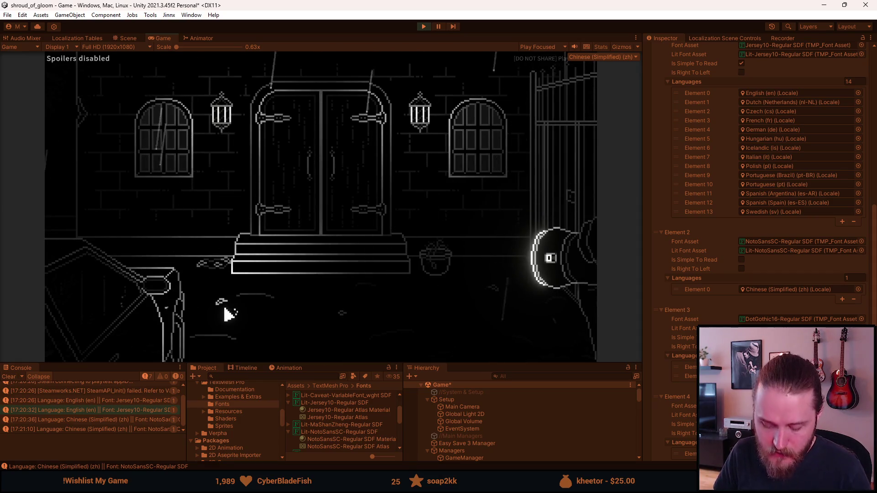
{"action": "left_click", "coordinate": [59, 343]}
{"action": "left_click", "coordinate": [72, 235]}
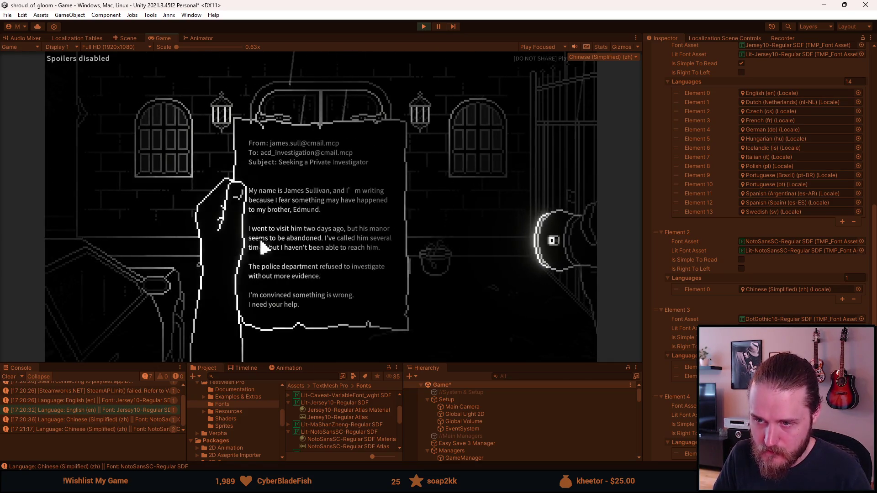
{"action": "left_click", "coordinate": [151, 225]}
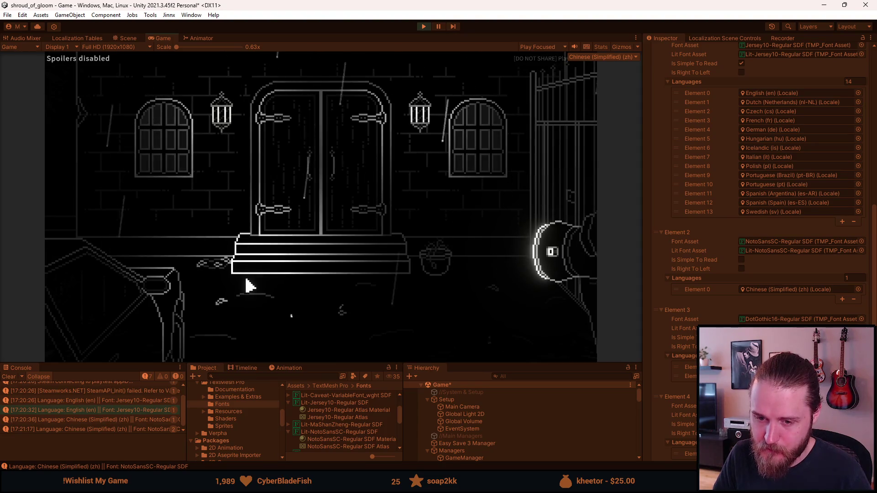
Step: Stop play mode and switch to FontManager.cs in Visual Studio
{"action": "key", "text": "Escape"}
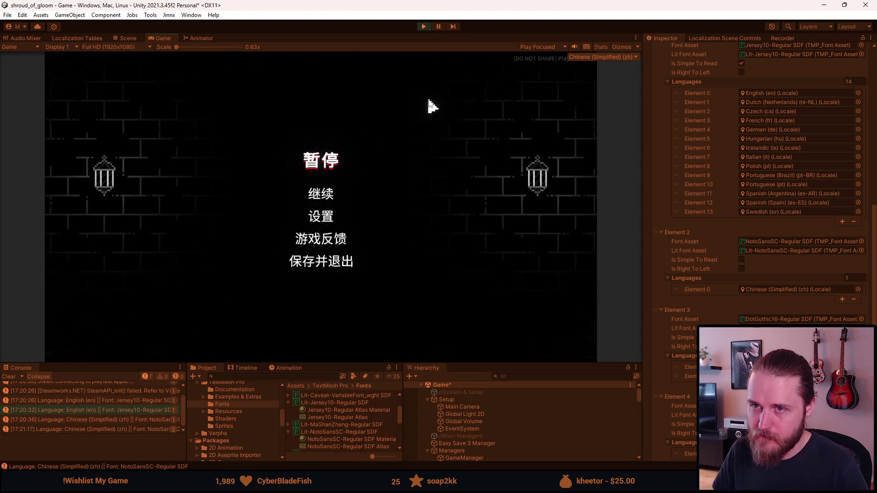
{"action": "left_click", "coordinate": [429, 30]}
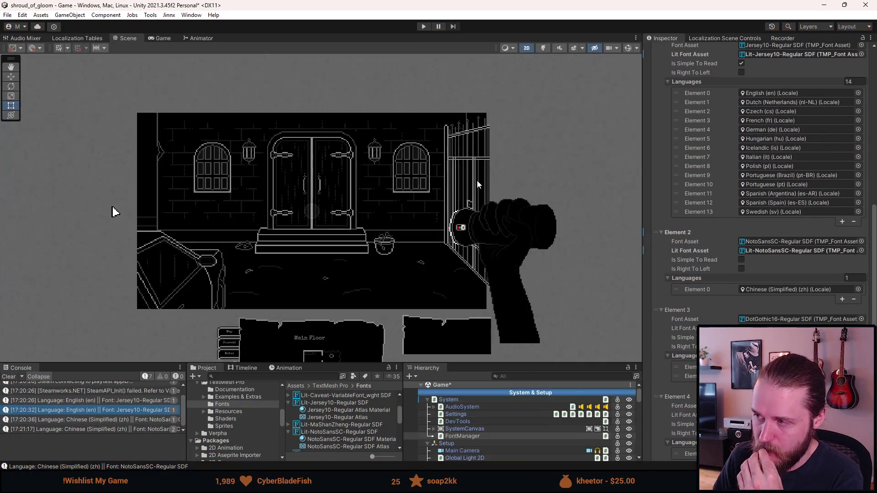
{"action": "scroll", "coordinate": [731, 237], "scroll_direction": "up", "scroll_amount": 10}
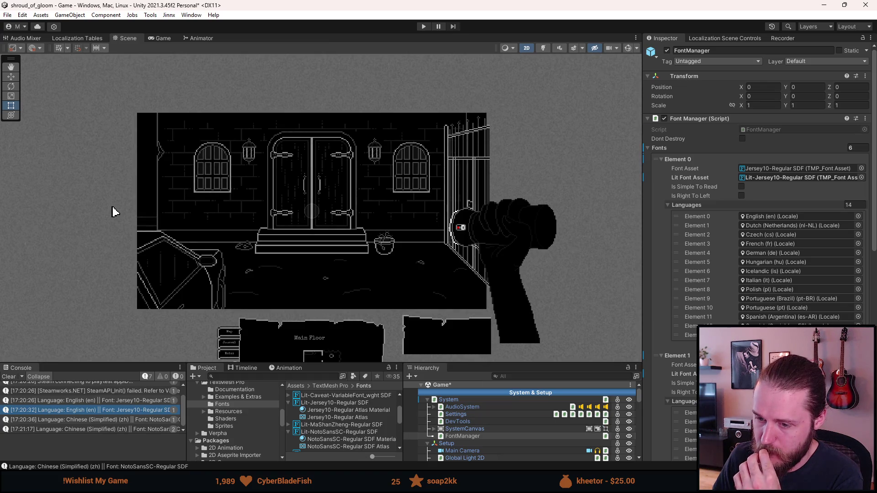
{"action": "key", "text": "alt+Tab"}
{"action": "scroll", "coordinate": [220, 260], "scroll_direction": "down", "scroll_amount": 5}
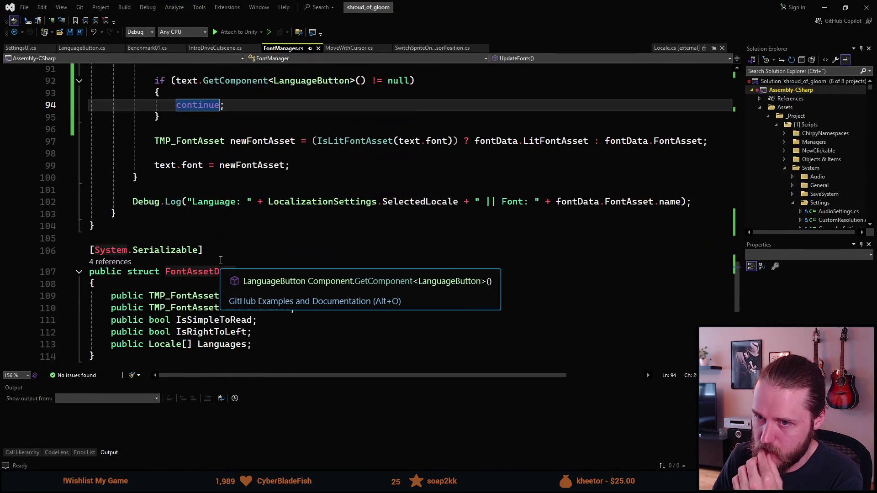
{"action": "scroll", "coordinate": [220, 260], "scroll_direction": "up", "scroll_amount": 14}
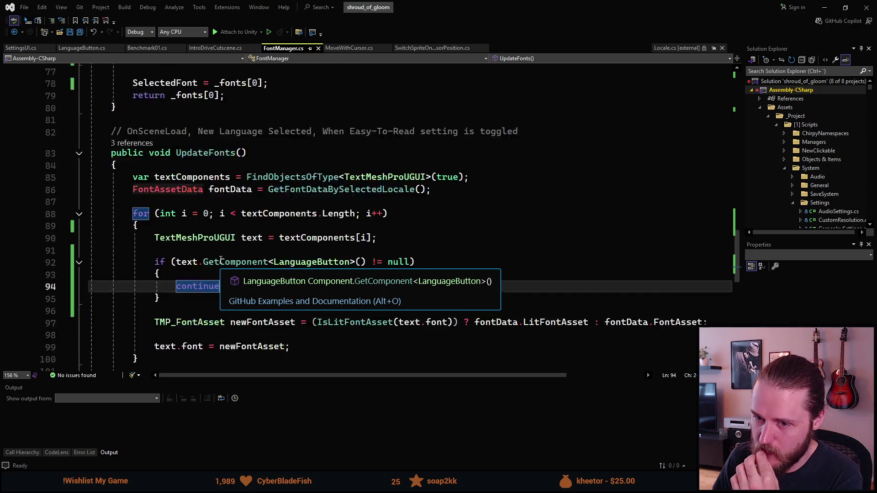
{"action": "scroll", "coordinate": [222, 260], "scroll_direction": "up", "scroll_amount": 8}
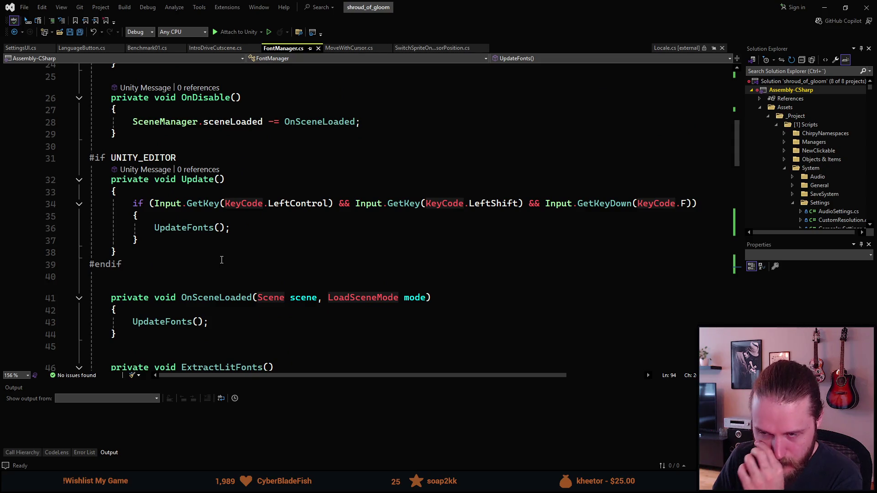
{"action": "scroll", "coordinate": [222, 260], "scroll_direction": "up", "scroll_amount": 6}
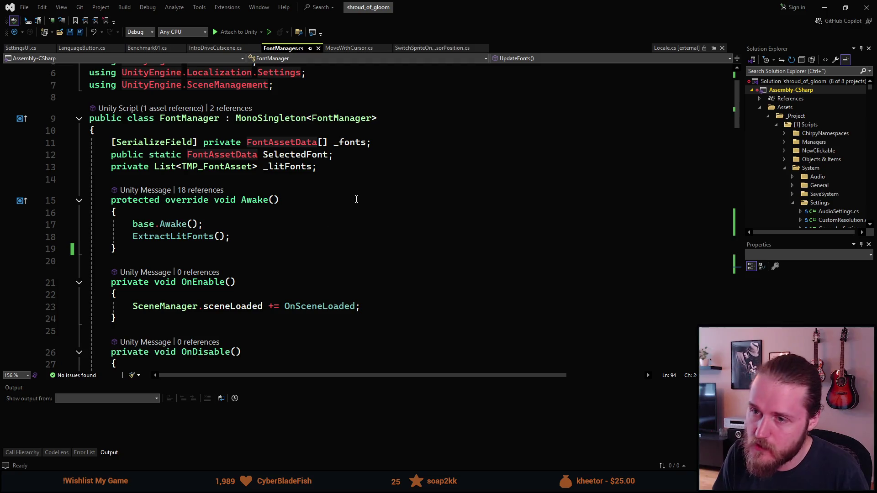
{"action": "left_click", "coordinate": [344, 168]}
Step: Add [SerializeField] private TMP_FontAsset _oldFont; below _litFonts using the sfpr snippet
{"action": "key", "text": "Return"}
{"action": "type", "text": "sfpr"}
{"action": "key", "text": "Tab"}
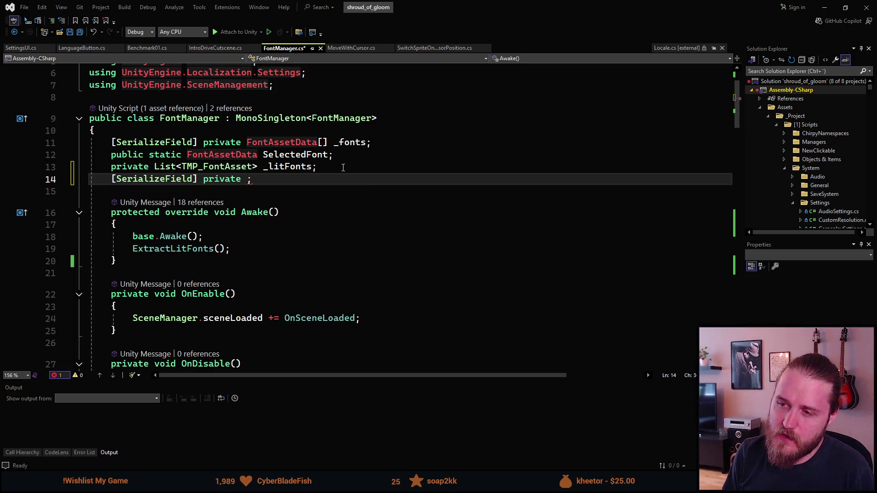
{"action": "type", "text": "_oldFont"}
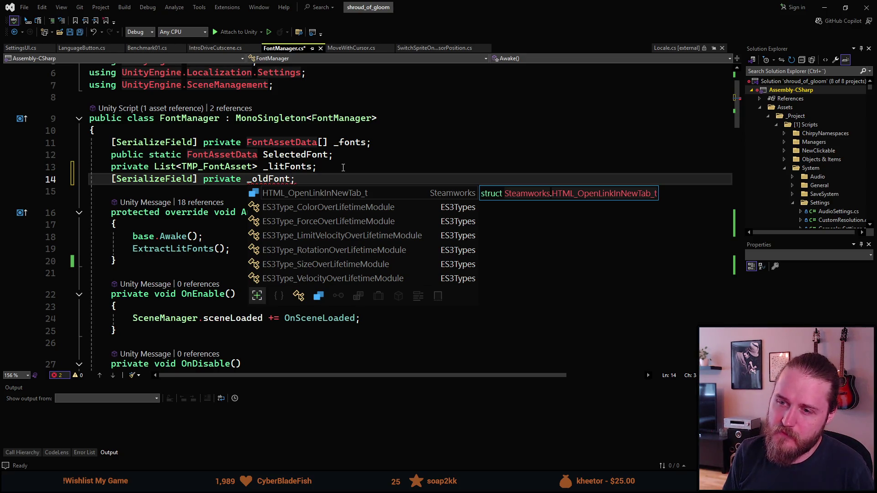
{"action": "key", "text": "ctrl+Left"}
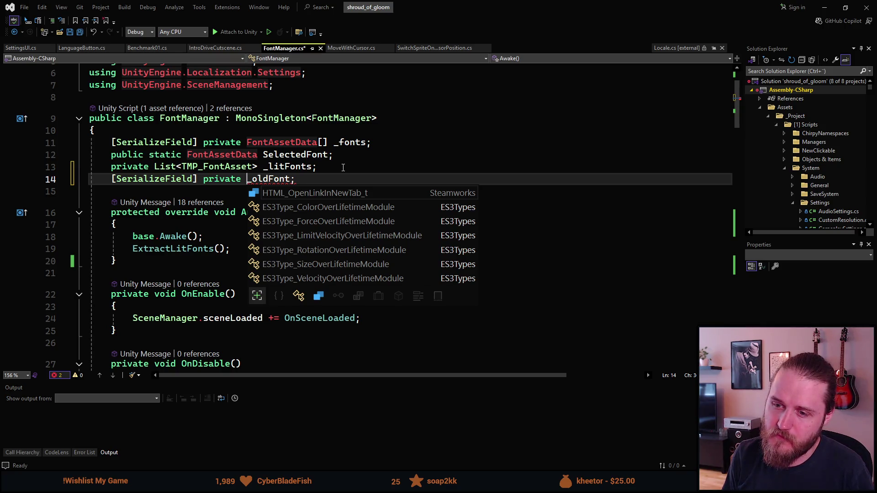
{"action": "type", "text": "TMP_Font"}
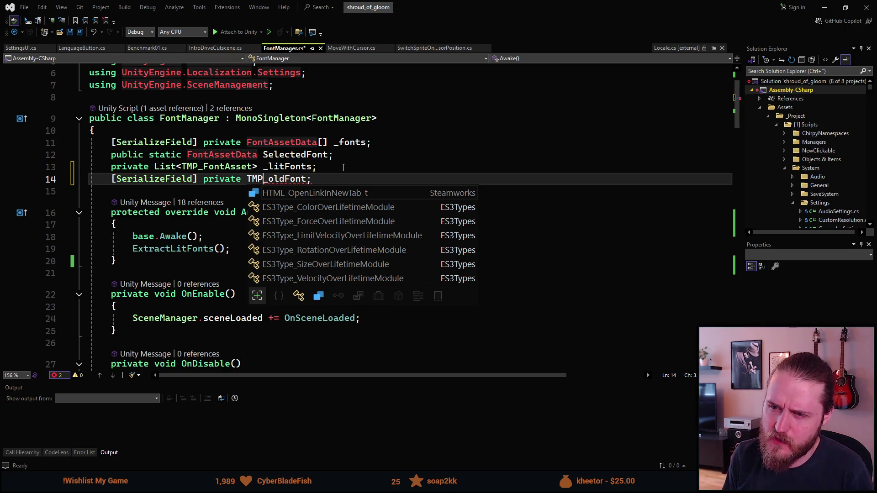
{"action": "key", "text": "Left"}
{"action": "type", "text": "Font"}
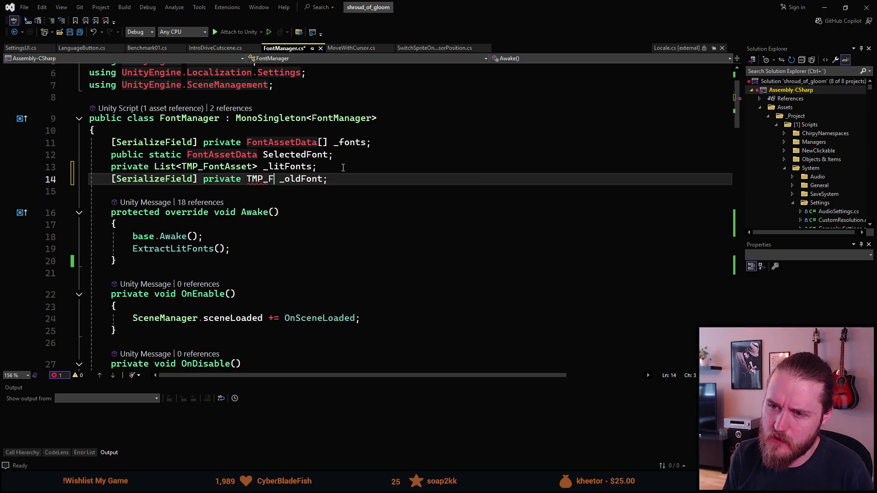
{"action": "type", "text": "Ass"}
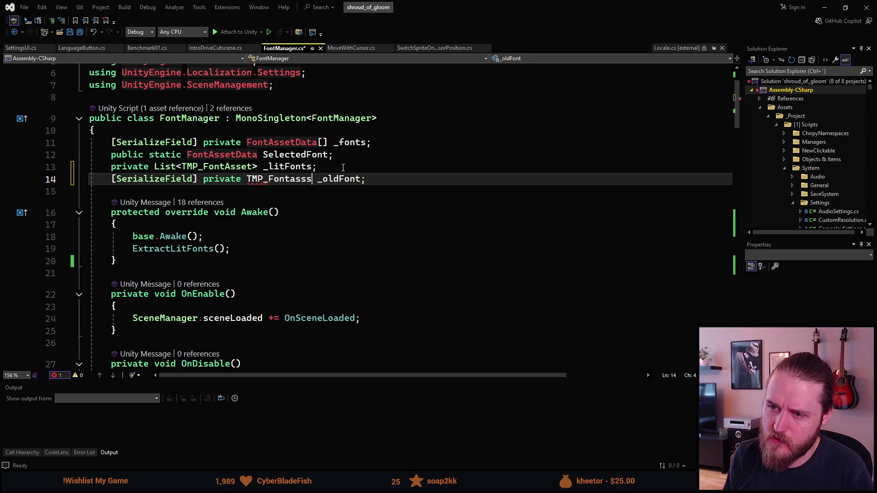
{"action": "type", "text": "et"}
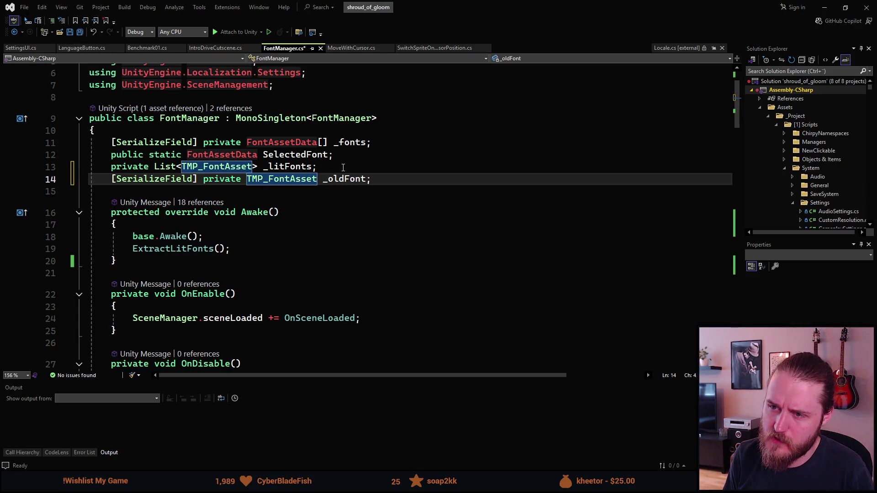
Step: Duplicate the field as _litOldFont and save FontManager.cs
{"action": "key", "text": "ctrl+d"}
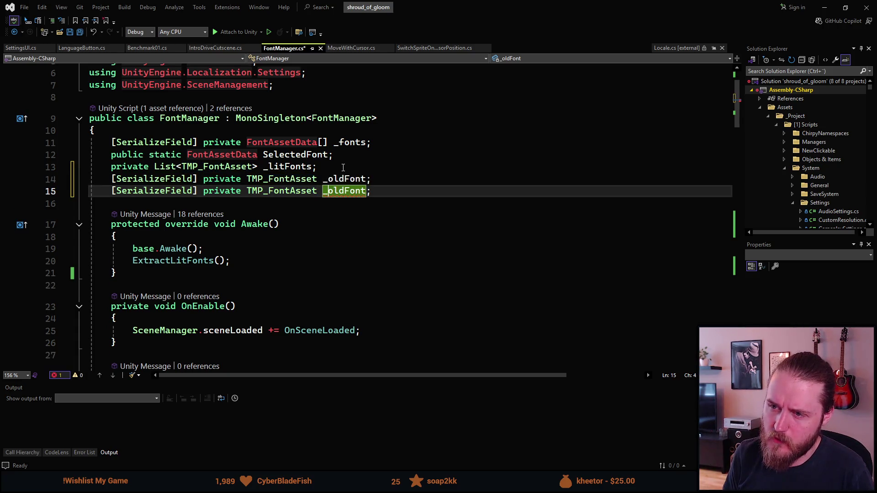
{"action": "key", "text": "Delete"}
{"action": "type", "text": "litO"}
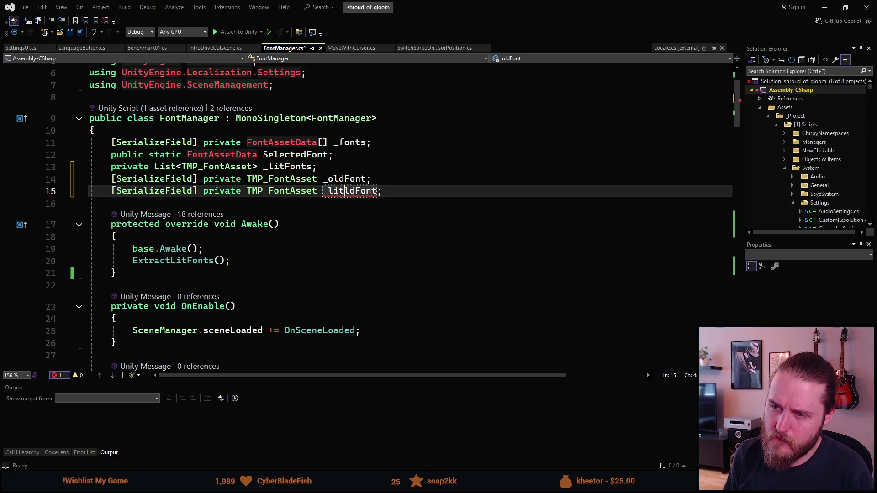
{"action": "key", "text": "ctrl+s"}
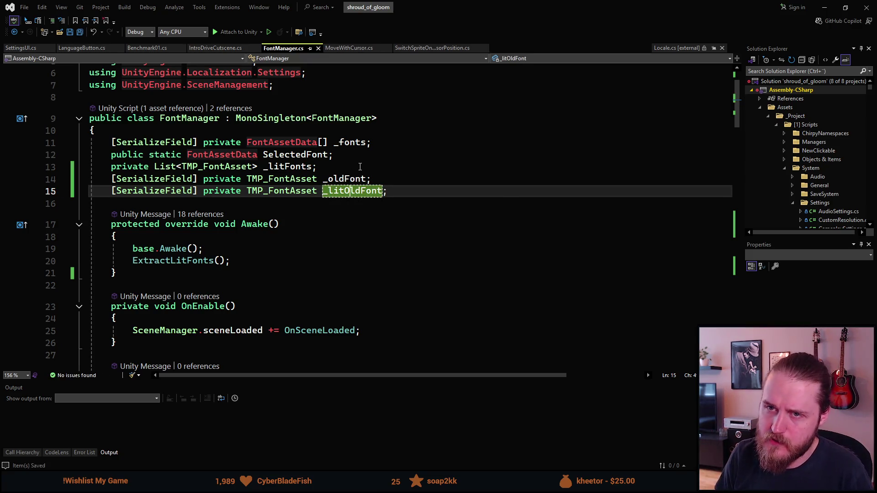
{"action": "scroll", "coordinate": [331, 211], "scroll_direction": "down", "scroll_amount": 1}
{"action": "scroll", "coordinate": [330, 211], "scroll_direction": "down", "scroll_amount": 7}
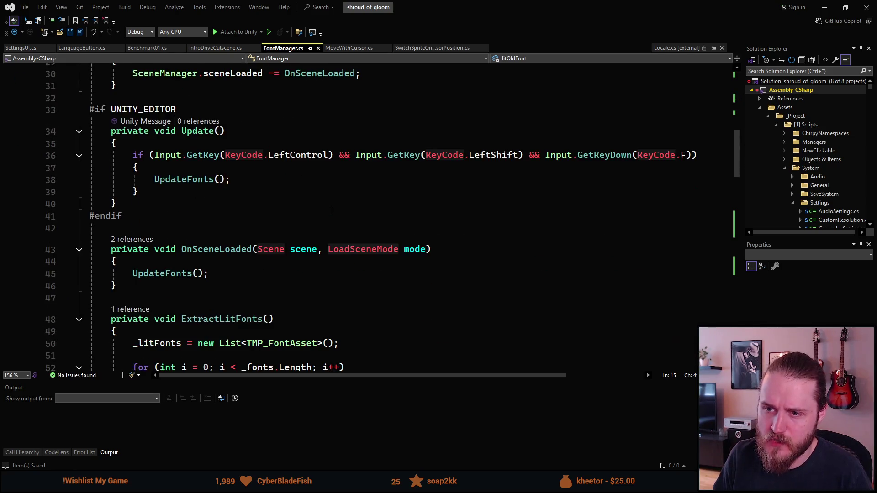
{"action": "scroll", "coordinate": [329, 212], "scroll_direction": "down", "scroll_amount": 1}
{"action": "scroll", "coordinate": [329, 211], "scroll_direction": "down", "scroll_amount": 1}
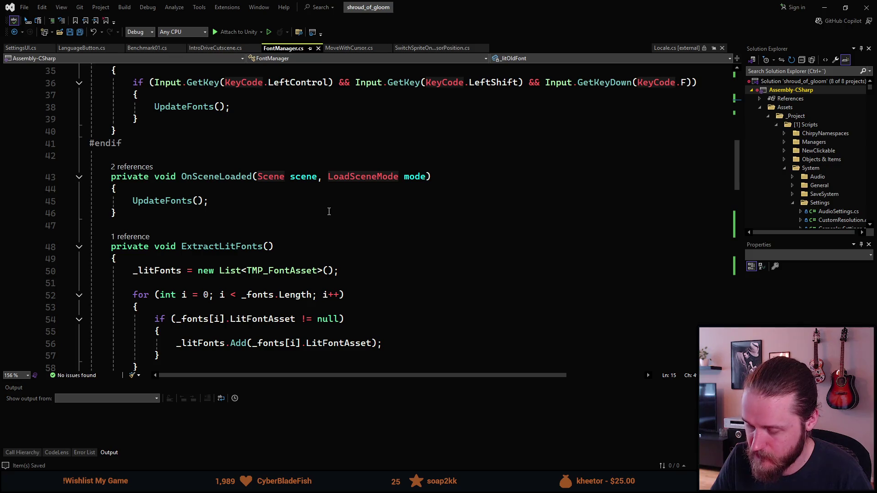
{"action": "scroll", "coordinate": [269, 195], "scroll_direction": "up", "scroll_amount": 4}
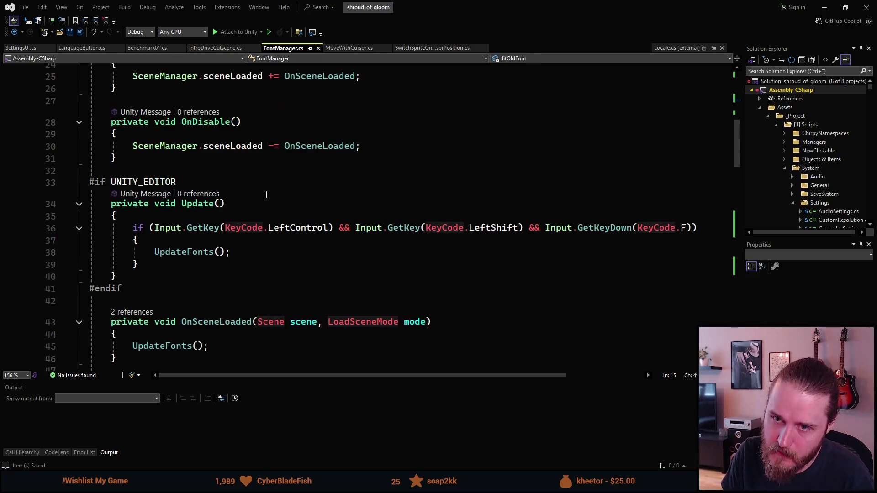
{"action": "scroll", "coordinate": [260, 193], "scroll_direction": "down", "scroll_amount": 8}
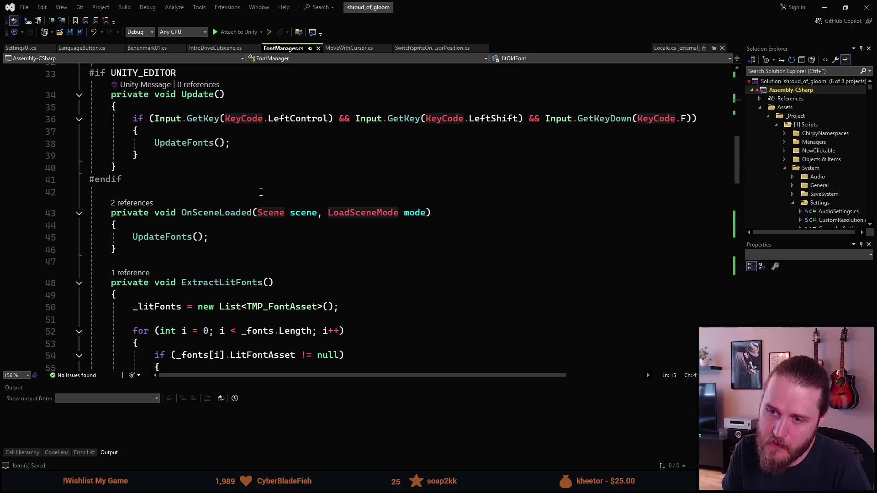
{"action": "scroll", "coordinate": [261, 192], "scroll_direction": "down", "scroll_amount": 8}
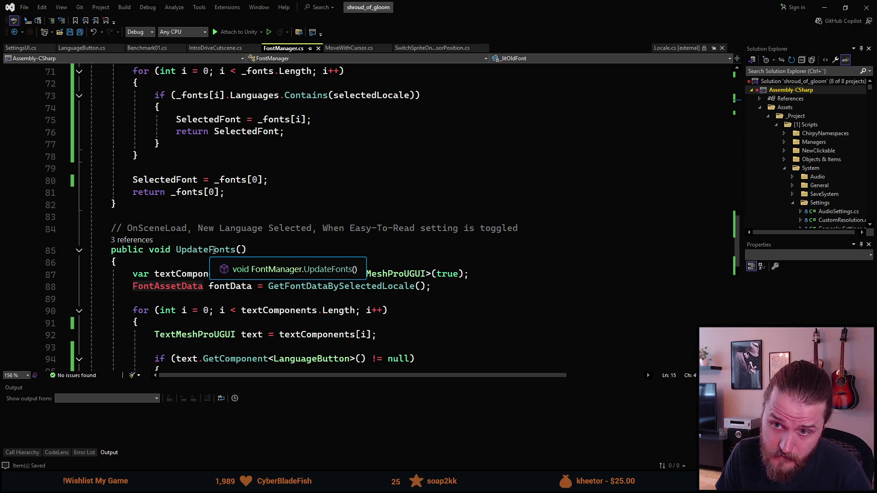
{"action": "scroll", "coordinate": [213, 250], "scroll_direction": "down", "scroll_amount": 8}
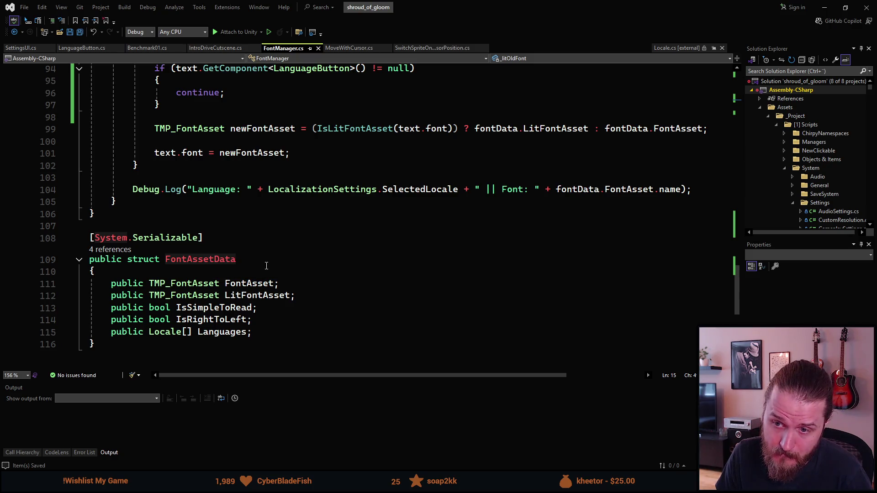
{"action": "scroll", "coordinate": [266, 265], "scroll_direction": "up", "scroll_amount": 20}
{"action": "scroll", "coordinate": [267, 266], "scroll_direction": "up", "scroll_amount": 8}
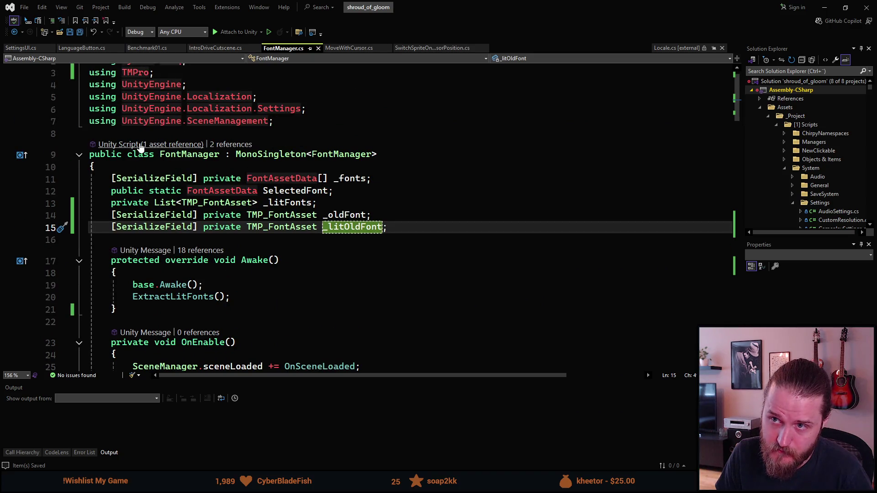
{"action": "scroll", "coordinate": [141, 148], "scroll_direction": "down", "scroll_amount": 7}
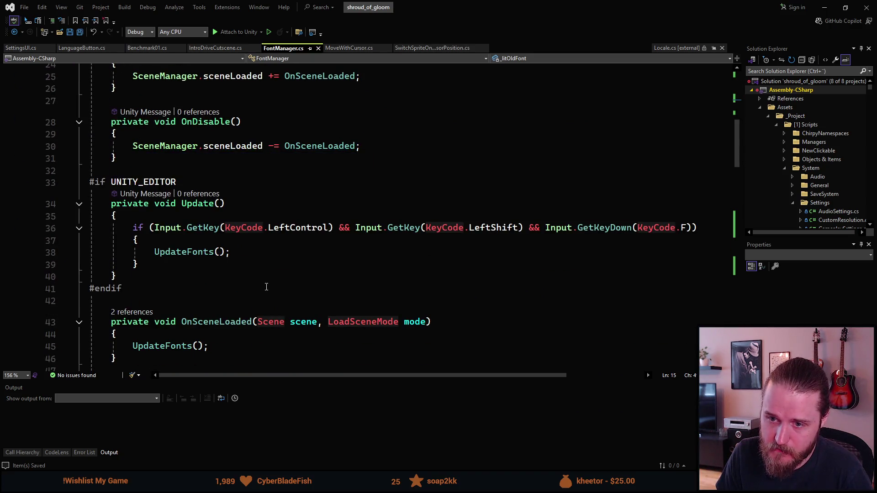
{"action": "scroll", "coordinate": [270, 289], "scroll_direction": "down", "scroll_amount": 6}
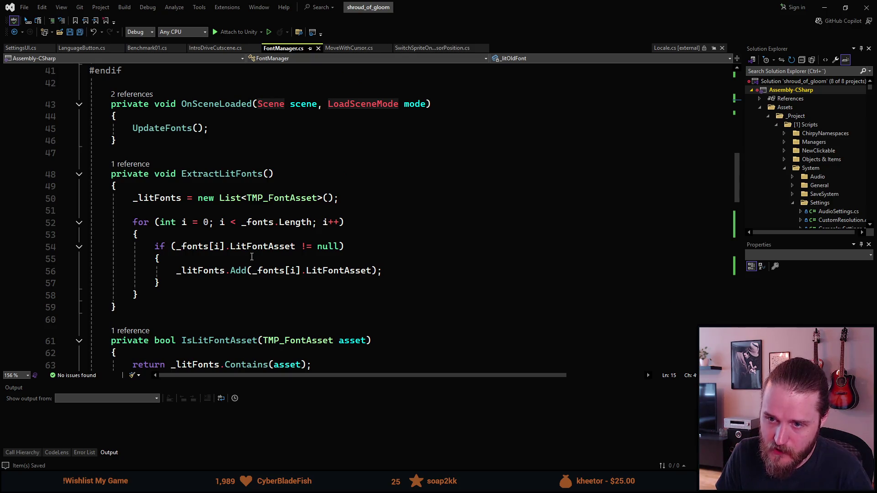
Step: Insert _litFonts.Add(_litOldFont); before the loop in ExtractLitFonts, followed by a blank line
{"action": "left_click", "coordinate": [178, 215]}
{"action": "key", "text": "Return"}
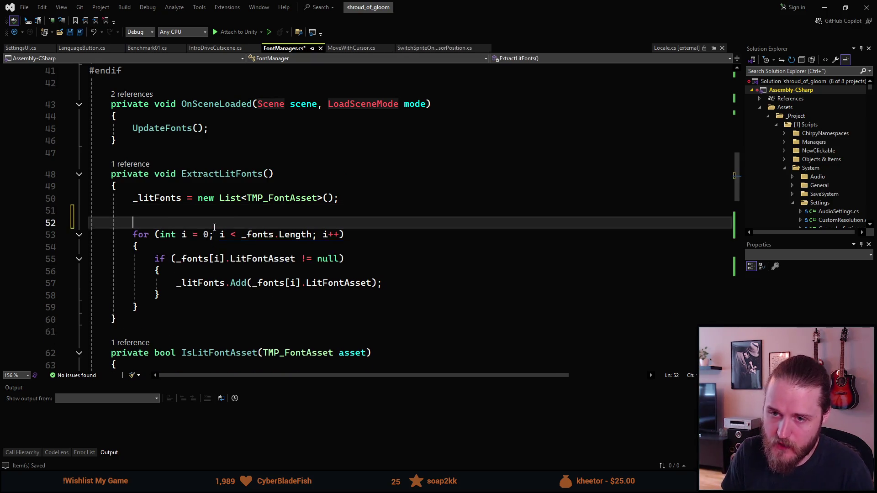
{"action": "key", "text": "Return"}
{"action": "key", "text": "Up"}
{"action": "type", "text": "_"}
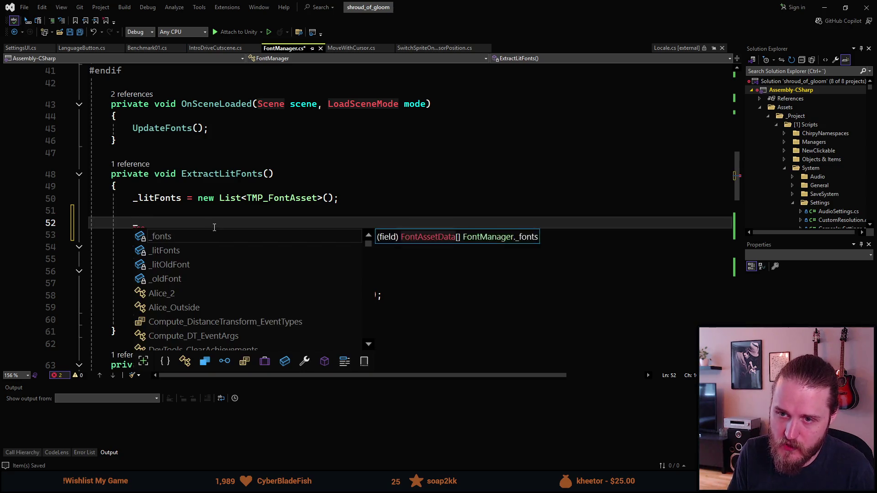
{"action": "type", "text": "litFonts.Add()"}
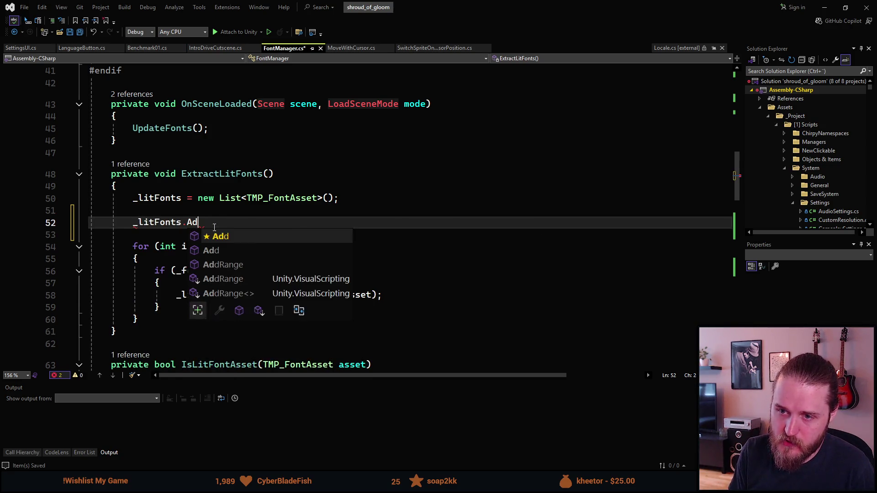
{"action": "key", "text": "Left"}
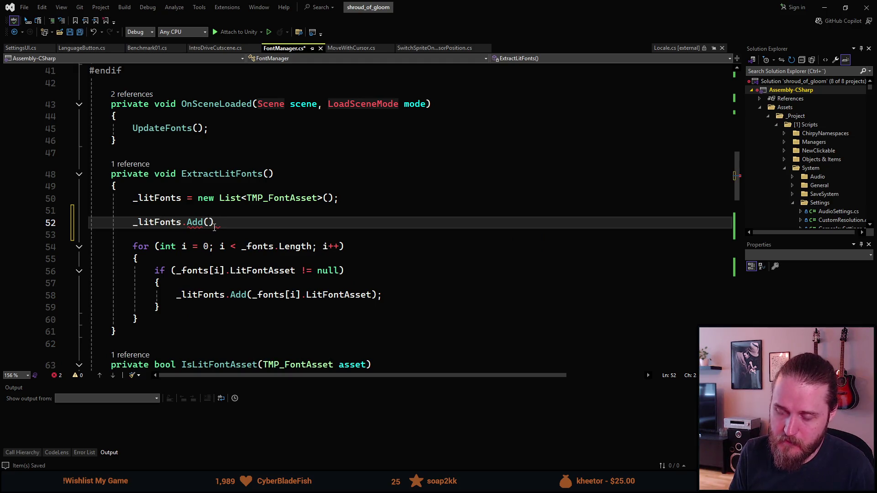
{"action": "type", "text": "_litOldFont)"}
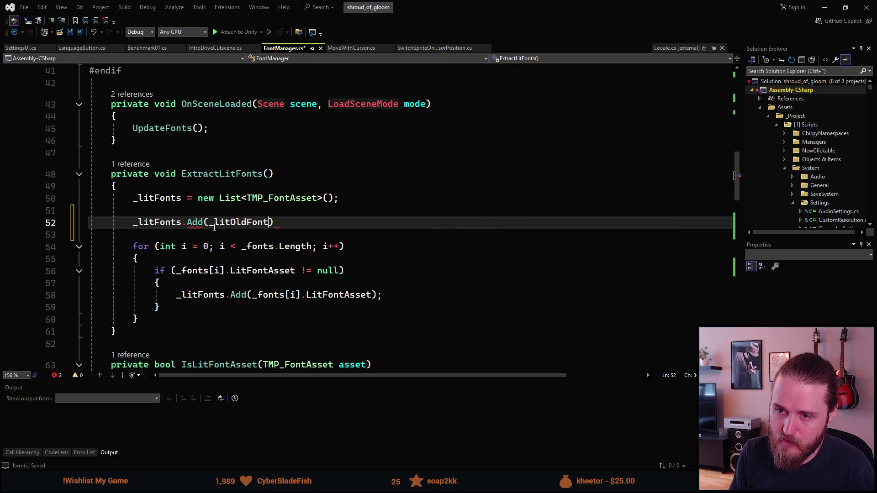
{"action": "type", "text": ";"}
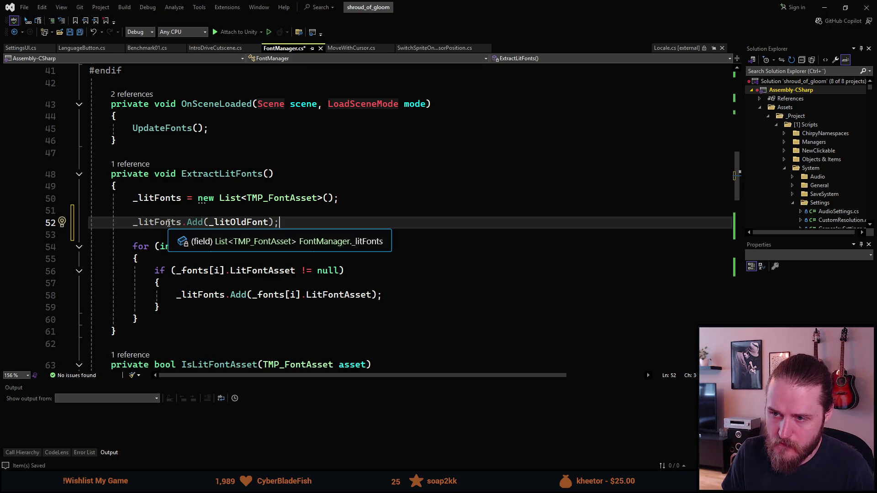
{"action": "left_click", "coordinate": [155, 238]}
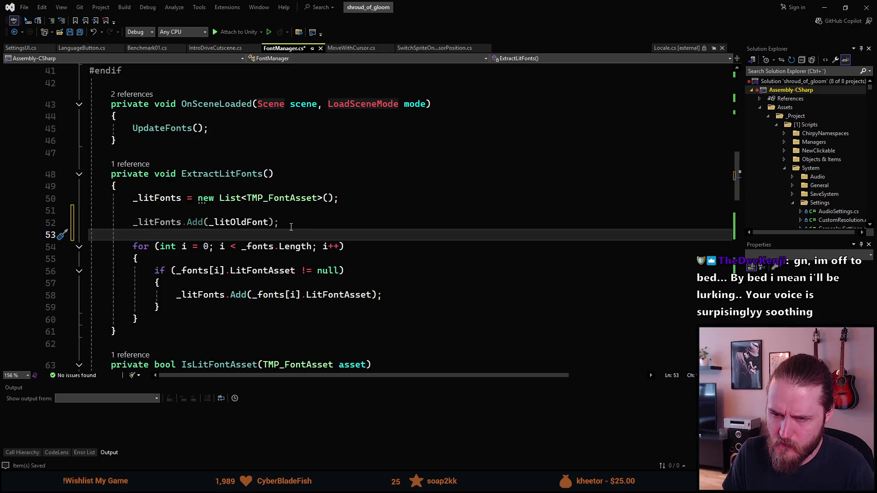
{"action": "left_click", "coordinate": [297, 209]}
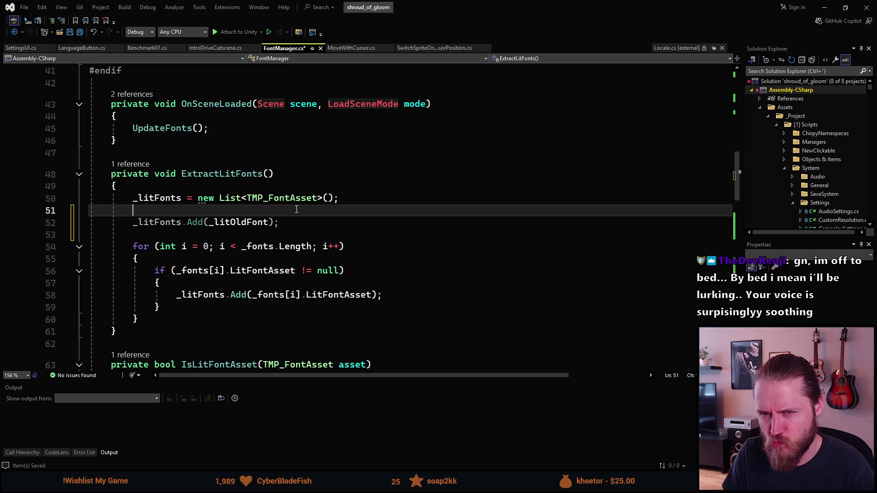
Step: Scroll to the top of FontManager.cs and select the _oldFont and _litOldFont lines 14–15
{"action": "scroll", "coordinate": [292, 223], "scroll_direction": "up", "scroll_amount": 5}
{"action": "scroll", "coordinate": [302, 220], "scroll_direction": "down", "scroll_amount": 10}
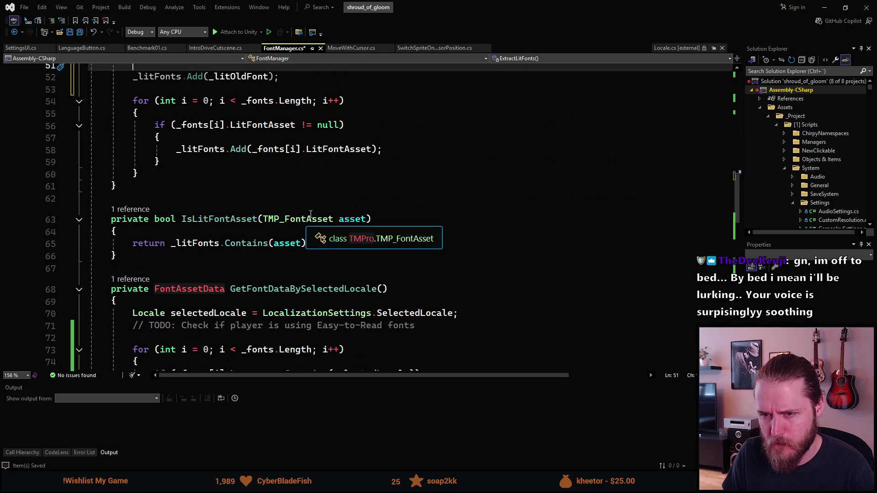
{"action": "scroll", "coordinate": [311, 214], "scroll_direction": "up", "scroll_amount": 3}
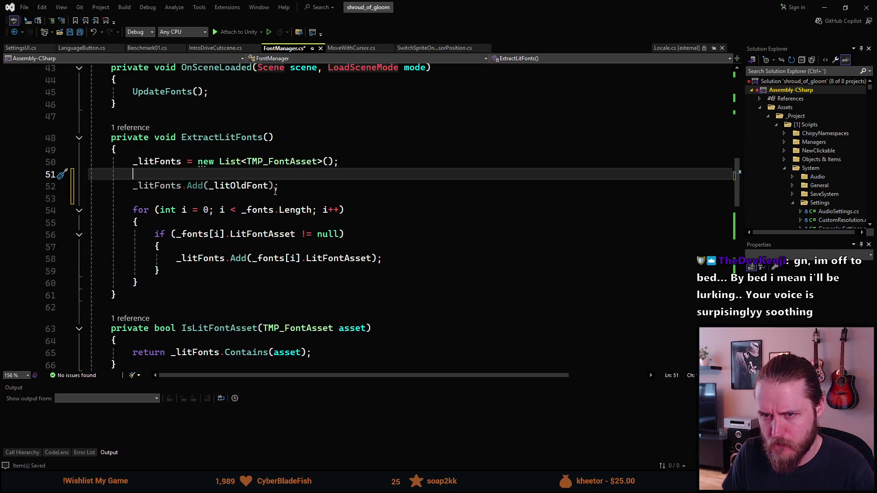
{"action": "scroll", "coordinate": [245, 215], "scroll_direction": "up", "scroll_amount": 15}
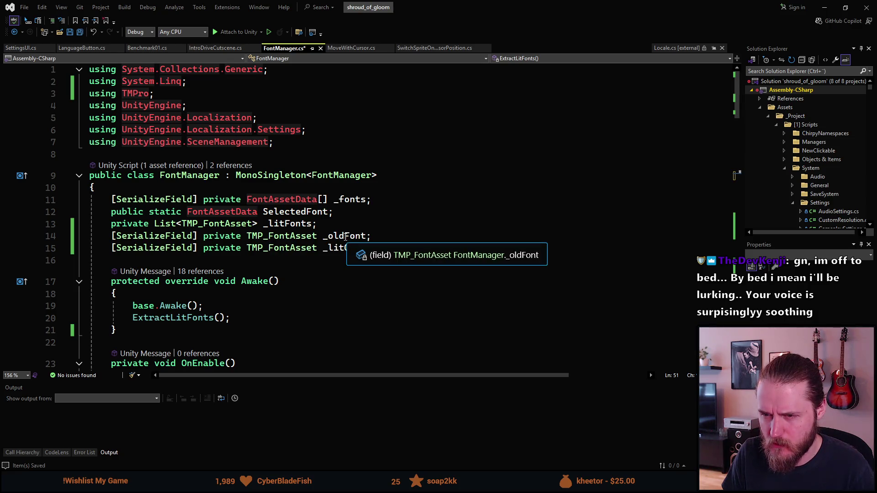
{"action": "scroll", "coordinate": [346, 237], "scroll_direction": "down", "scroll_amount": 18}
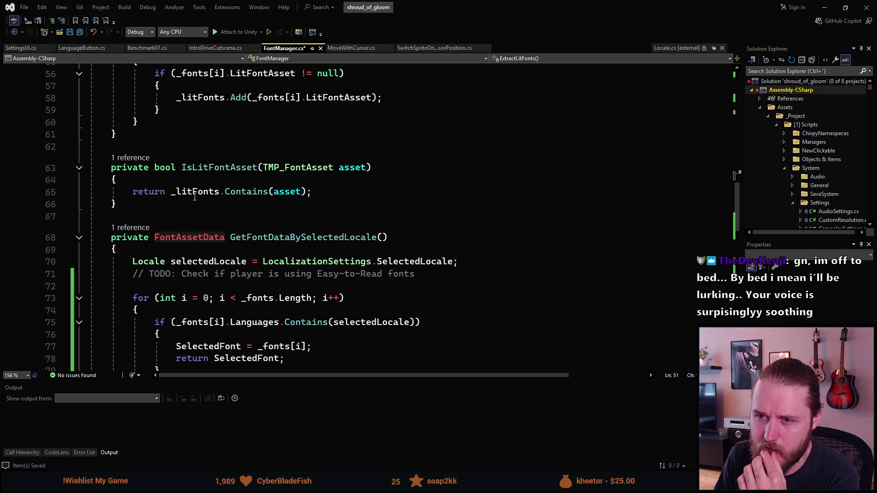
{"action": "scroll", "coordinate": [195, 196], "scroll_direction": "up", "scroll_amount": 18}
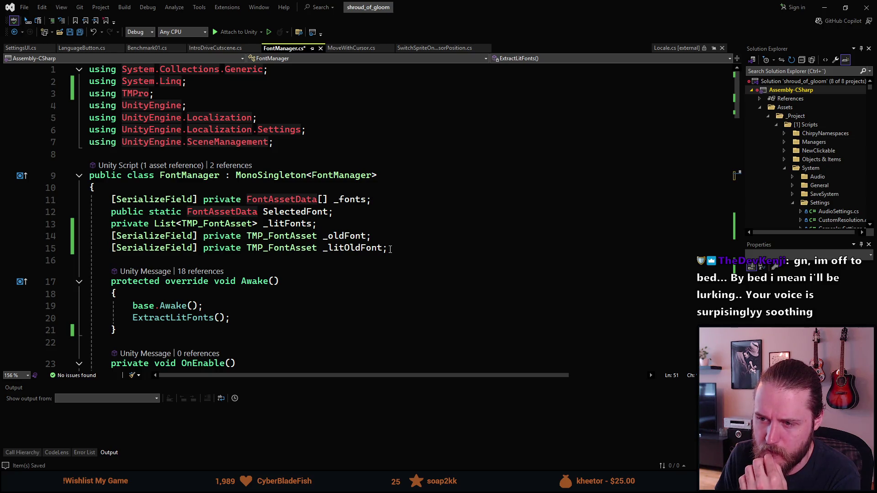
{"action": "left_click", "coordinate": [390, 249]}
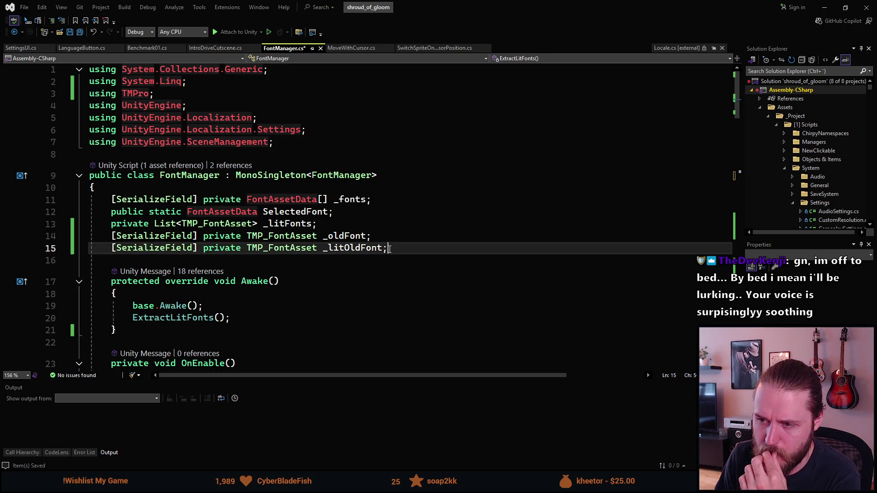
{"action": "left_click", "coordinate": [168, 235]}
{"action": "left_click", "coordinate": [82, 233]}
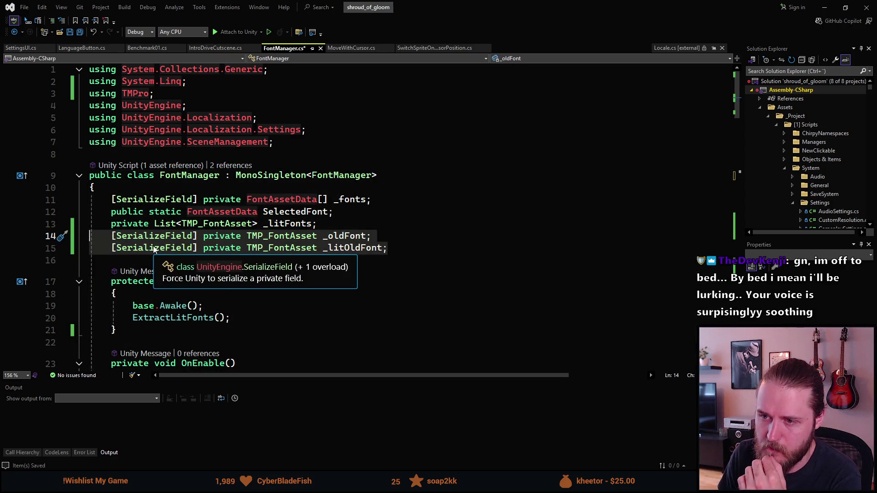
Step: Delete the _oldFont and _litOldFont fields and declare _litFonts as [SerializeField] private
{"action": "key", "text": "BackSpace"}
{"action": "key", "text": "BackSpace"}
{"action": "key", "text": "ctrl+Left"}
{"action": "key", "text": "ctrl+Left"}
{"action": "key", "text": "ctrl+Left"}
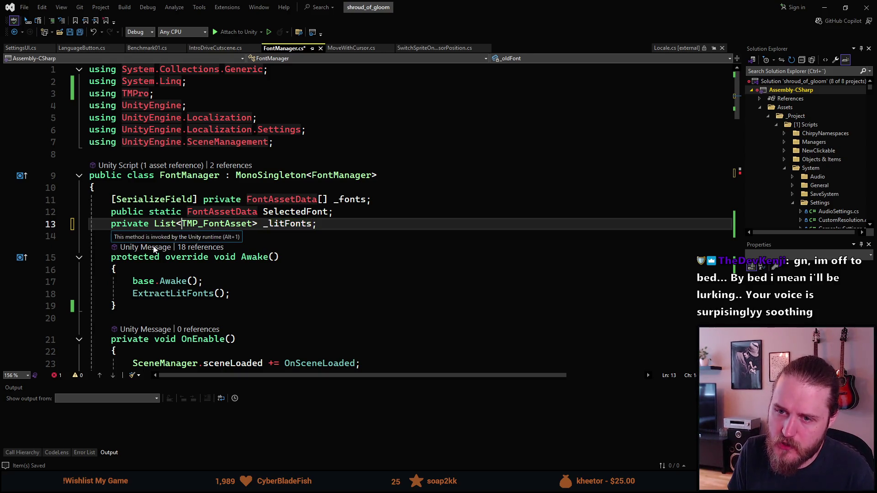
{"action": "type", "text": "[SerializeField] private ;"}
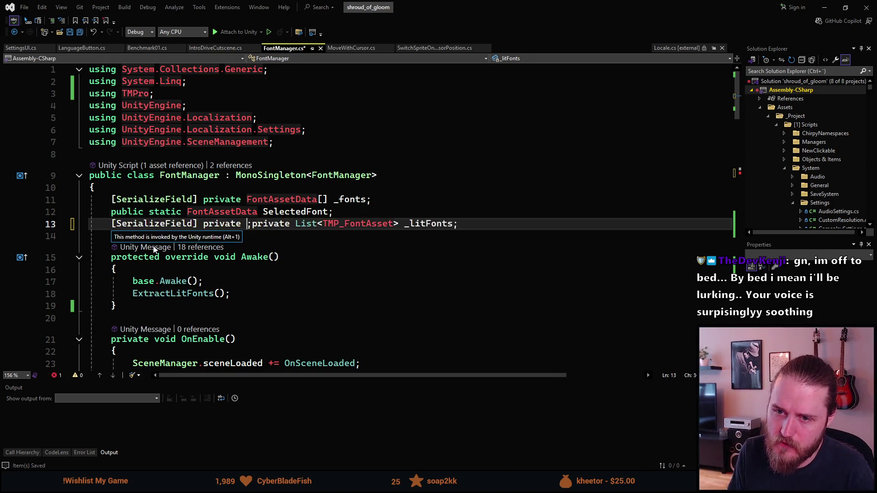
{"action": "key", "text": "ctrl+Delete"}
{"action": "key", "text": "ctrl+Delete"}
{"action": "key", "text": "BackSpace"}
{"action": "key", "text": "BackSpace"}
{"action": "key", "text": "Down"}
{"action": "key", "text": "Down"}
{"action": "key", "text": "Down"}
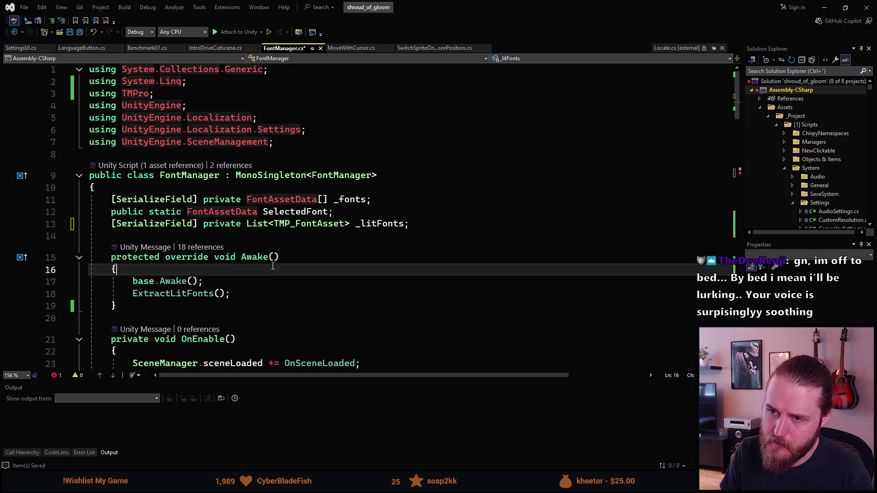
Step: Remove the _litFonts.Add(_litOldFont); line and select the _litFonts list creation line
{"action": "scroll", "coordinate": [256, 262], "scroll_direction": "down", "scroll_amount": 11}
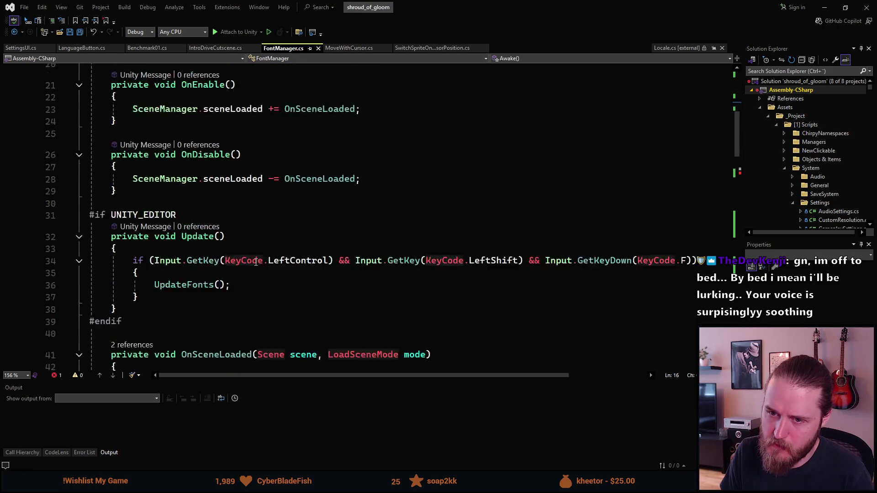
{"action": "scroll", "coordinate": [255, 262], "scroll_direction": "down", "scroll_amount": 1}
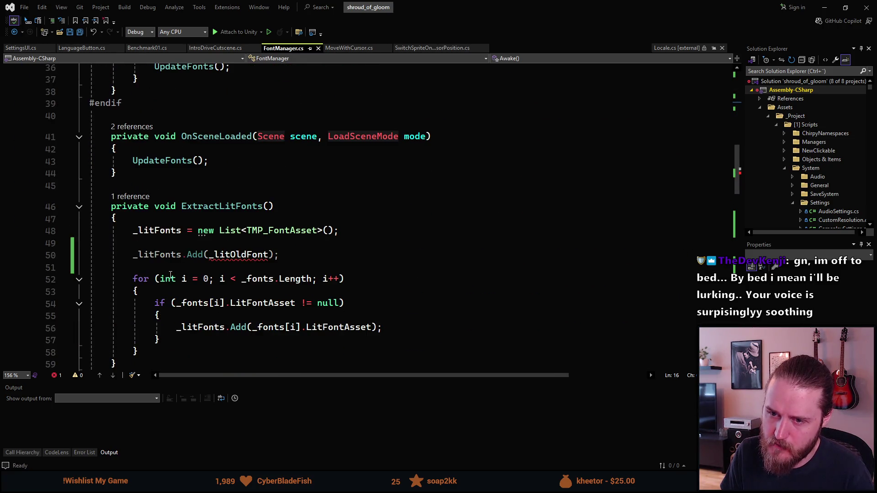
{"action": "left_click", "coordinate": [280, 257]}
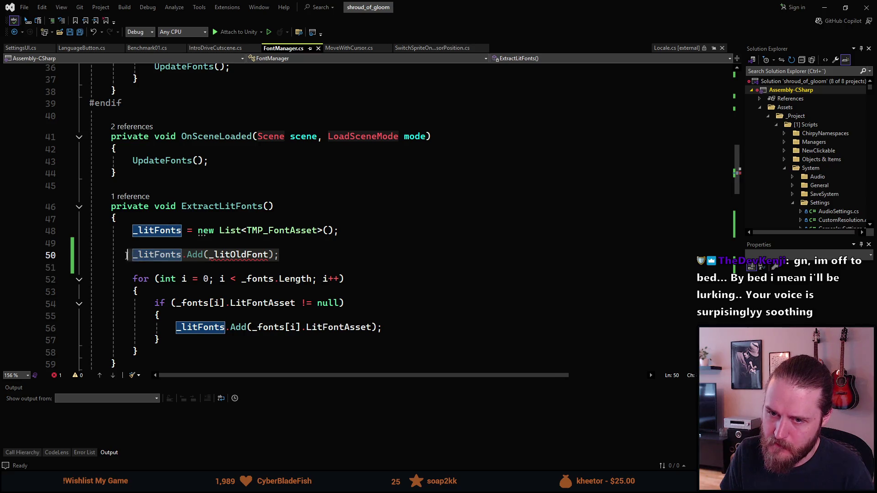
{"action": "left_click", "coordinate": [90, 254]}
{"action": "key", "text": "BackSpace"}
{"action": "key", "text": "BackSpace"}
{"action": "key", "text": "ctrl+Return"}
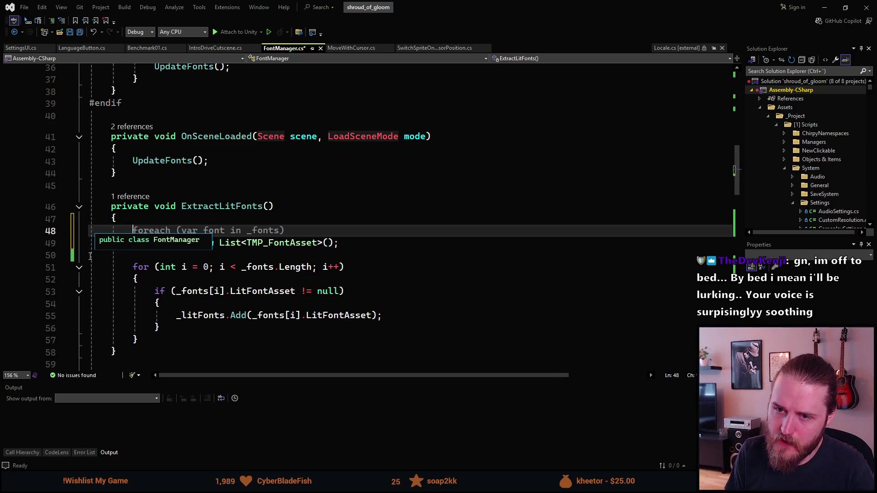
{"action": "type", "text": "if ("}
{"action": "key", "text": "ctrl+z"}
{"action": "key", "text": "ctrl+z"}
{"action": "key", "text": "ctrl+z"}
{"action": "key", "text": "Down"}
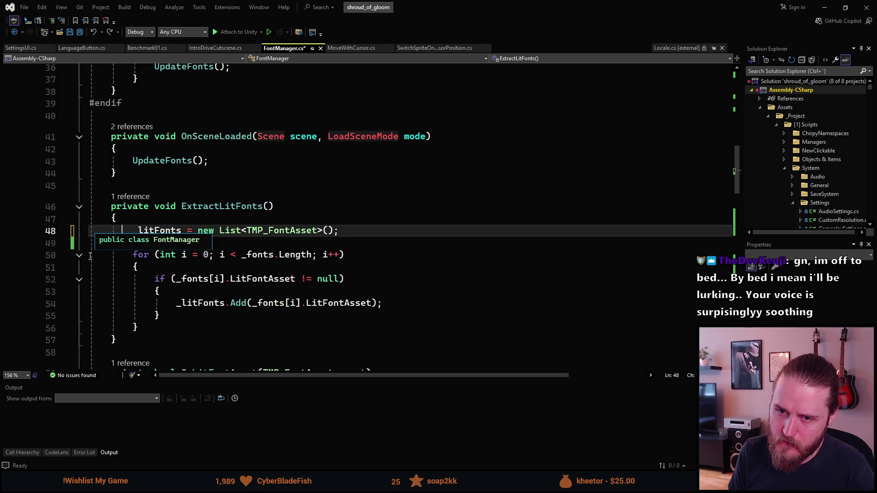
{"action": "key", "text": "Home"}
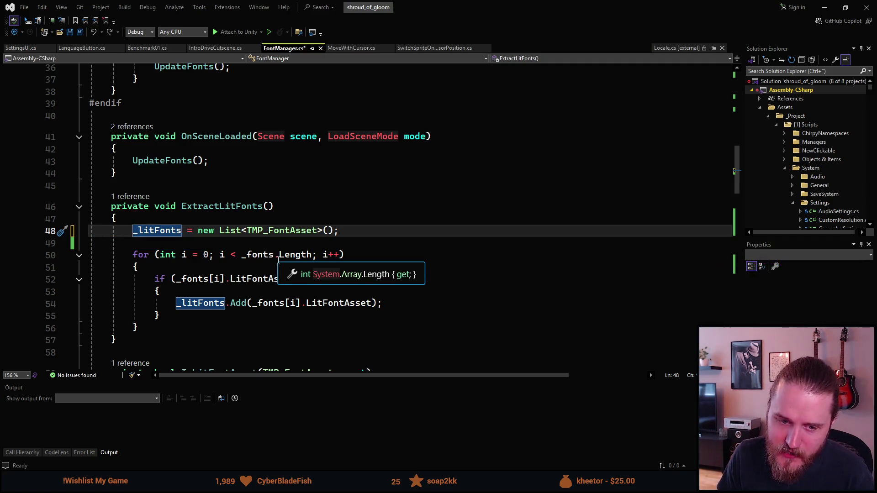
{"action": "left_click_drag", "start_coordinate": [342, 233], "coordinate": [136, 230]}
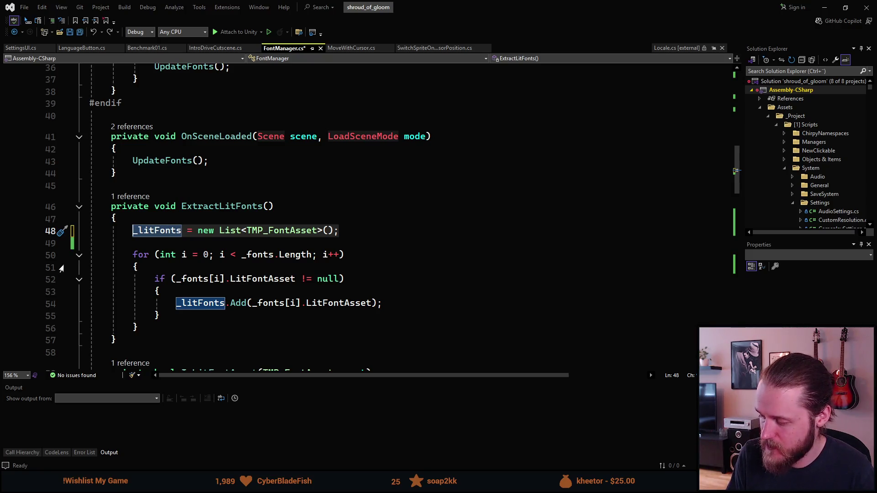
Step: Surround the _litFonts list creation with an if (_litFonts != null) block
{"action": "key", "text": "ctrl+k"}
{"action": "key", "text": "ctrl+s"}
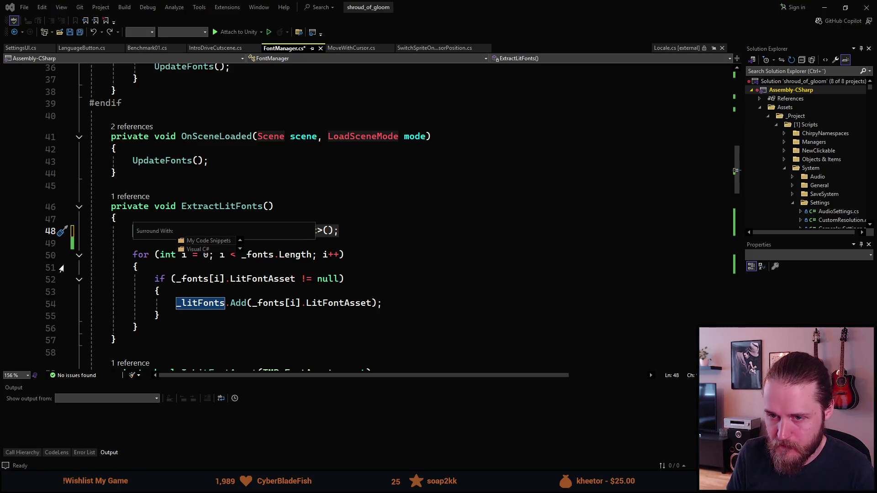
{"action": "key", "text": "Down"}
{"action": "key", "text": "Down"}
{"action": "key", "text": "Down"}
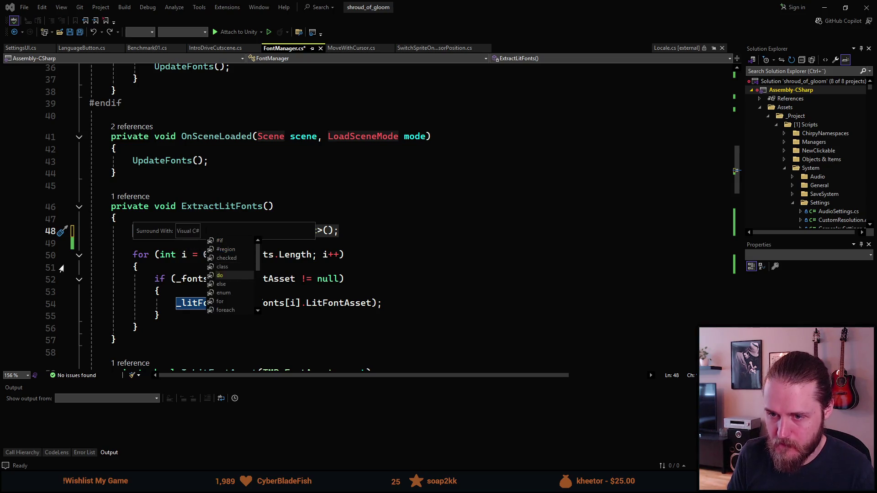
{"action": "key", "text": "Return"}
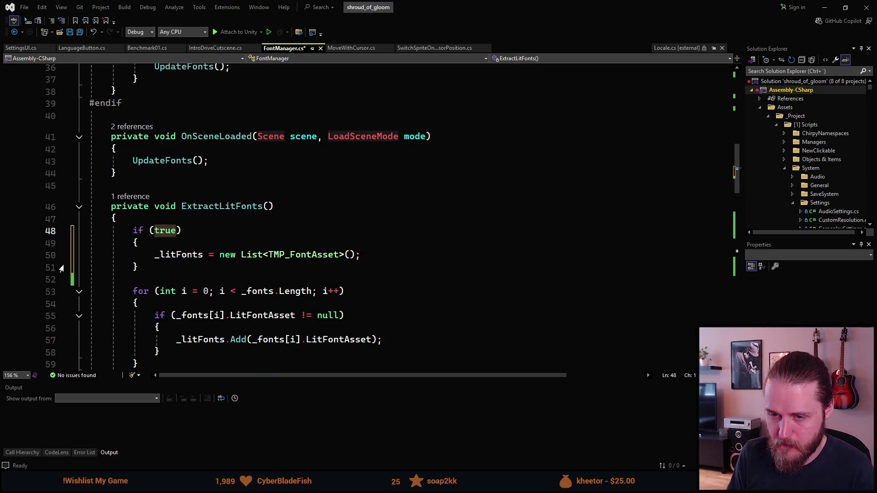
{"action": "type", "text": "_lit"}
{"action": "key", "text": "Tab"}
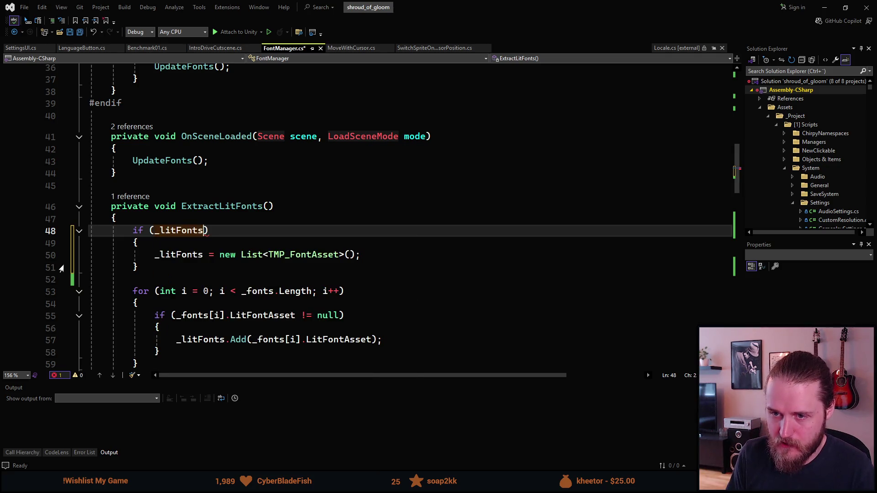
{"action": "type", "text": "!= null"}
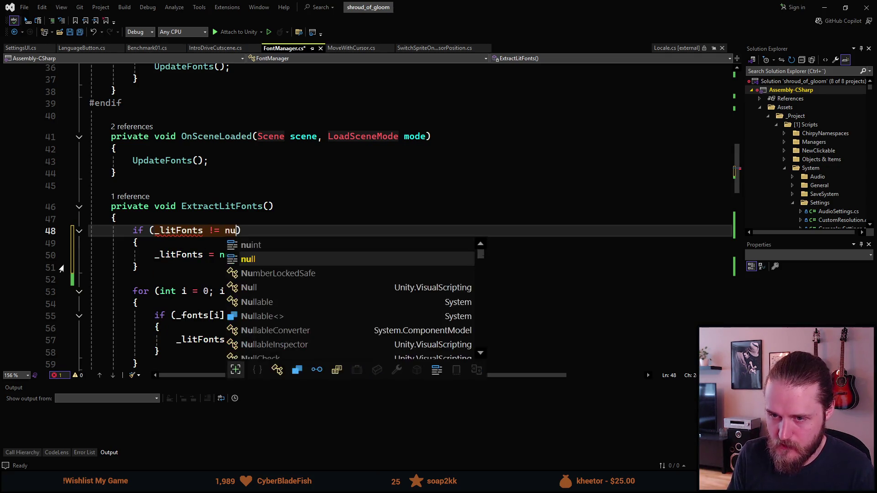
{"action": "key", "text": "Escape"}
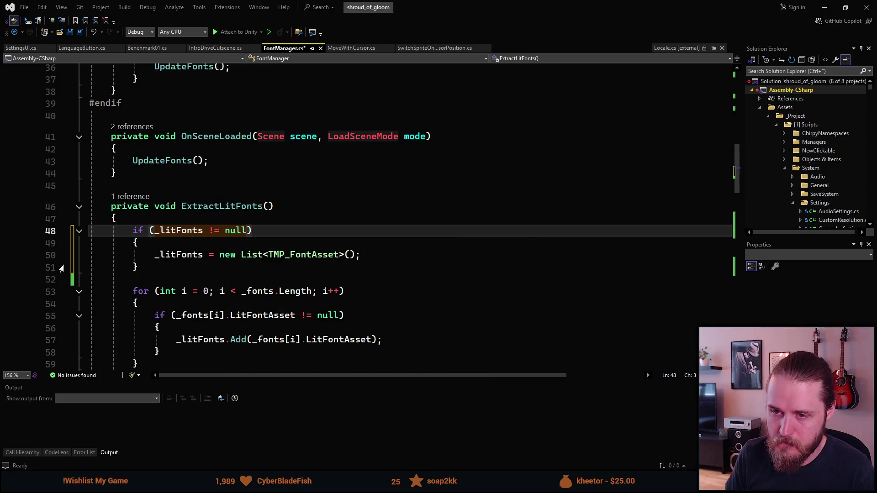
Step: Save FontManager.cs and switch back to Unity
{"action": "key", "text": "ctrl+s"}
{"action": "scroll", "coordinate": [345, 231], "scroll_direction": "down", "scroll_amount": 2}
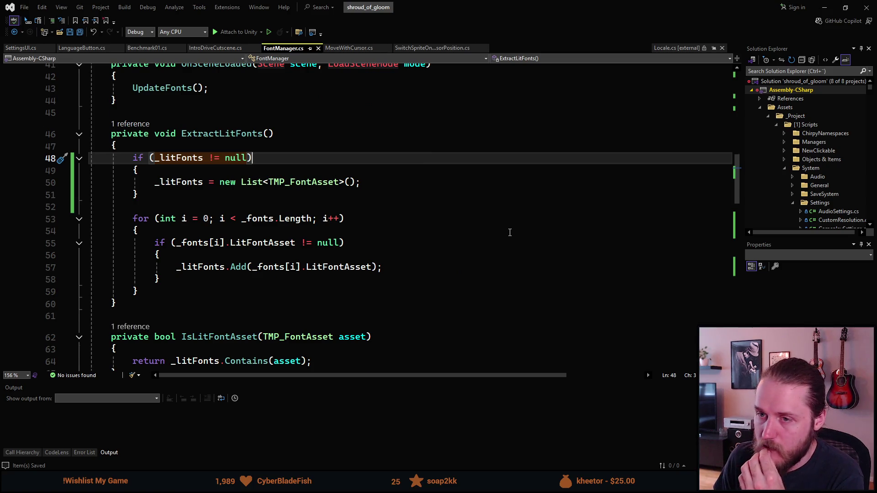
{"action": "scroll", "coordinate": [499, 167], "scroll_direction": "up", "scroll_amount": 4}
{"action": "scroll", "coordinate": [363, 200], "scroll_direction": "up", "scroll_amount": 9}
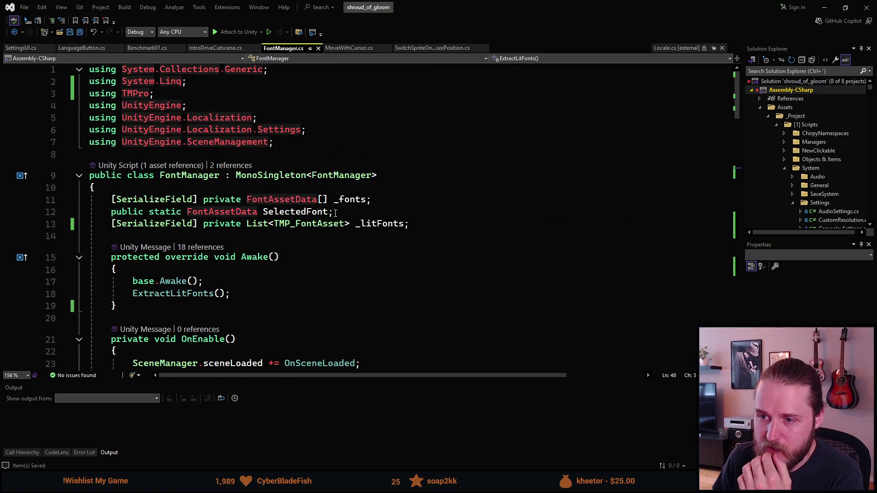
{"action": "key", "text": "alt+Tab"}
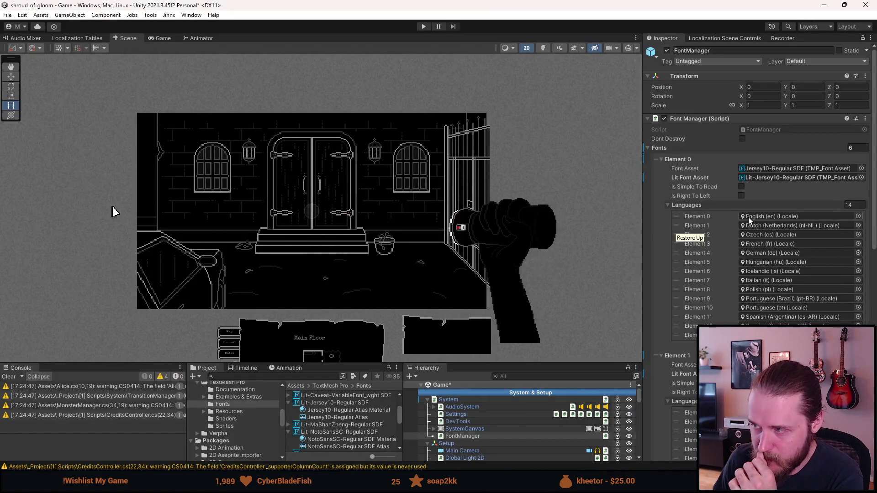
Step: Collapse the Fonts list, expand Lit Fonts, and add two elements
{"action": "scroll", "coordinate": [750, 214], "scroll_direction": "down", "scroll_amount": 2}
{"action": "scroll", "coordinate": [750, 209], "scroll_direction": "up", "scroll_amount": 2}
{"action": "left_click", "coordinate": [659, 148]}
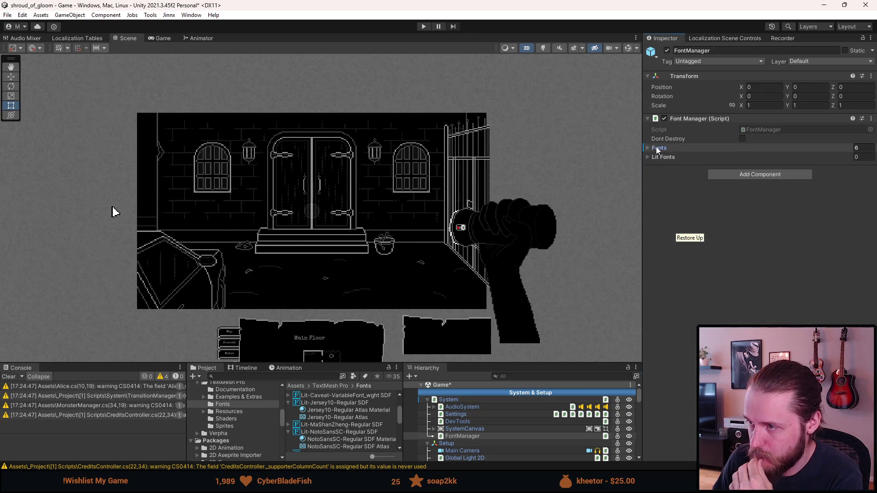
{"action": "left_click", "coordinate": [656, 157]}
{"action": "left_click", "coordinate": [853, 178]}
{"action": "left_click", "coordinate": [853, 178]}
Step: Assign SpecialLIT-Regular and Lit-Caveat-VariableFont_wght SDF to Elements 0 and 1, then inspect the Caveat asset
{"action": "left_click", "coordinate": [867, 168]}
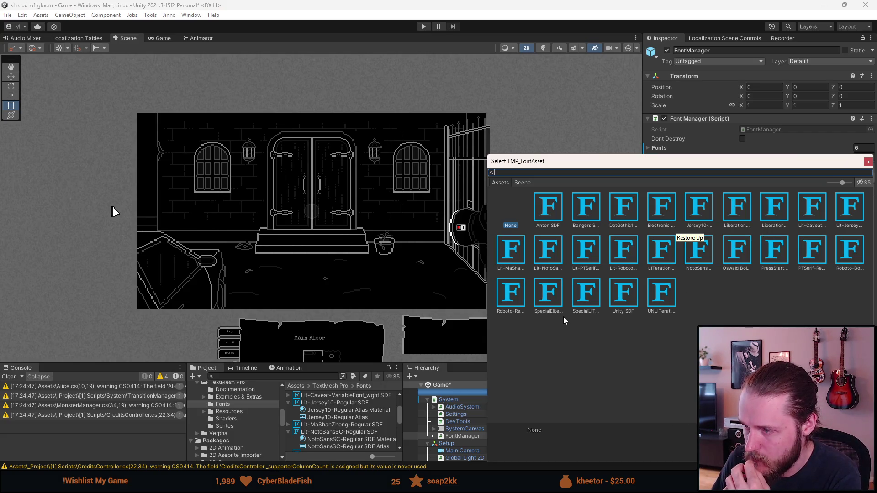
{"action": "double_click", "coordinate": [587, 296]}
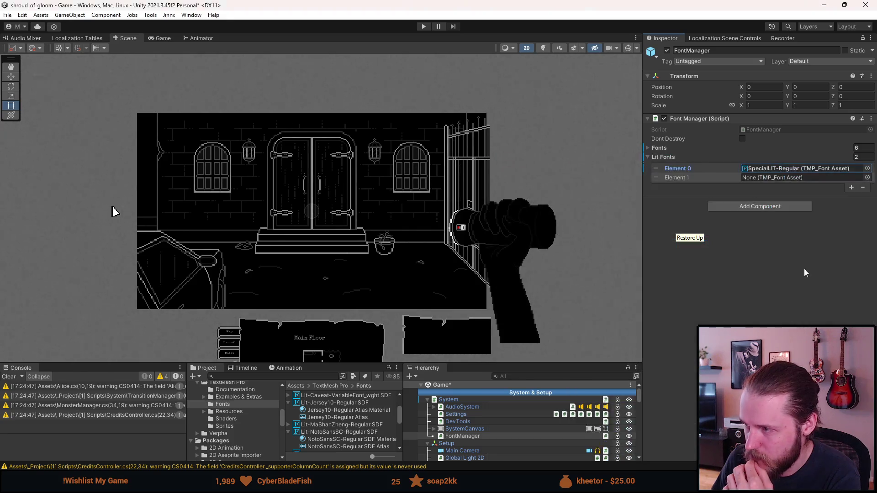
{"action": "left_click", "coordinate": [868, 177]}
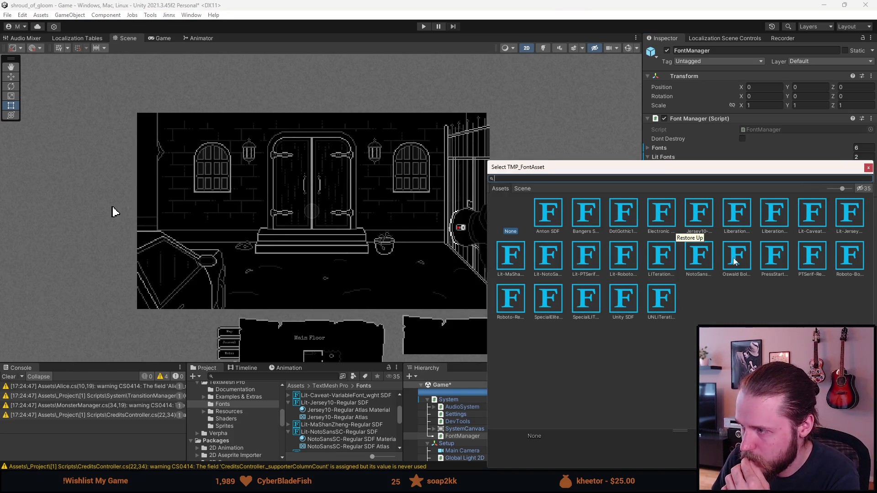
{"action": "double_click", "coordinate": [808, 218]}
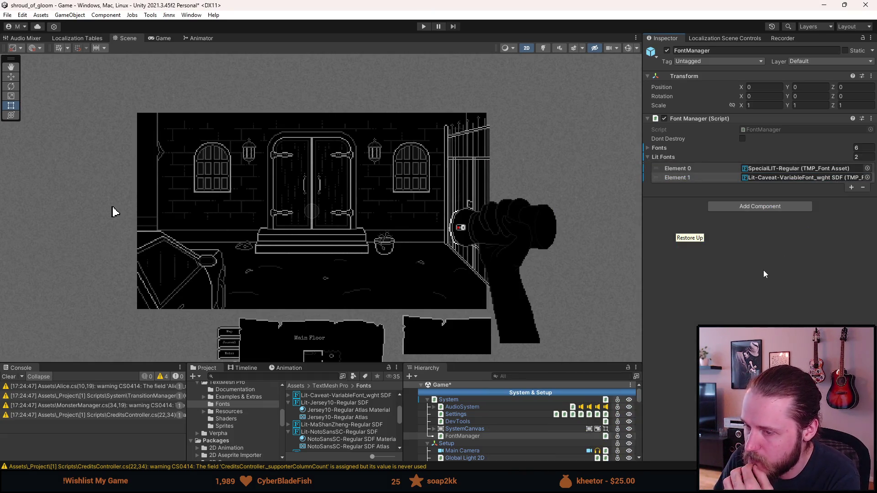
{"action": "left_click", "coordinate": [784, 180]}
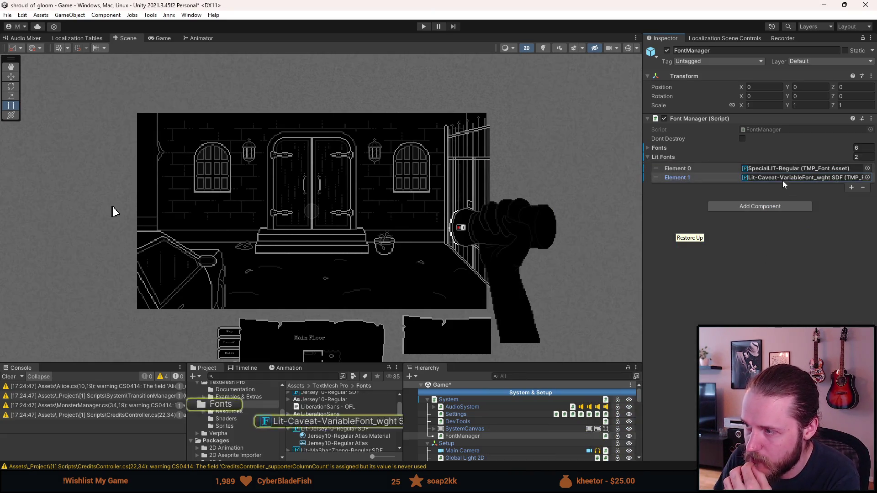
{"action": "left_click", "coordinate": [385, 424]}
{"action": "scroll", "coordinate": [665, 358], "scroll_direction": "down", "scroll_amount": 5}
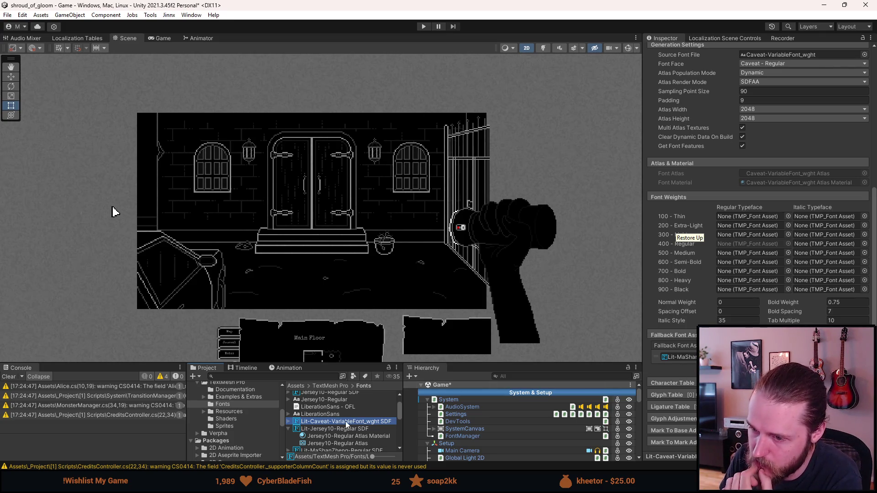
Step: Enlarge the bottom Console/Project panels and select the Settings object to view its components
{"action": "left_click_drag", "start_coordinate": [320, 365], "coordinate": [319, 291]}
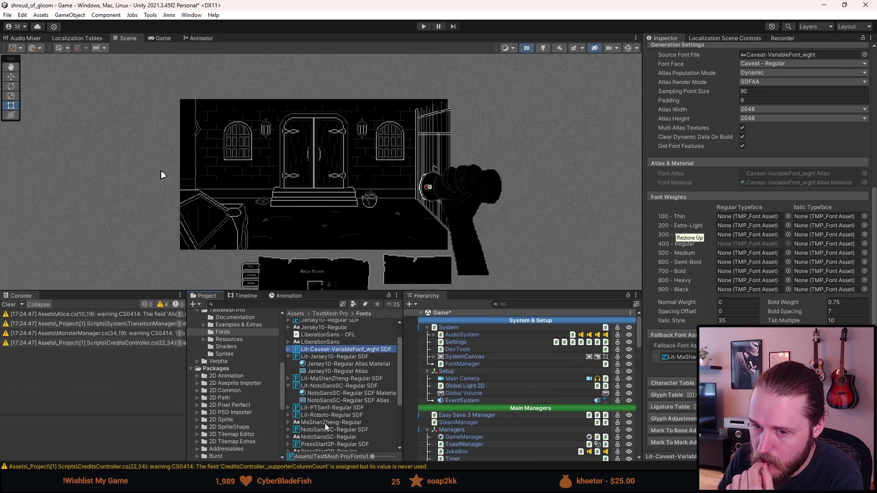
{"action": "scroll", "coordinate": [326, 426], "scroll_direction": "up", "scroll_amount": 2}
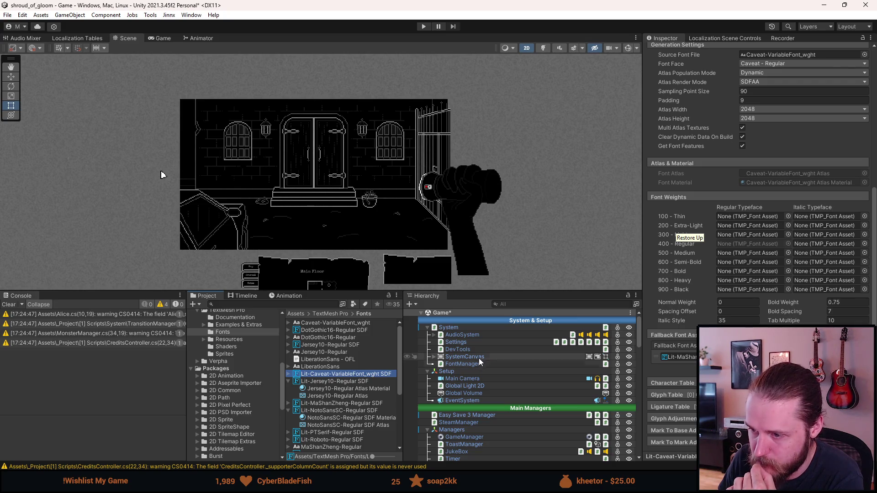
{"action": "left_click", "coordinate": [473, 342]}
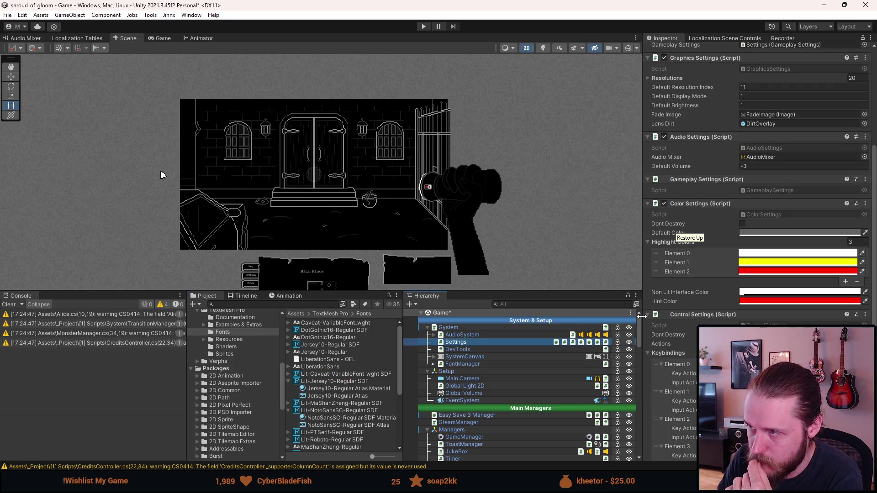
Step: Show the Jersey10-Regular SDF font asset: dynamic SDFAA atlas, sampling size 90, padding 9
{"action": "scroll", "coordinate": [679, 287], "scroll_direction": "up", "scroll_amount": 10}
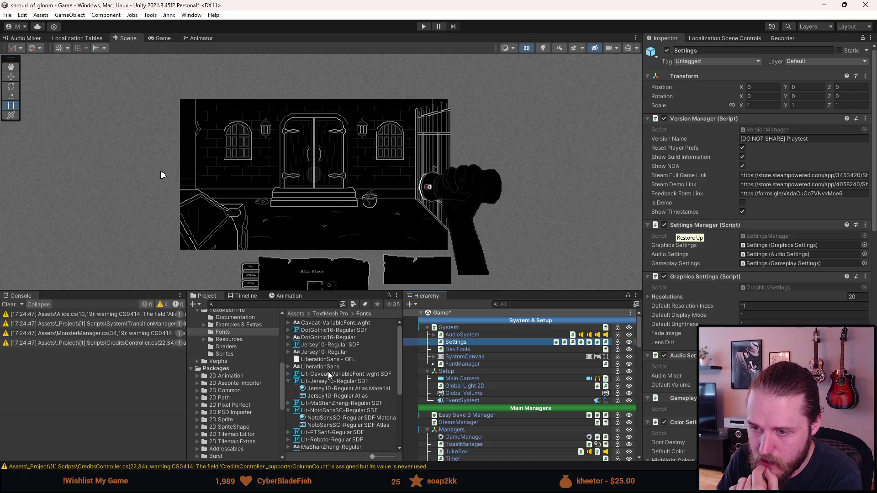
{"action": "scroll", "coordinate": [328, 371], "scroll_direction": "down", "scroll_amount": 5}
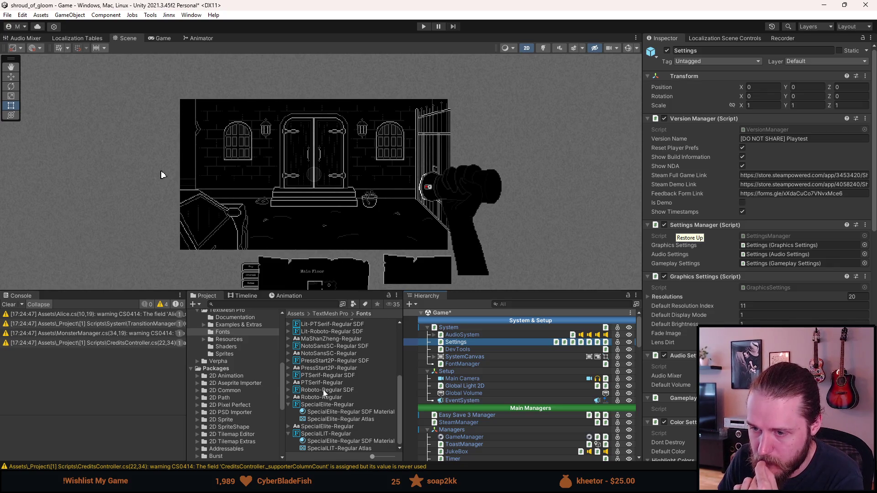
{"action": "scroll", "coordinate": [323, 390], "scroll_direction": "up", "scroll_amount": 5}
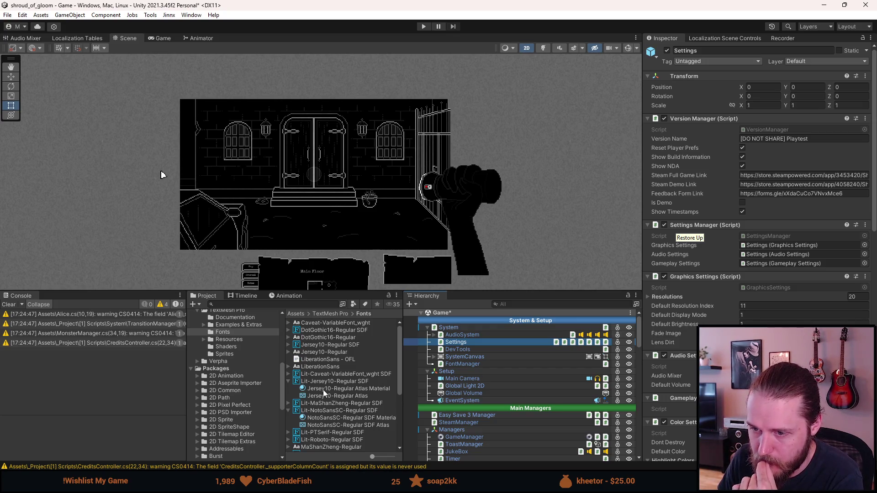
{"action": "left_click", "coordinate": [321, 346]}
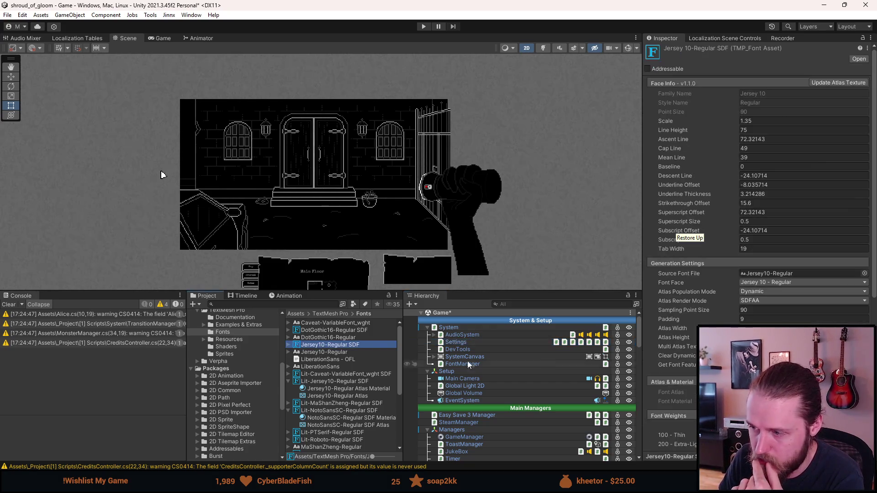
Step: Review the Jersey10-Regular SDF font asset's fallback font list
{"action": "scroll", "coordinate": [759, 206], "scroll_direction": "down", "scroll_amount": 5}
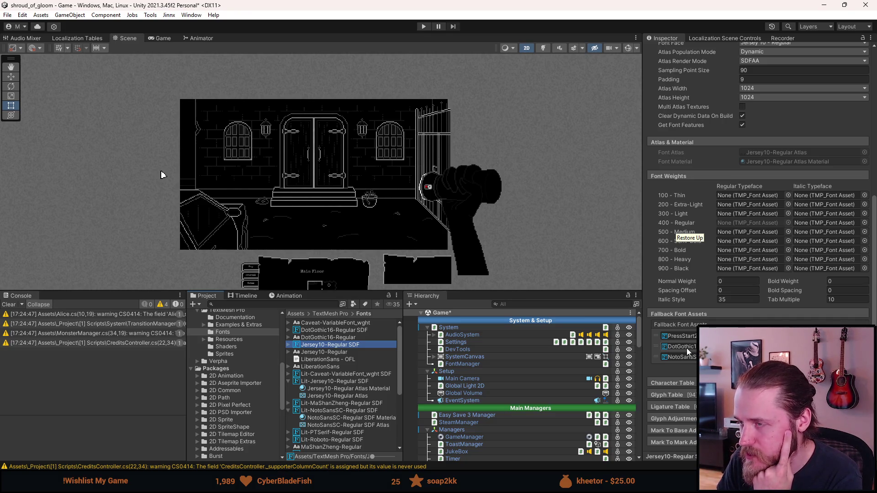
{"action": "scroll", "coordinate": [690, 351], "scroll_direction": "up", "scroll_amount": 5}
{"action": "scroll", "coordinate": [689, 352], "scroll_direction": "down", "scroll_amount": 4}
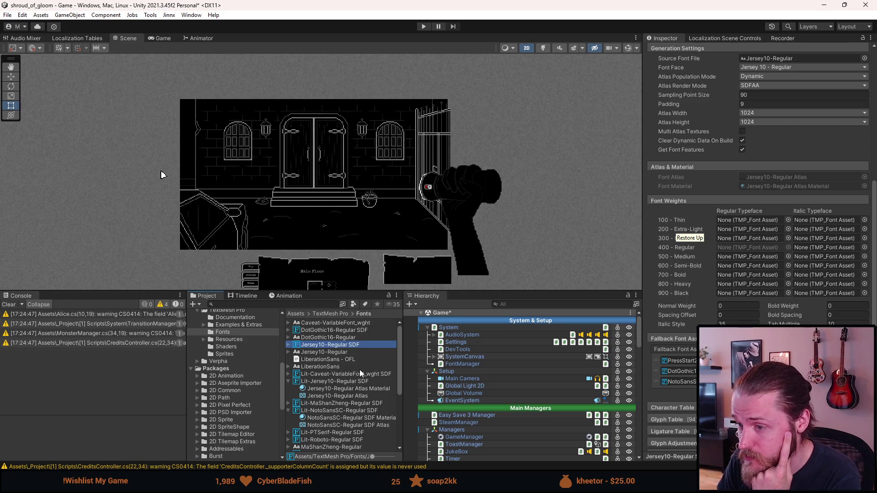
{"action": "scroll", "coordinate": [360, 371], "scroll_direction": "down", "scroll_amount": 5}
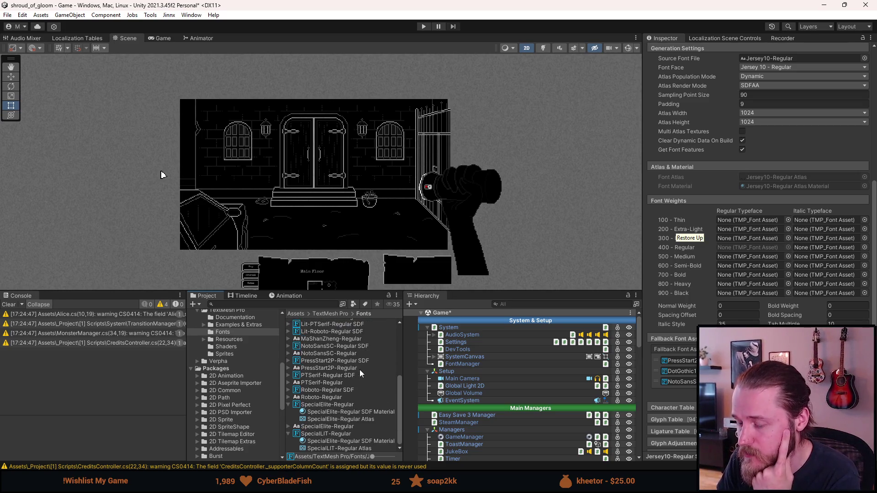
{"action": "scroll", "coordinate": [361, 374], "scroll_direction": "up", "scroll_amount": 4}
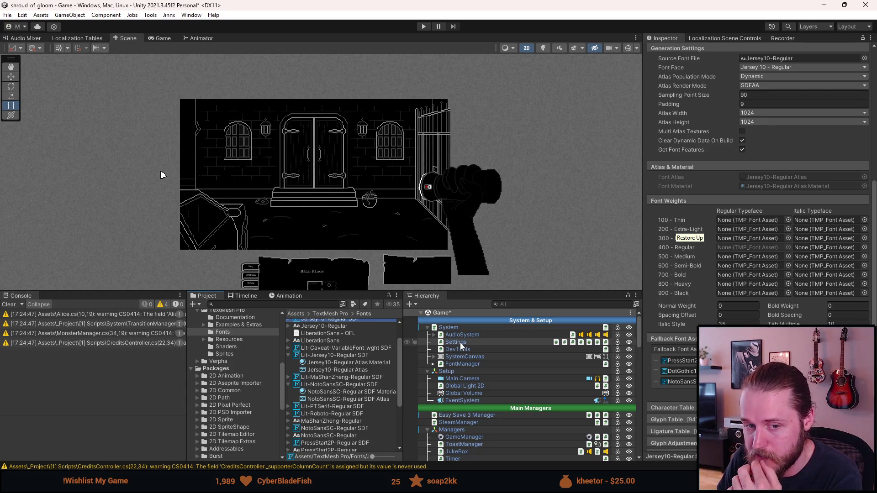
Step: Show FontManager's 6 fonts and lit fonts SpecialLIT-Regular and Lit-Caveat-VariableFont_wght SDF
{"action": "left_click", "coordinate": [460, 342]}
{"action": "scroll", "coordinate": [726, 325], "scroll_direction": "down", "scroll_amount": 2}
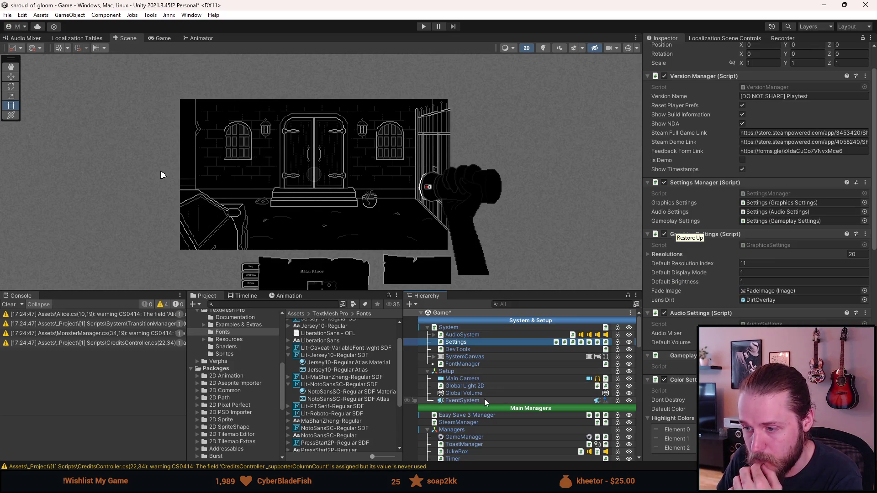
{"action": "left_click", "coordinate": [462, 364]}
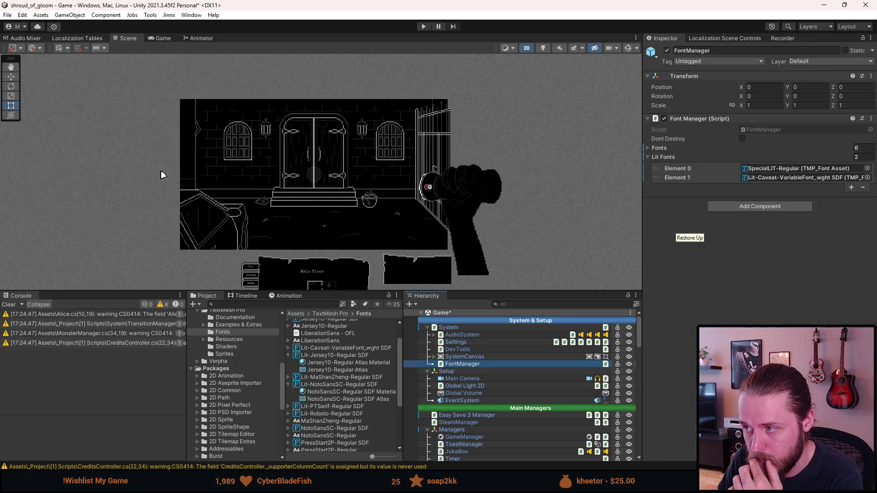
Step: Expand FontManager's Fonts list; Element 0 pairs Jersey10-Regular SDF with Lit-Jersey10-Regular SDF across 14 languages
{"action": "left_click", "coordinate": [660, 148]}
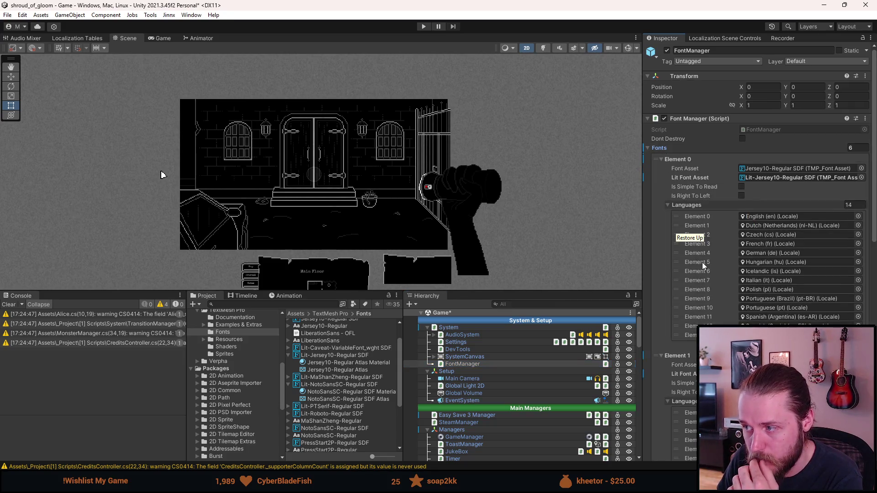
{"action": "scroll", "coordinate": [704, 267], "scroll_direction": "down", "scroll_amount": 2}
{"action": "scroll", "coordinate": [701, 264], "scroll_direction": "down", "scroll_amount": 4}
{"action": "scroll", "coordinate": [713, 261], "scroll_direction": "down", "scroll_amount": 3}
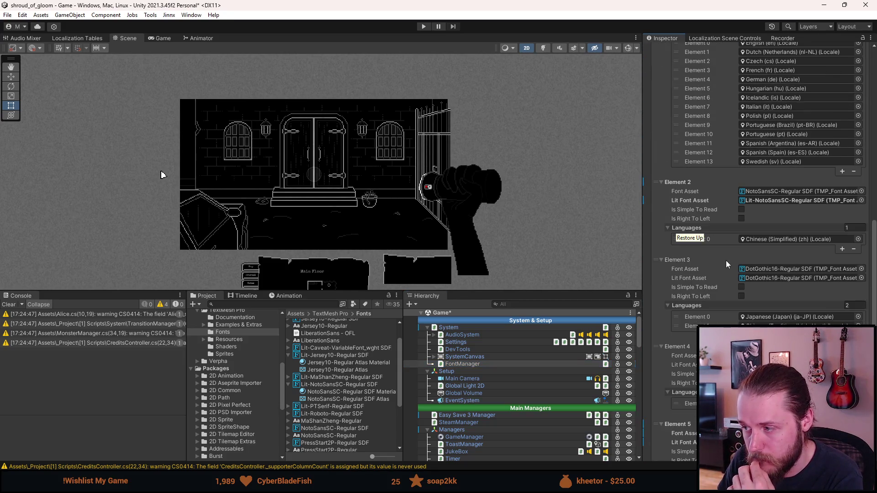
{"action": "scroll", "coordinate": [724, 266], "scroll_direction": "down", "scroll_amount": 1}
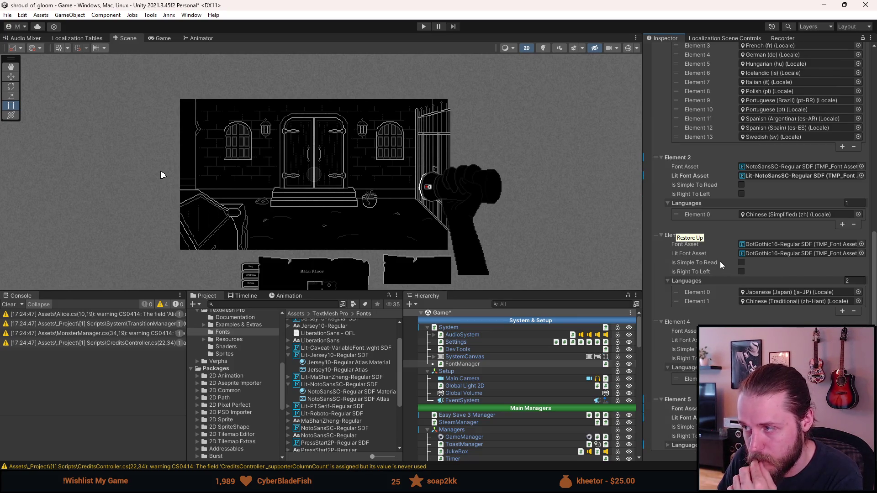
{"action": "scroll", "coordinate": [717, 262], "scroll_direction": "up", "scroll_amount": 3}
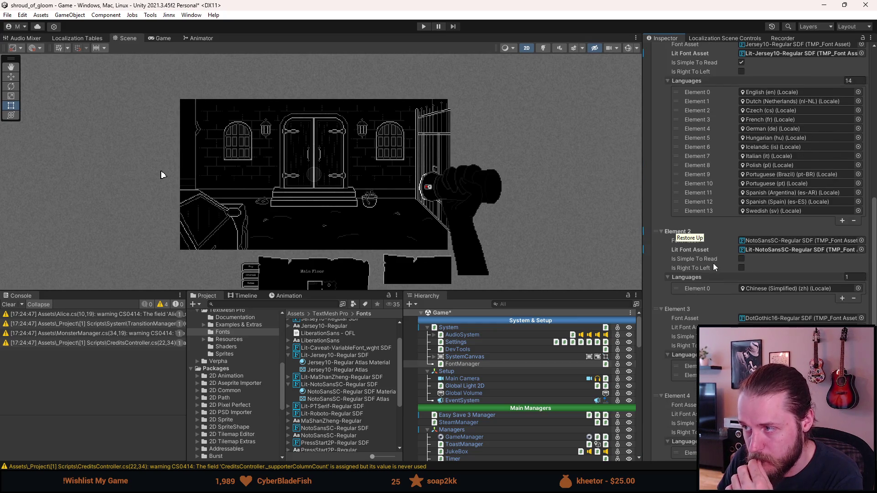
{"action": "scroll", "coordinate": [714, 263], "scroll_direction": "up", "scroll_amount": 11}
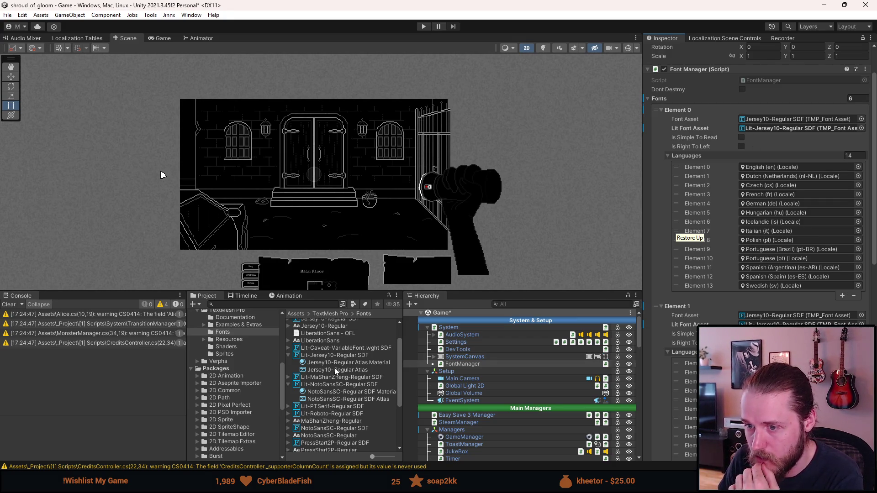
{"action": "scroll", "coordinate": [333, 368], "scroll_direction": "up", "scroll_amount": 2}
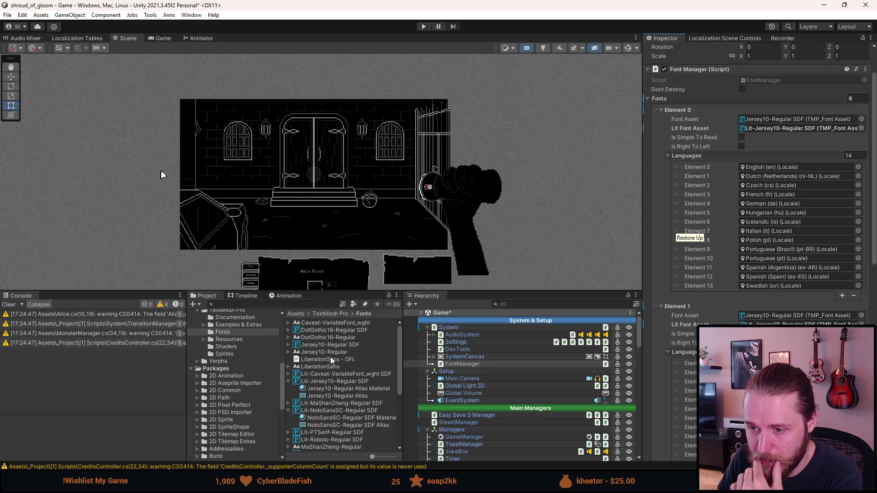
Step: Collapse the Lit-Jersey10-Regular SDF, Lit-NotoSansSC-Regular SDF and SpecialLIT-Regular entries in the Fonts folder
{"action": "left_click", "coordinate": [289, 382]}
{"action": "left_click", "coordinate": [288, 396]}
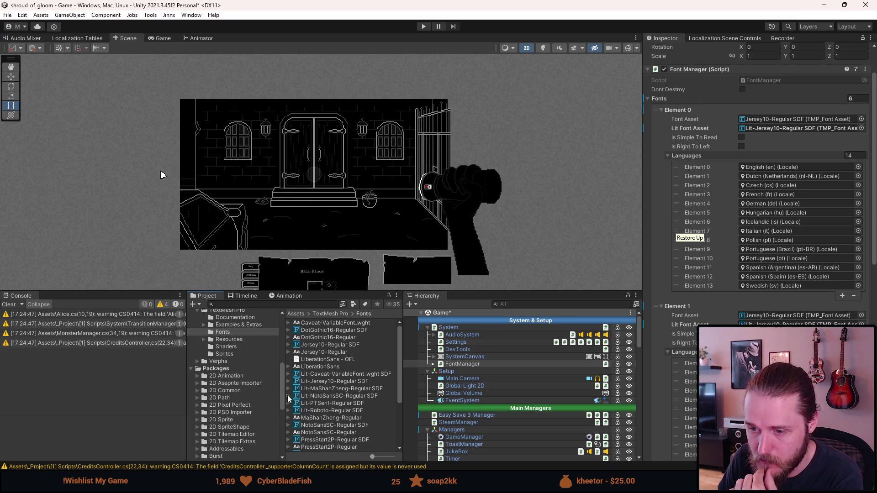
{"action": "scroll", "coordinate": [297, 421], "scroll_direction": "down", "scroll_amount": 4}
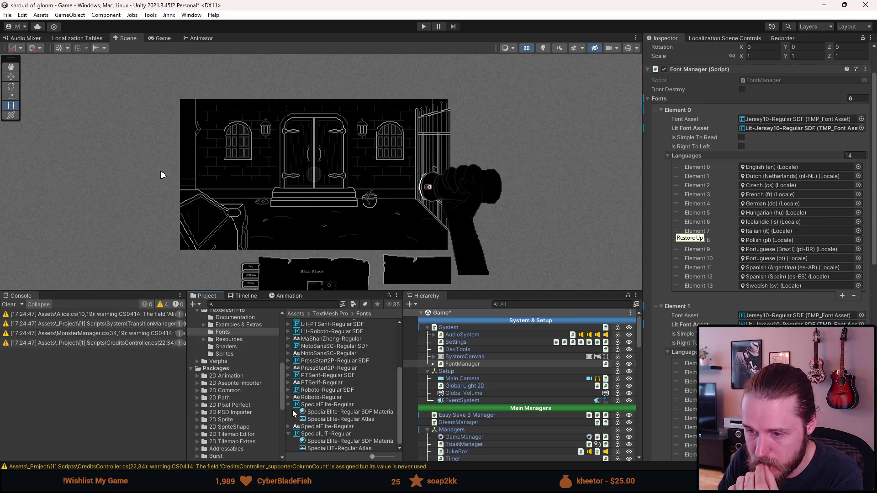
{"action": "left_click", "coordinate": [289, 434]}
{"action": "scroll", "coordinate": [323, 427], "scroll_direction": "up", "scroll_amount": 4}
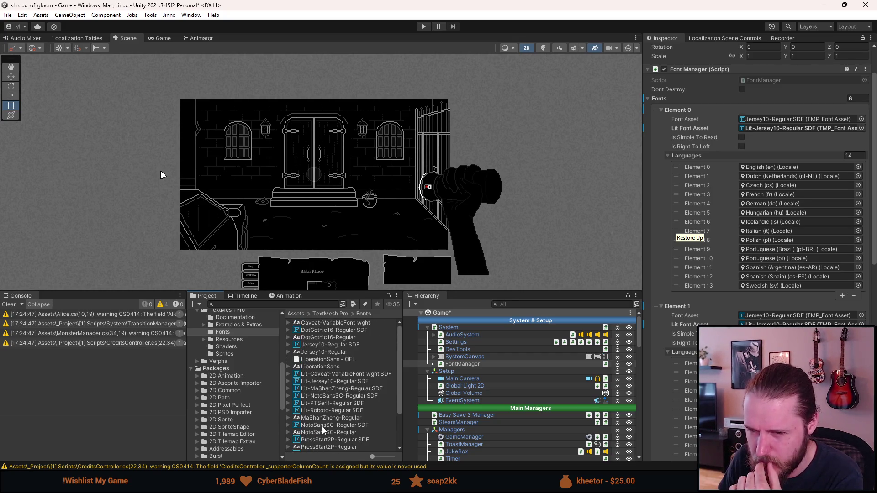
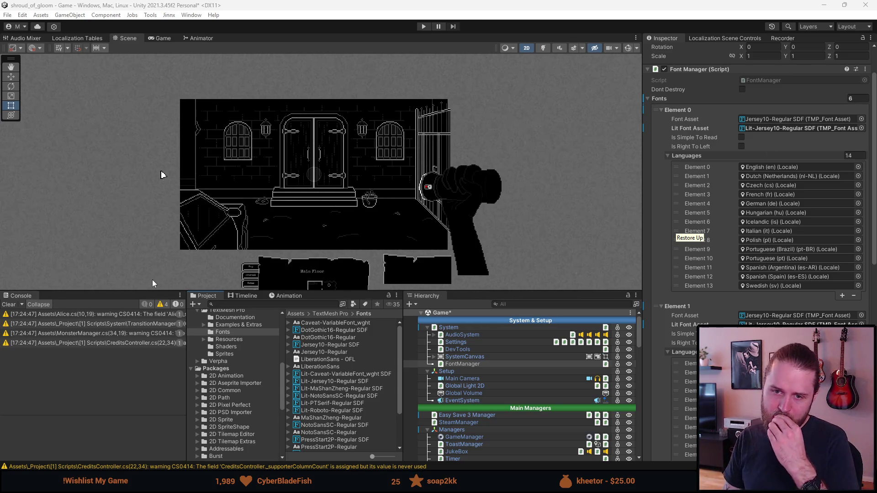
Step: Clear the console warnings and scroll down the Font Manager's Fonts list
{"action": "left_click", "coordinate": [11, 305]}
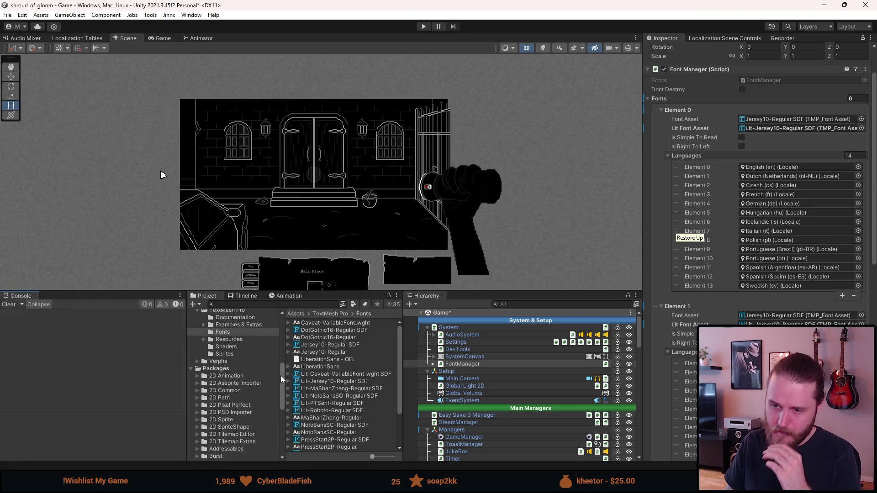
{"action": "scroll", "coordinate": [505, 428], "scroll_direction": "down", "scroll_amount": 10}
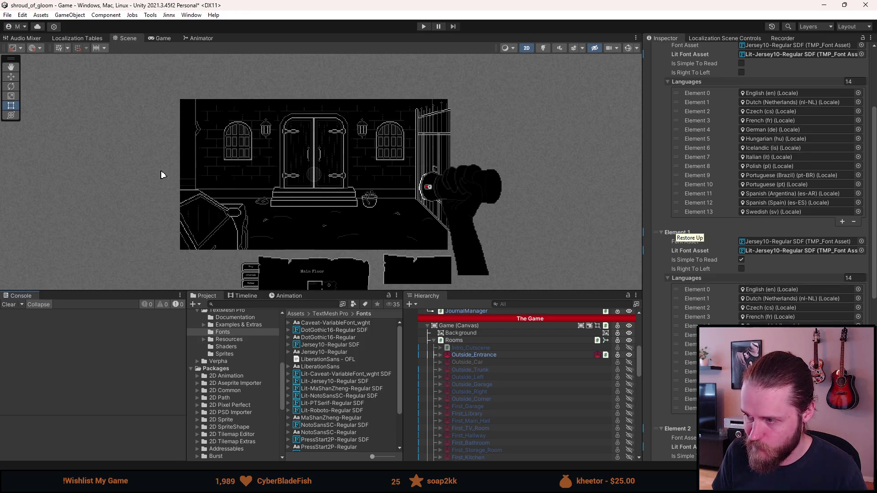
{"action": "scroll", "coordinate": [690, 237], "scroll_direction": "down", "scroll_amount": 5}
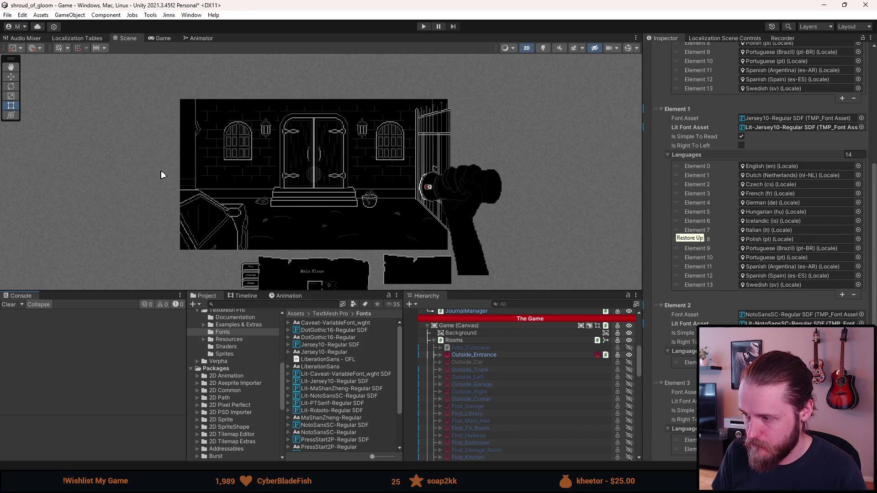
{"action": "scroll", "coordinate": [690, 237], "scroll_direction": "down", "scroll_amount": 8}
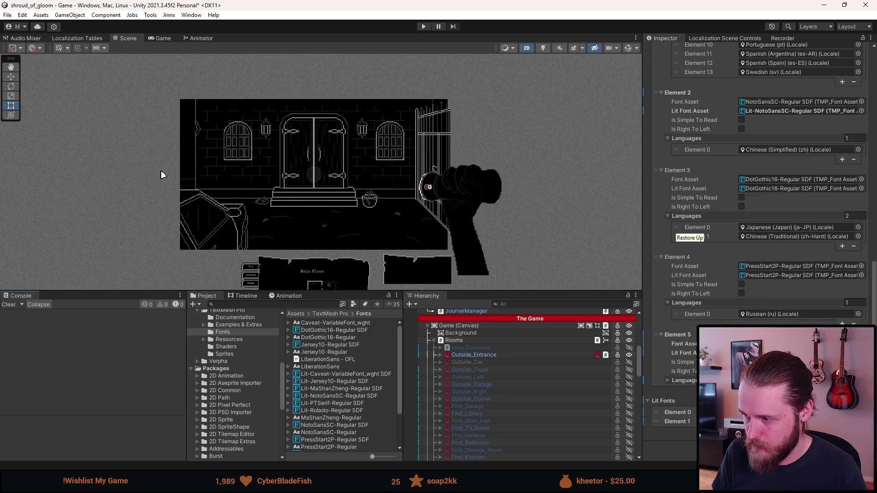
Step: Inspect Font Manager Elements 5, 4 and 3, ending on the Japanese entry
{"action": "left_click", "coordinate": [677, 335]}
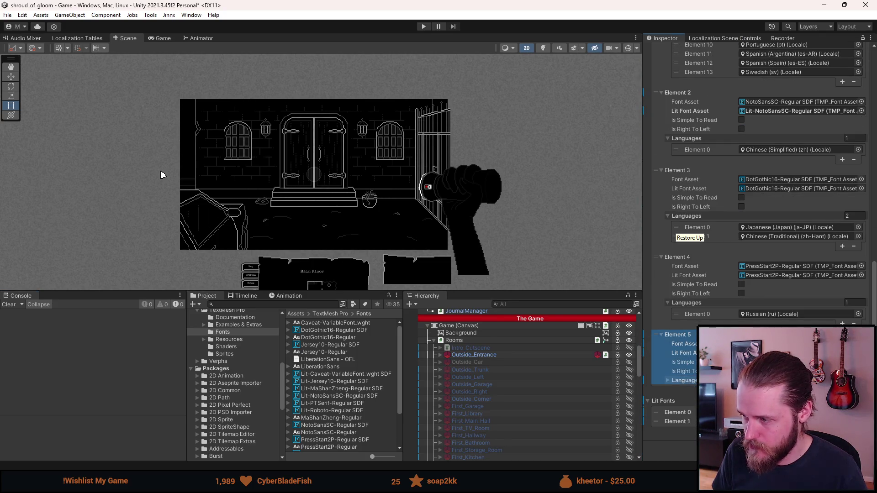
{"action": "scroll", "coordinate": [676, 368], "scroll_direction": "up", "scroll_amount": 2}
{"action": "left_click", "coordinate": [676, 368]}
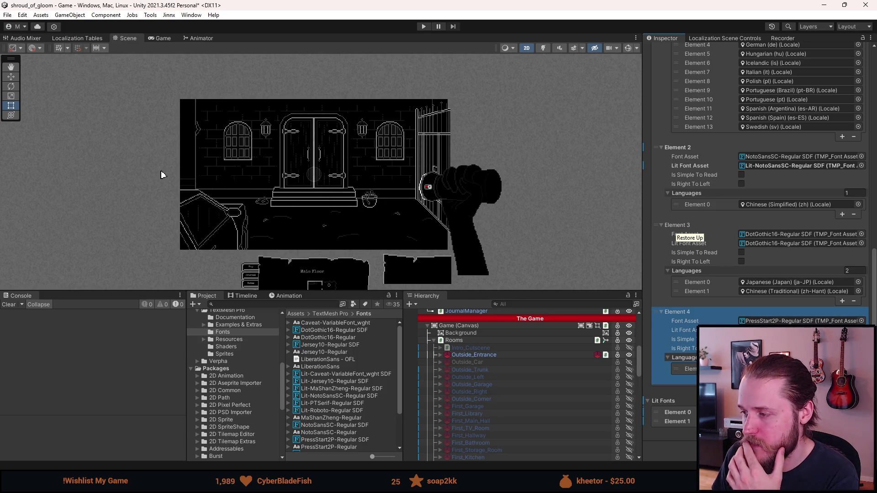
{"action": "scroll", "coordinate": [690, 235], "scroll_direction": "up", "scroll_amount": 3}
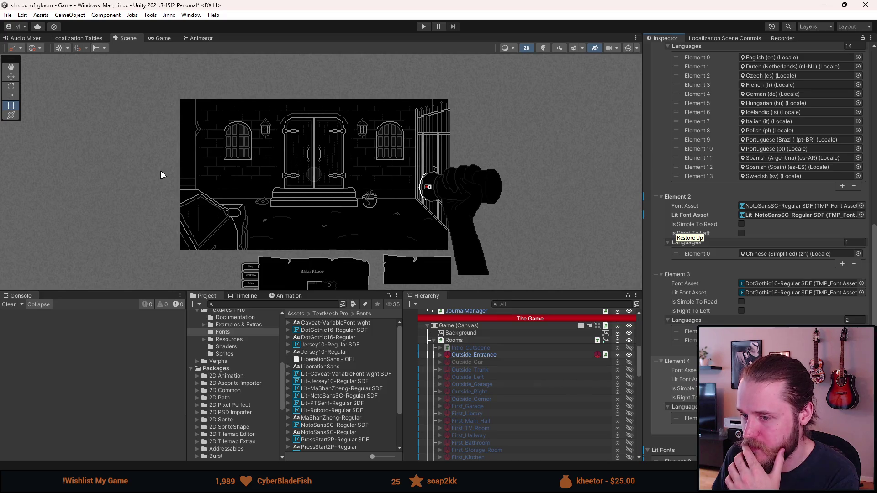
{"action": "left_click", "coordinate": [716, 295]}
Step: Assign Jersey10-Regular SDF as Element 3's Font Asset and select that asset
{"action": "left_click_drag", "start_coordinate": [344, 346], "coordinate": [768, 281]}
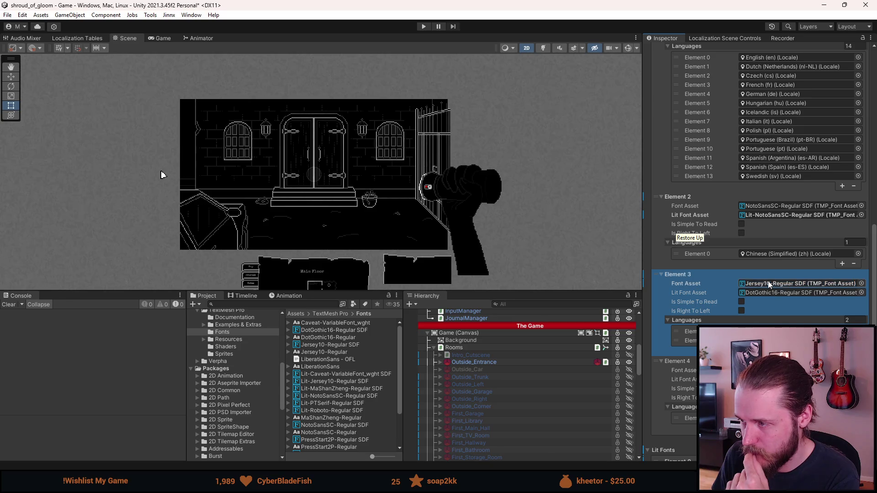
{"action": "left_click", "coordinate": [769, 282]}
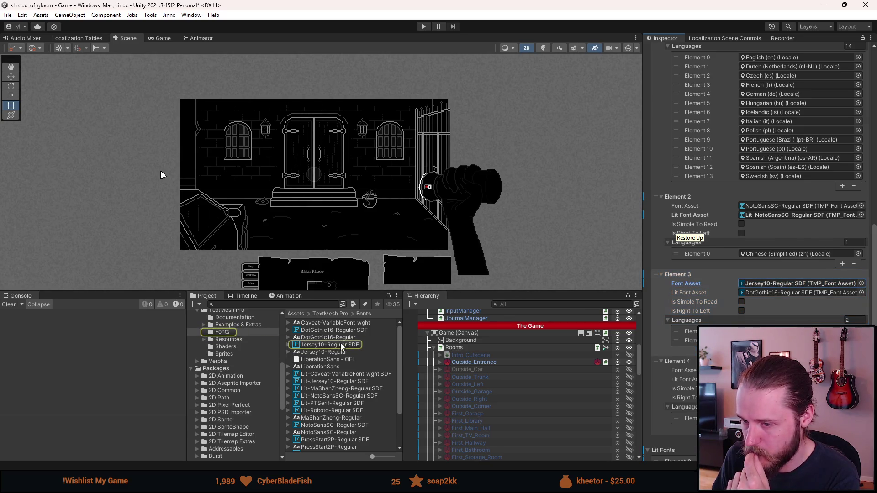
{"action": "left_click", "coordinate": [341, 345]}
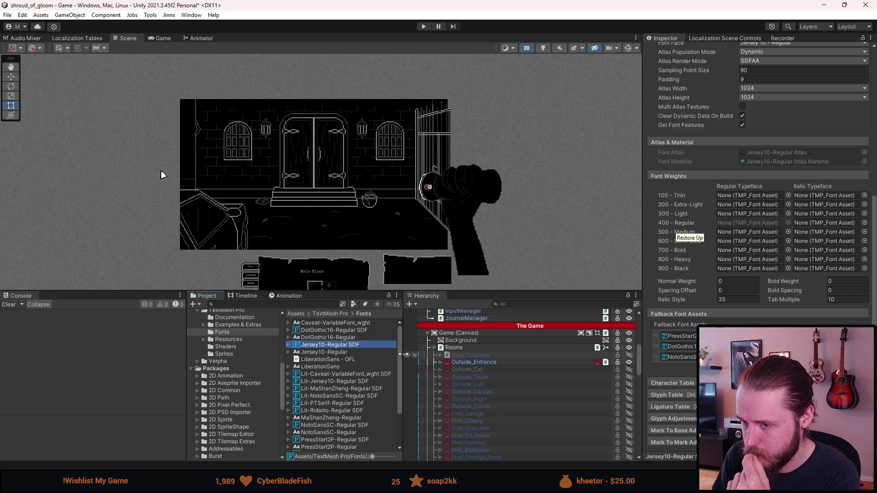
Step: Review the Jersey10-Regular SDF asset settings, return to the FontManager, and start Play Mode
{"action": "scroll", "coordinate": [458, 368], "scroll_direction": "up", "scroll_amount": 3}
{"action": "scroll", "coordinate": [468, 366], "scroll_direction": "up", "scroll_amount": 6}
{"action": "scroll", "coordinate": [468, 367], "scroll_direction": "up", "scroll_amount": 1}
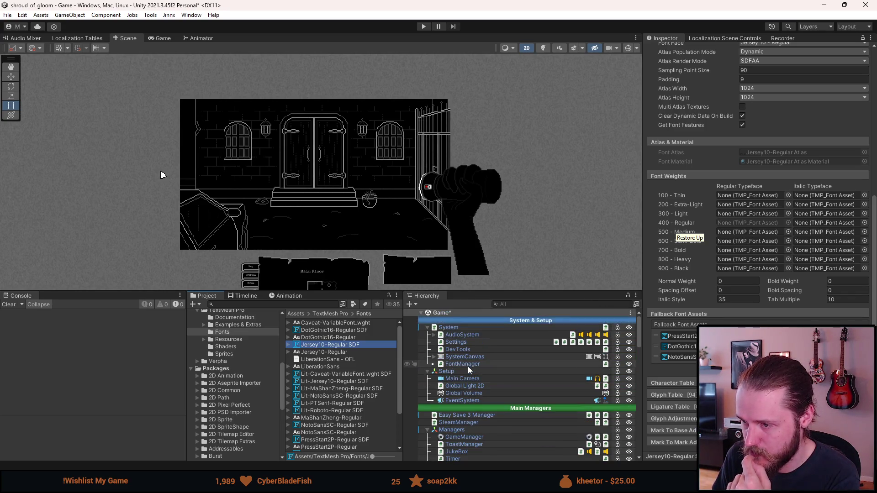
{"action": "scroll", "coordinate": [468, 365], "scroll_direction": "down", "scroll_amount": 1}
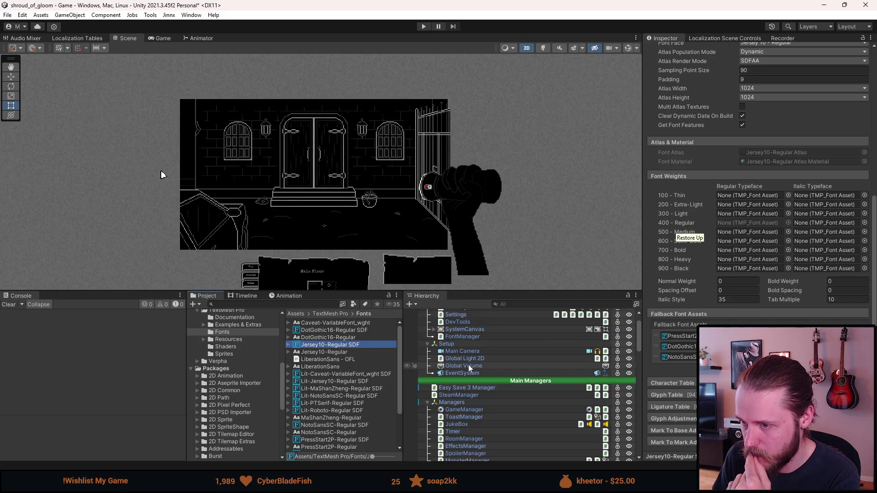
{"action": "scroll", "coordinate": [467, 365], "scroll_direction": "down", "scroll_amount": 1}
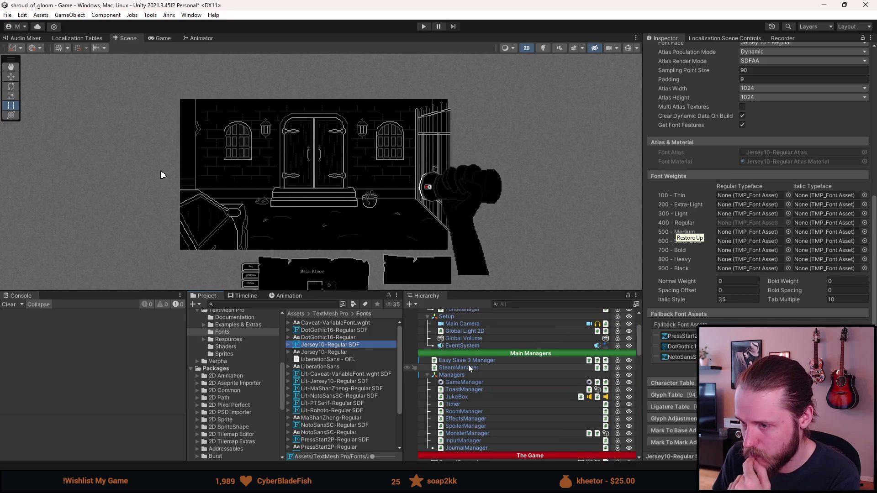
{"action": "scroll", "coordinate": [469, 367], "scroll_direction": "down", "scroll_amount": 1}
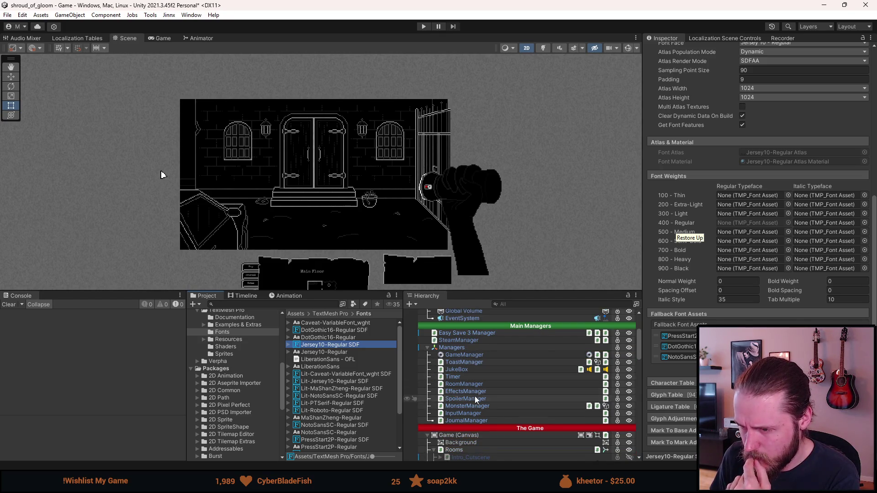
{"action": "scroll", "coordinate": [466, 328], "scroll_direction": "up", "scroll_amount": 2}
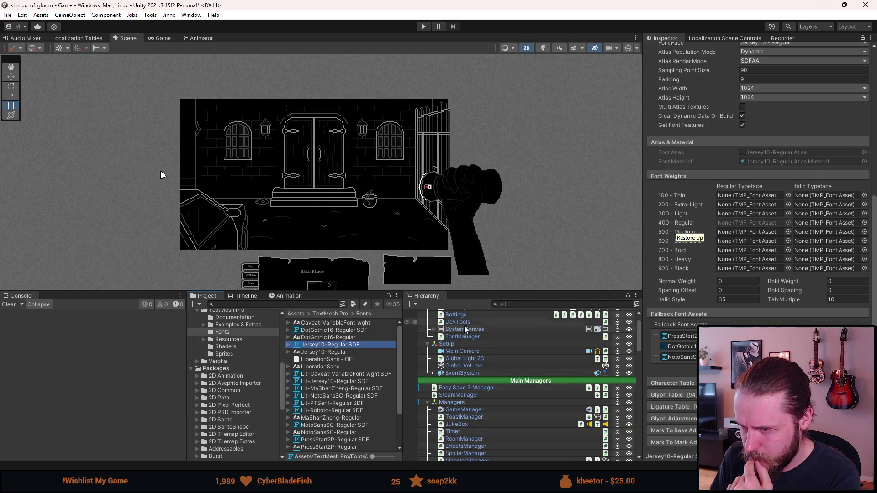
{"action": "left_click", "coordinate": [464, 337]}
{"action": "left_click", "coordinate": [424, 27]}
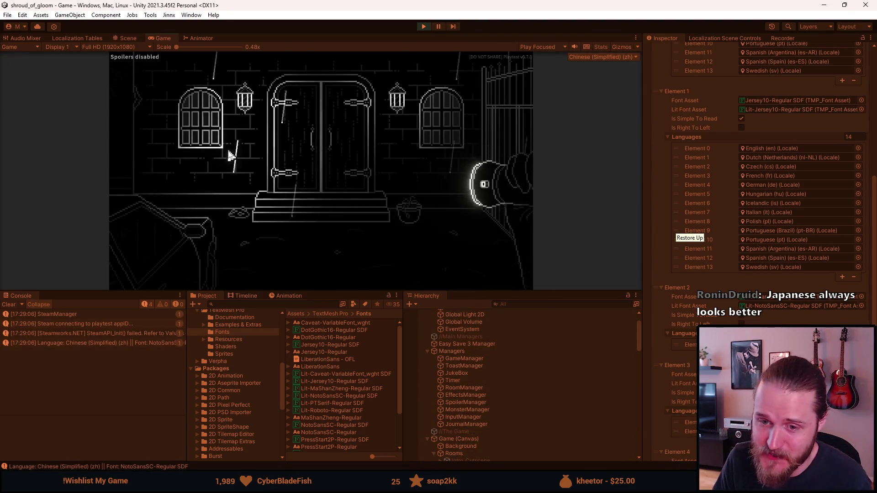
Step: Maximize the Game view and switch the game language to Japanese (日本語) via Settings > Language
{"action": "double_click", "coordinate": [163, 39]}
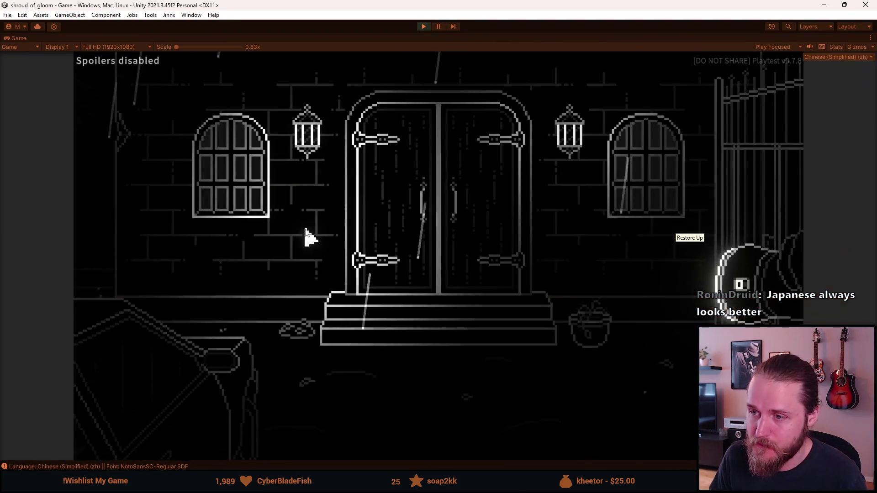
{"action": "key", "text": "Escape"}
{"action": "left_click", "coordinate": [441, 270]}
{"action": "left_click", "coordinate": [445, 328]}
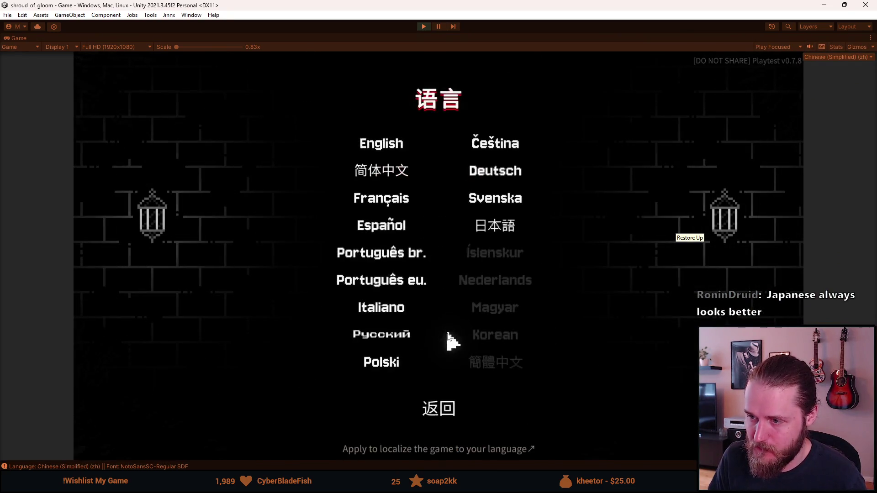
{"action": "left_click", "coordinate": [488, 225]}
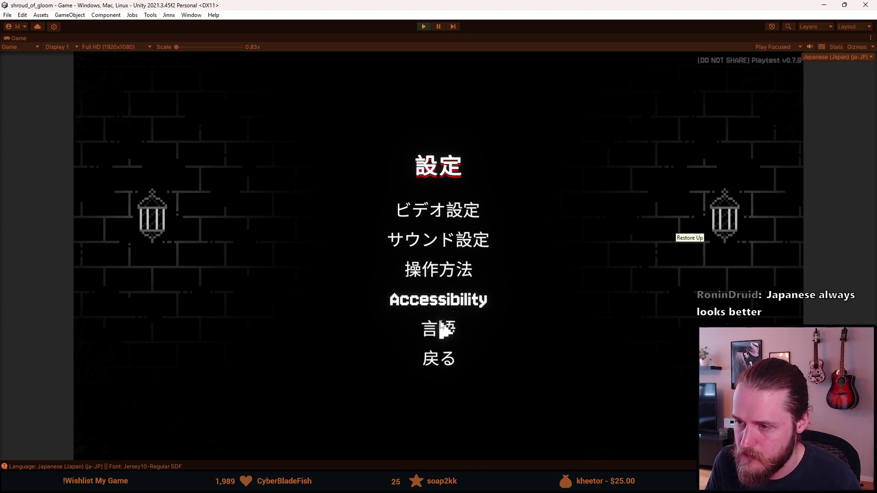
Step: Toggle the F1 testing overlay, check the Japanese menus, back out, and stop Play Mode
{"action": "key", "text": "F1"}
{"action": "key", "text": "F1"}
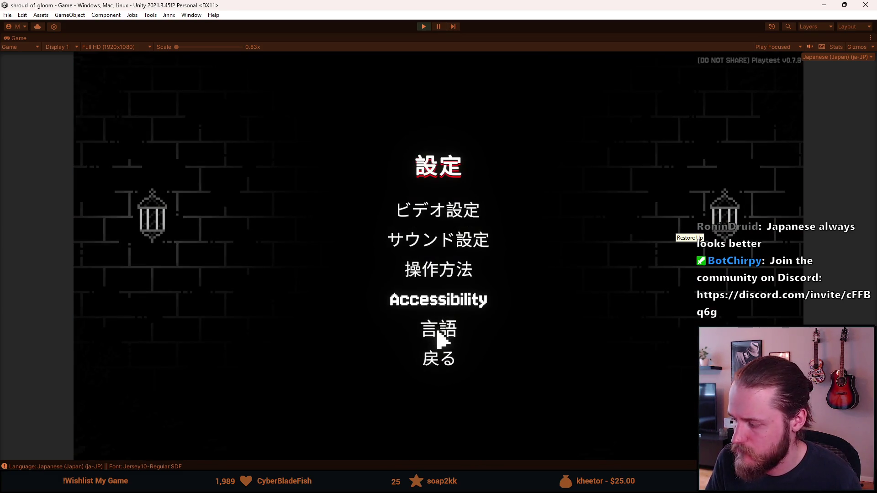
{"action": "left_click", "coordinate": [438, 338]}
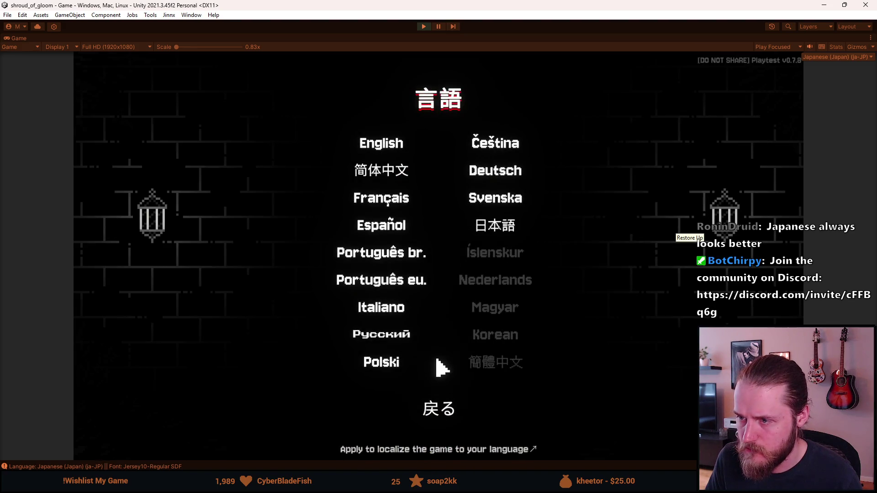
{"action": "left_click", "coordinate": [438, 411]}
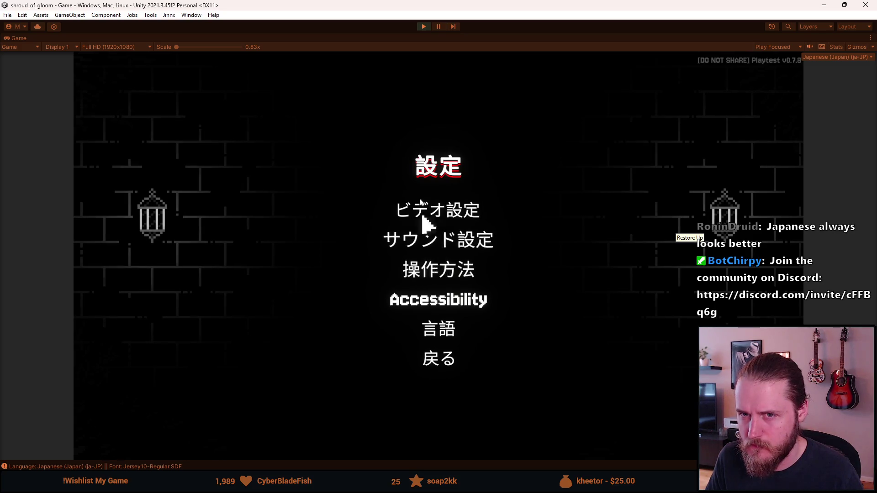
{"action": "key", "text": "Escape"}
{"action": "left_click", "coordinate": [425, 29]}
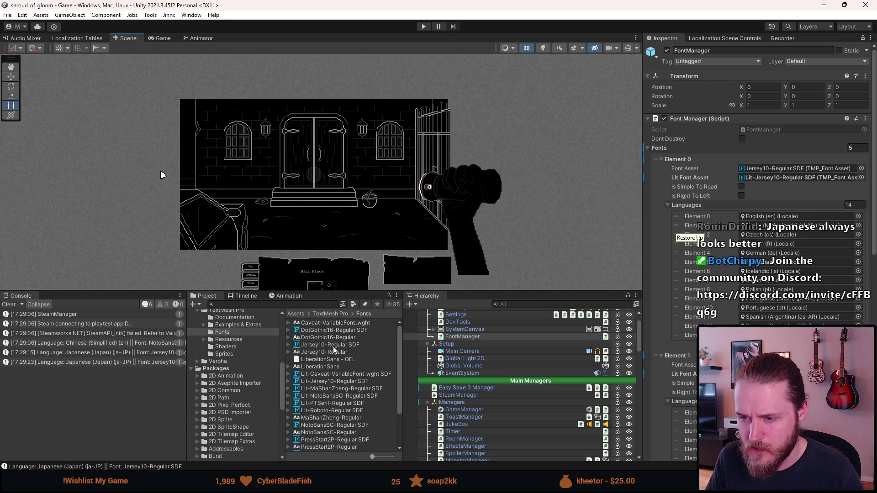
Step: Confirm Element 3 uses Jersey10-Regular SDF with DotGothic16-Regular SDF lit for ja-JP and zh-Hant
{"action": "left_click", "coordinate": [333, 346]}
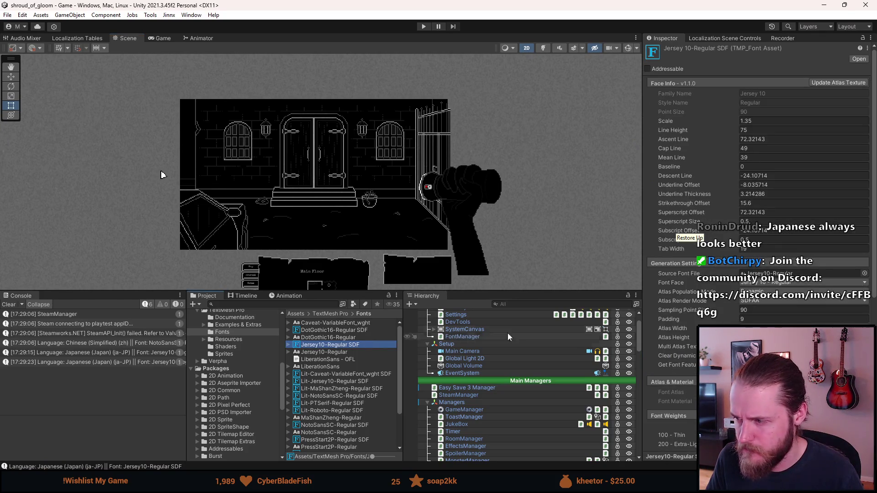
{"action": "scroll", "coordinate": [674, 347], "scroll_direction": "down", "scroll_amount": 10}
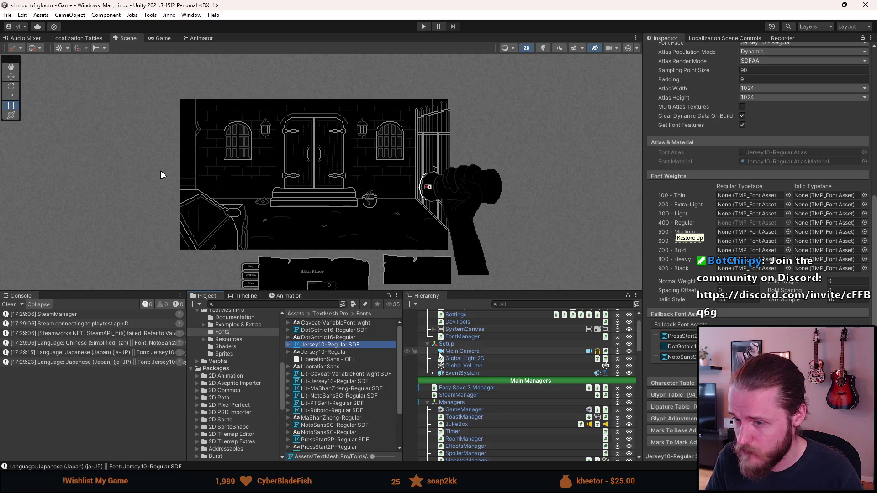
{"action": "scroll", "coordinate": [509, 383], "scroll_direction": "up", "scroll_amount": 2}
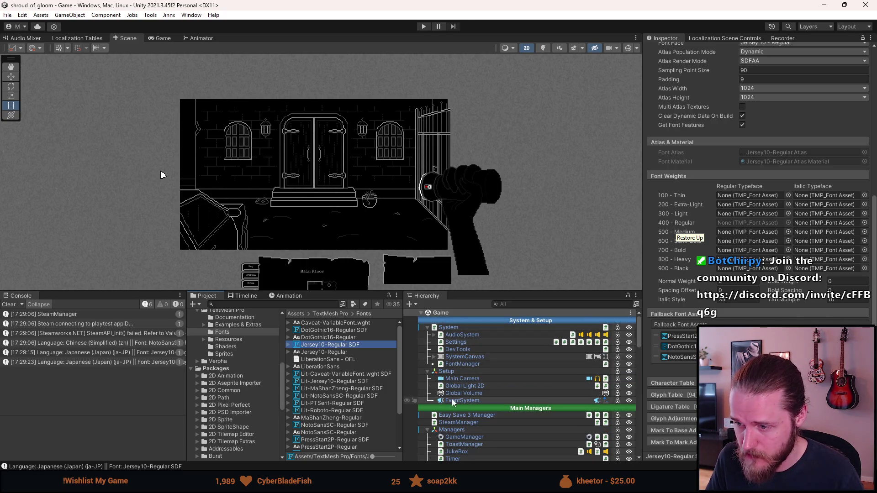
{"action": "left_click", "coordinate": [462, 363]}
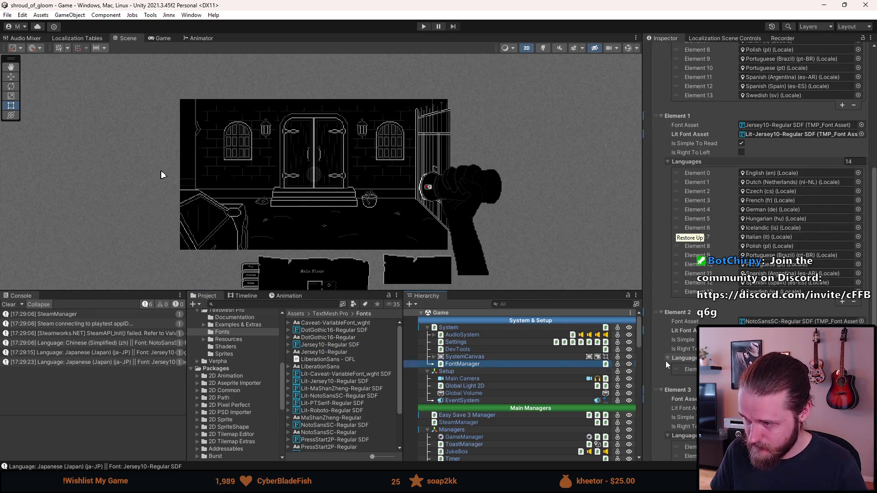
{"action": "scroll", "coordinate": [665, 361], "scroll_direction": "down", "scroll_amount": 5}
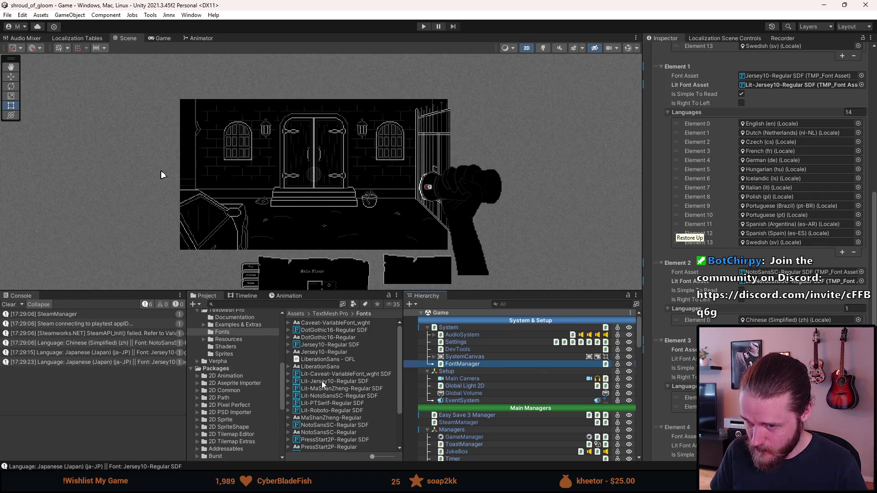
{"action": "scroll", "coordinate": [758, 228], "scroll_direction": "down", "scroll_amount": 5}
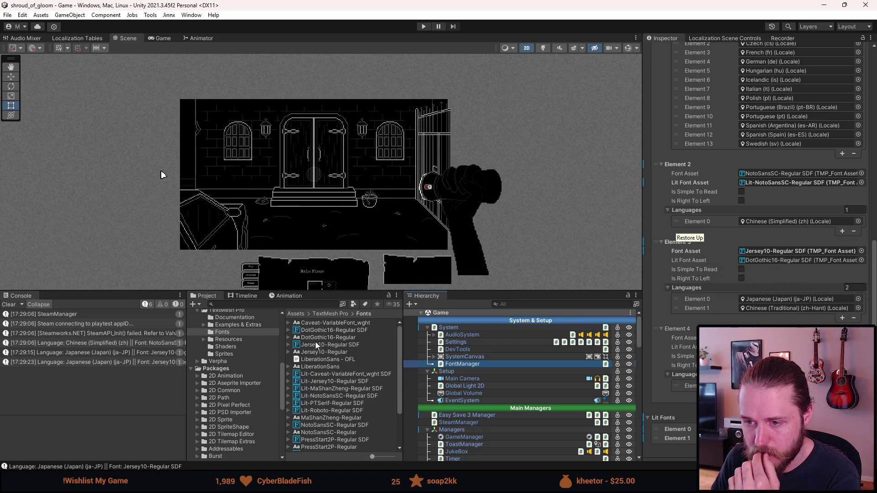
{"action": "left_click", "coordinate": [321, 329]}
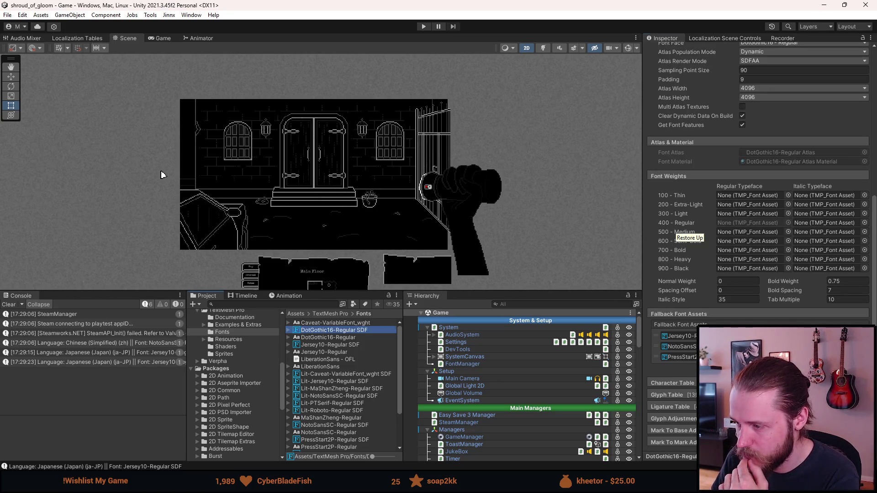
Step: Expand and collapse DotGothic16-Regular SDF's Glyph Table and Glyph Adjustment Table to review them
{"action": "scroll", "coordinate": [761, 311], "scroll_direction": "down", "scroll_amount": 4}
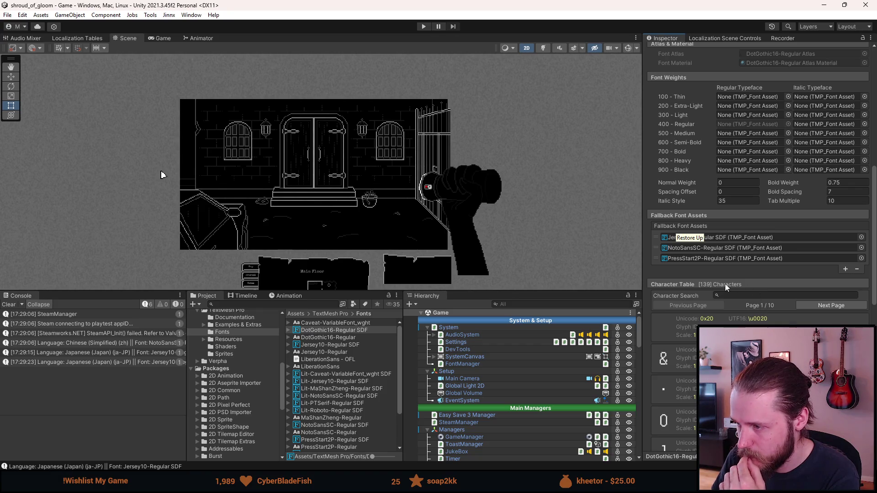
{"action": "scroll", "coordinate": [727, 286], "scroll_direction": "up", "scroll_amount": 4}
{"action": "left_click", "coordinate": [720, 396]}
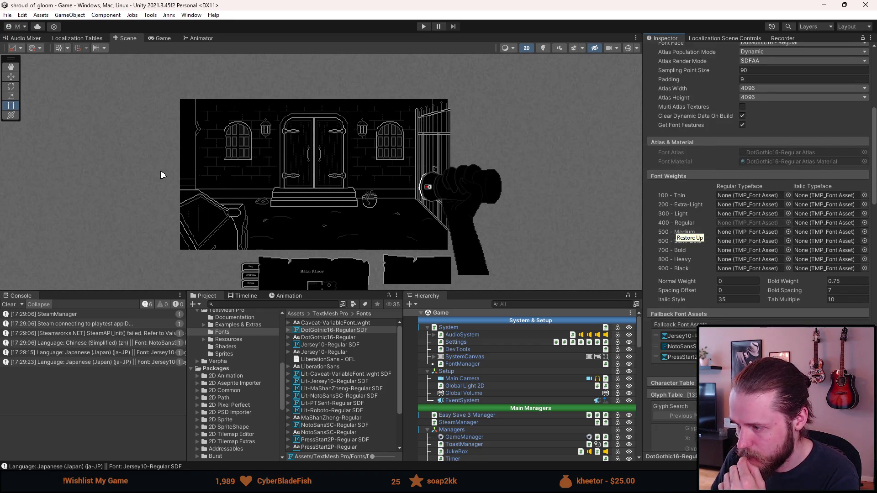
{"action": "scroll", "coordinate": [720, 323], "scroll_direction": "down", "scroll_amount": 3}
{"action": "left_click", "coordinate": [719, 321]}
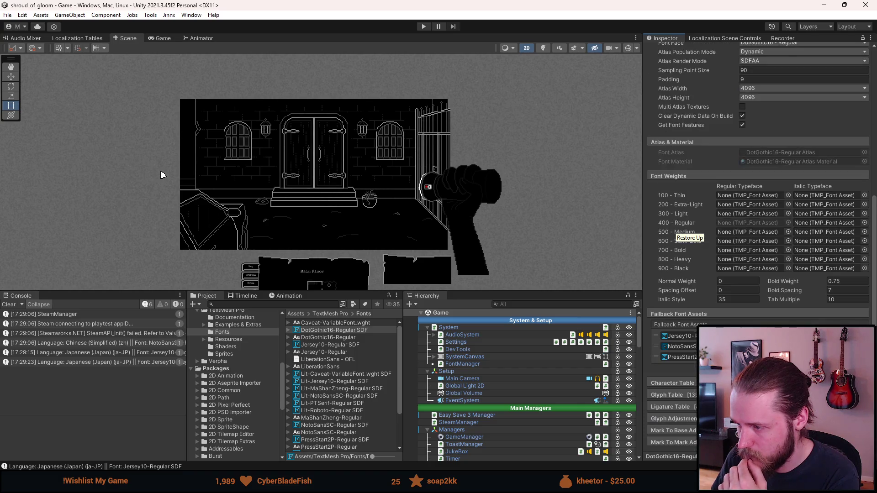
{"action": "left_click", "coordinate": [694, 418]}
{"action": "scroll", "coordinate": [695, 418], "scroll_direction": "down", "scroll_amount": 5}
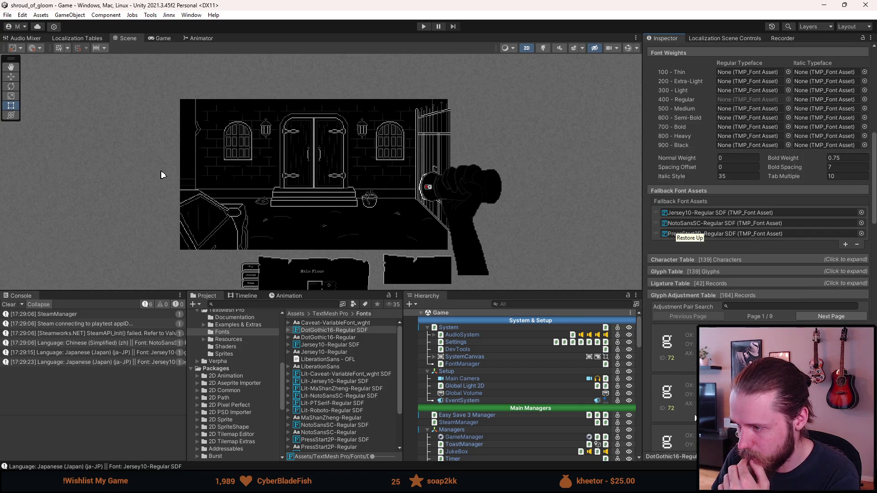
{"action": "left_click", "coordinate": [731, 295]}
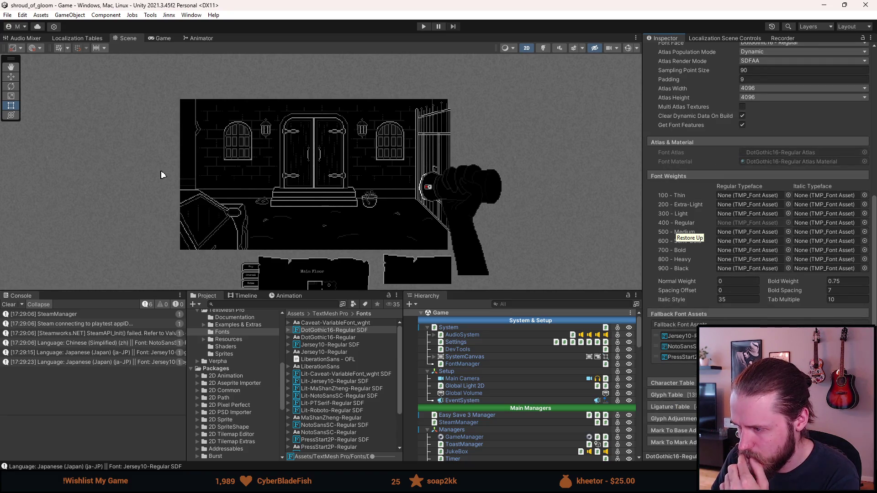
Step: Check DotGothic16-Regular SDF's atlas padding and open Update Atlas Texture
{"action": "scroll", "coordinate": [758, 206], "scroll_direction": "up", "scroll_amount": 9}
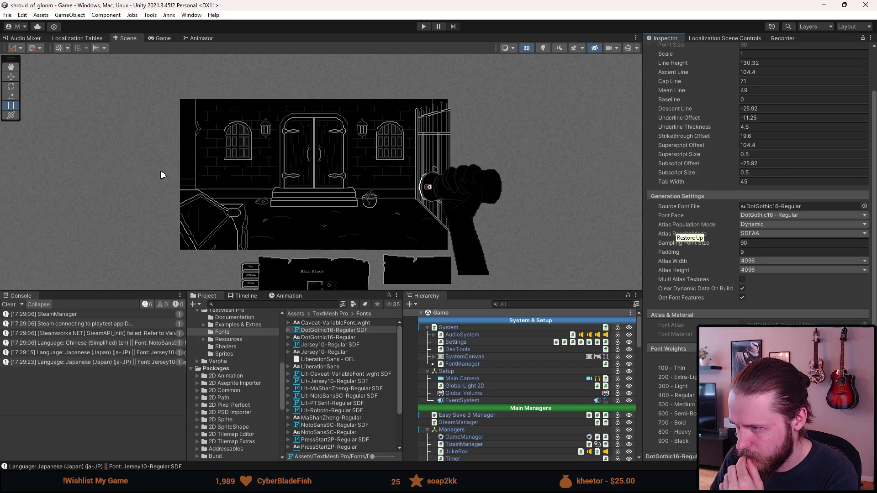
{"action": "left_click", "coordinate": [743, 301]}
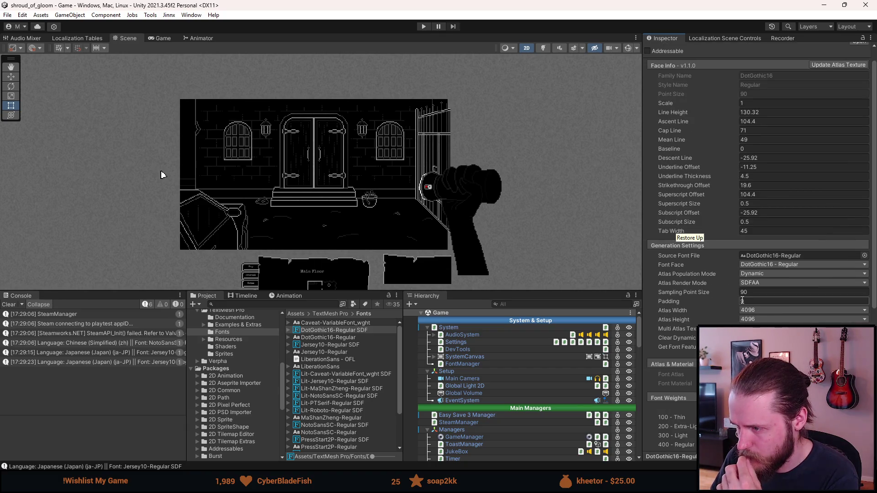
{"action": "scroll", "coordinate": [743, 300], "scroll_direction": "up", "scroll_amount": 1}
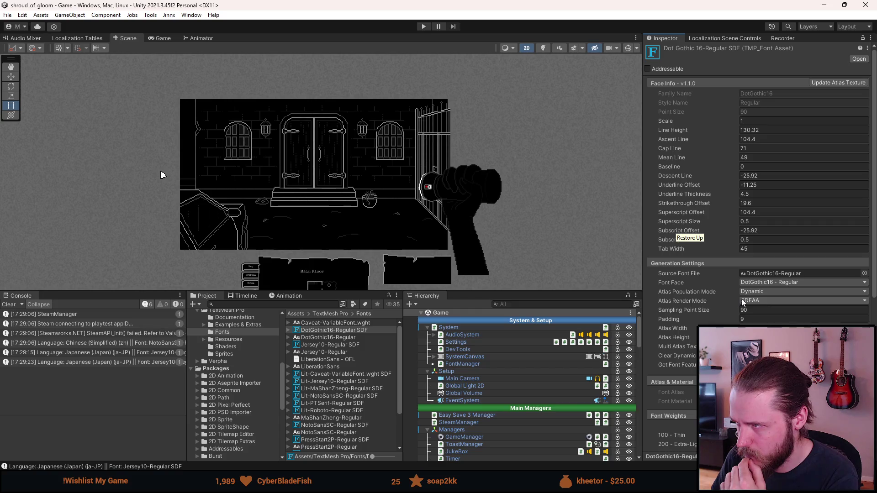
{"action": "left_click", "coordinate": [830, 83]}
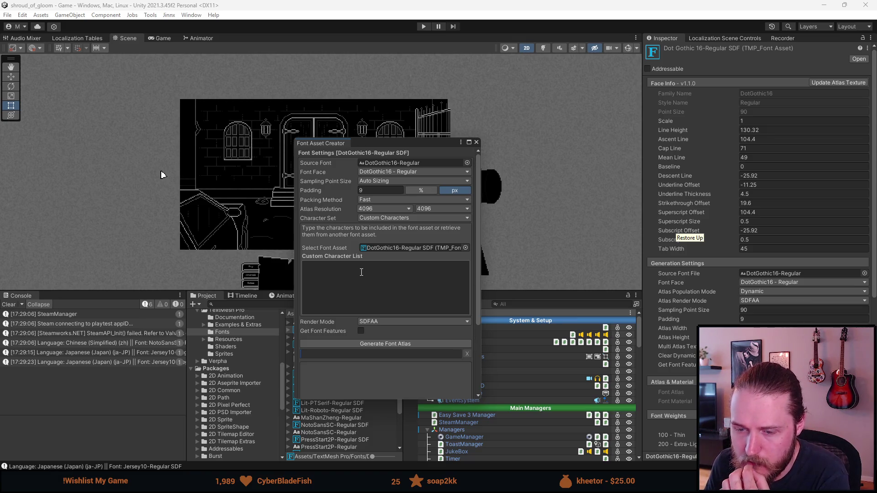
Step: Review the Character Set options in the Font Asset Creator, then close it without regenerating
{"action": "left_click", "coordinate": [374, 218]}
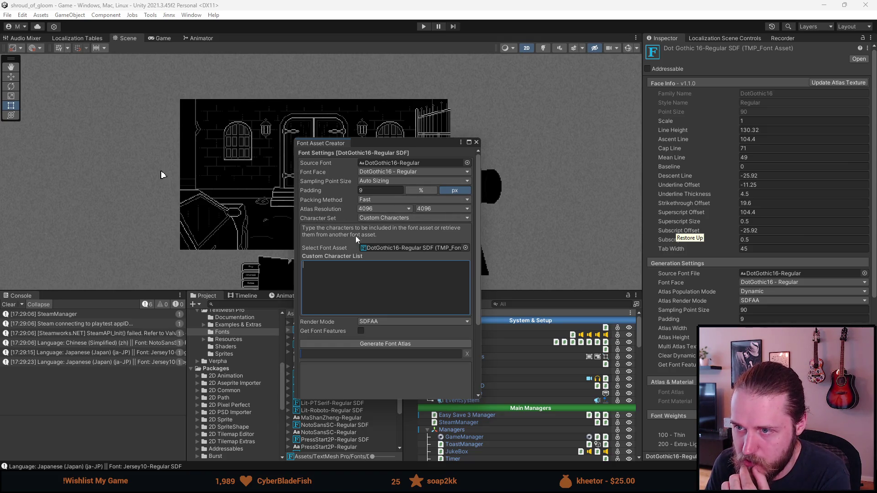
{"action": "scroll", "coordinate": [355, 250], "scroll_direction": "down", "scroll_amount": 4}
{"action": "scroll", "coordinate": [354, 250], "scroll_direction": "up", "scroll_amount": 4}
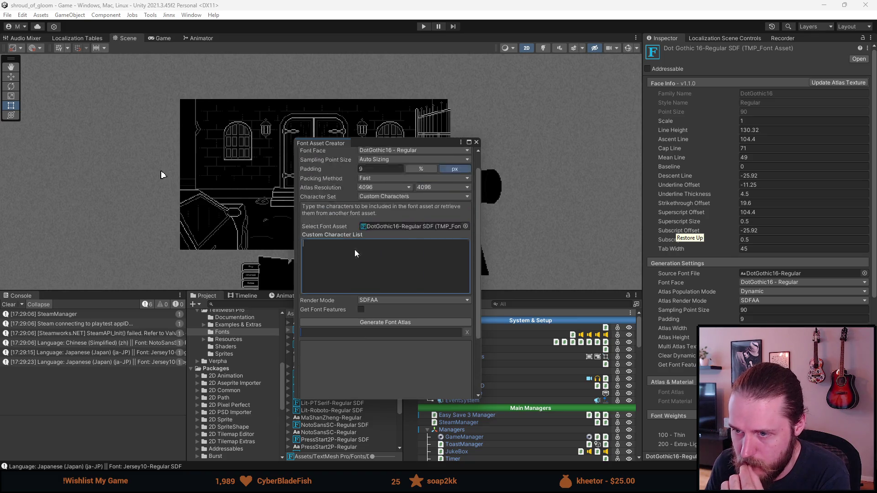
{"action": "left_click", "coordinate": [475, 144]}
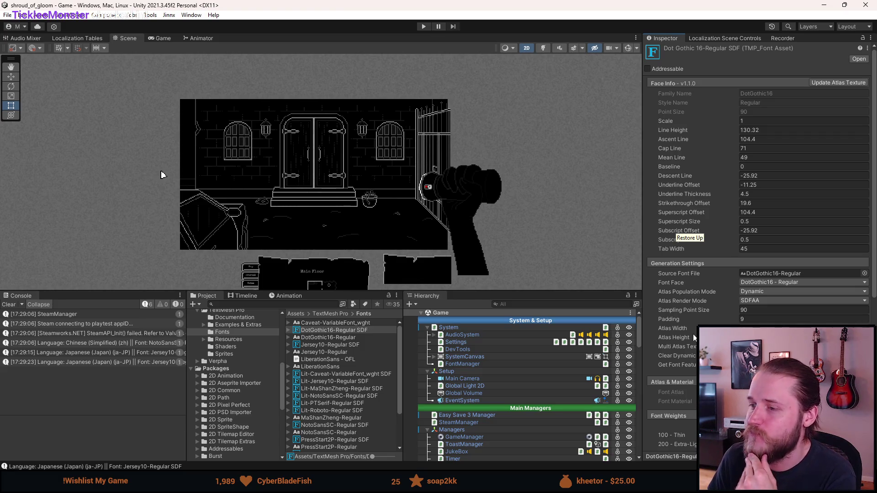
Step: Clear the console and browse the Create options for the DotGothic16-Regular SDF asset
{"action": "left_click", "coordinate": [320, 330]}
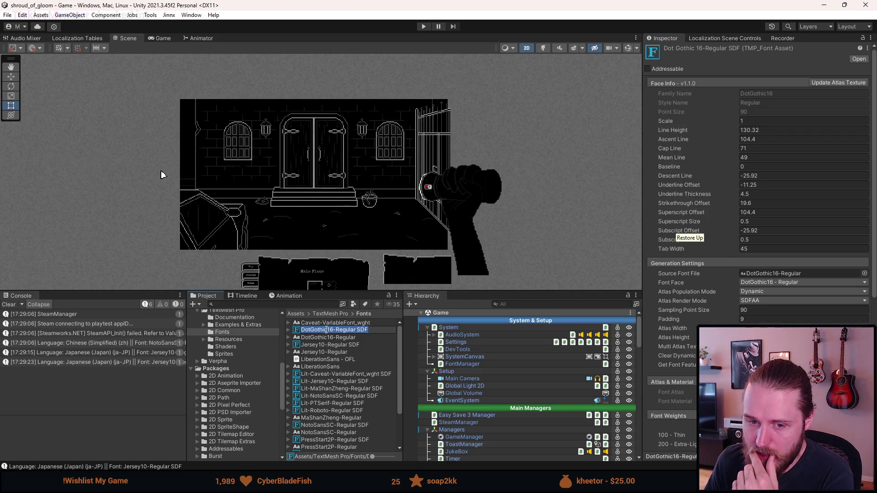
{"action": "left_click", "coordinate": [9, 305]}
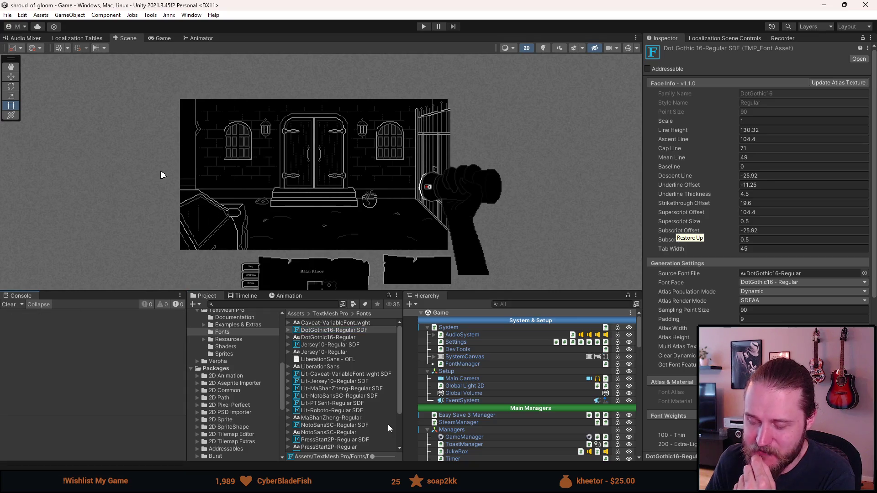
{"action": "right_click", "coordinate": [312, 330]}
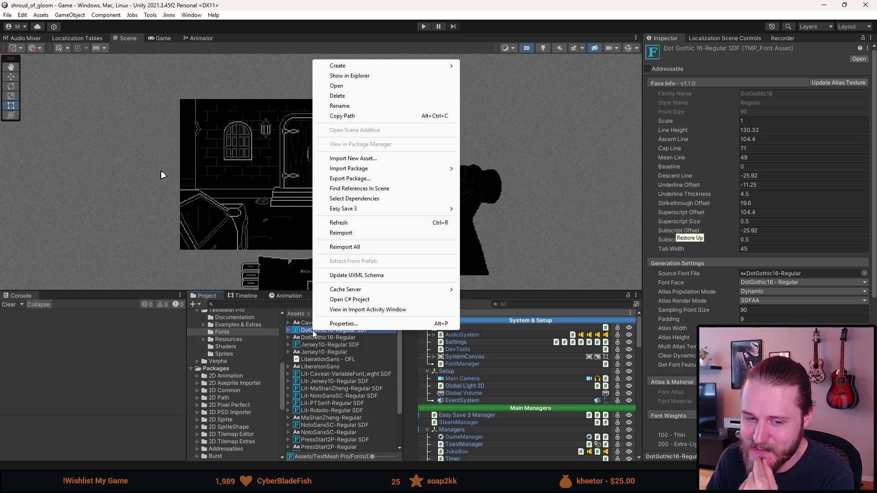
{"action": "mouse_move", "coordinate": [354, 67]}
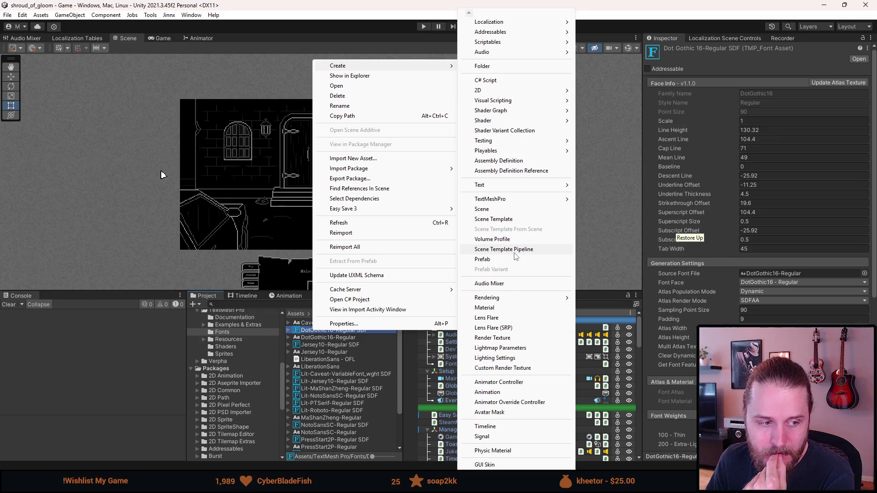
{"action": "mouse_move", "coordinate": [498, 192]}
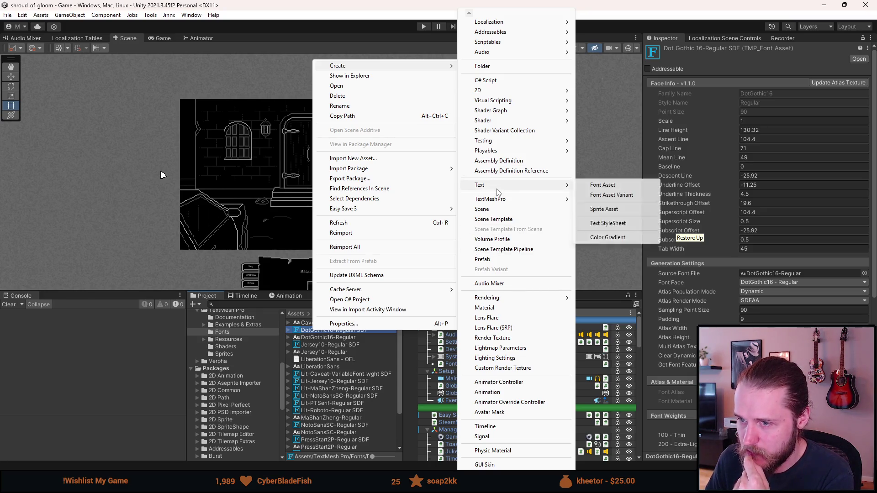
Step: Create a new folder in the TextMesh Pro Fonts folder via Create > Folder
{"action": "left_click", "coordinate": [338, 389]}
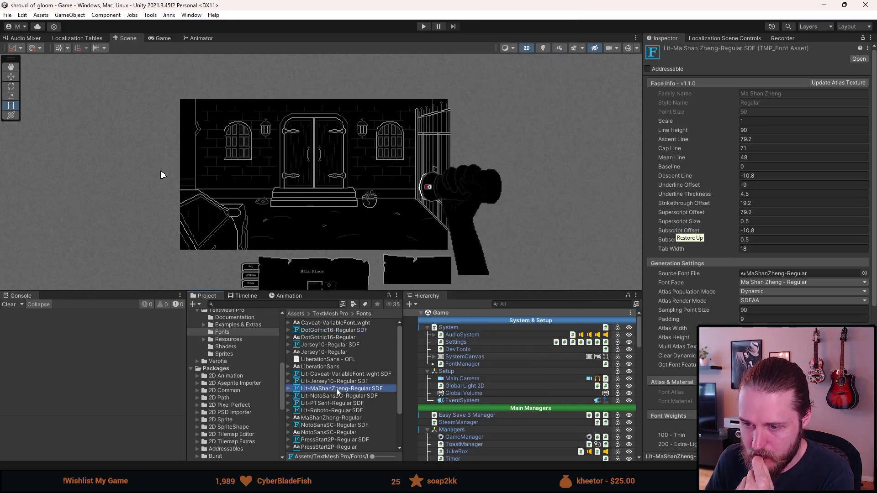
{"action": "scroll", "coordinate": [336, 388], "scroll_direction": "down", "scroll_amount": 2}
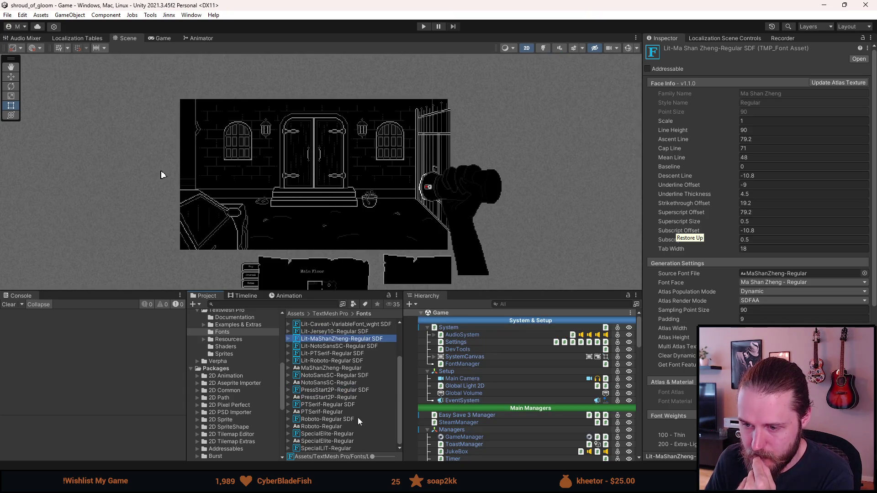
{"action": "scroll", "coordinate": [377, 424], "scroll_direction": "up", "scroll_amount": 2}
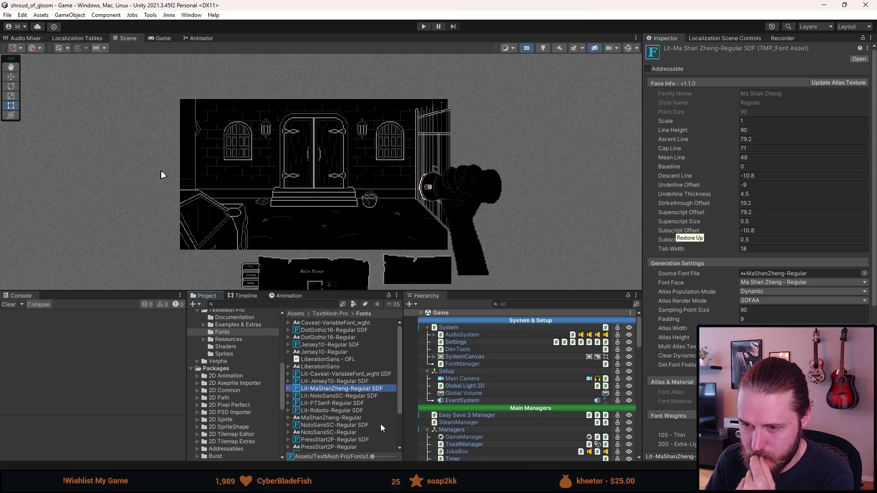
{"action": "right_click", "coordinate": [388, 419]}
{"action": "mouse_move", "coordinate": [422, 155]}
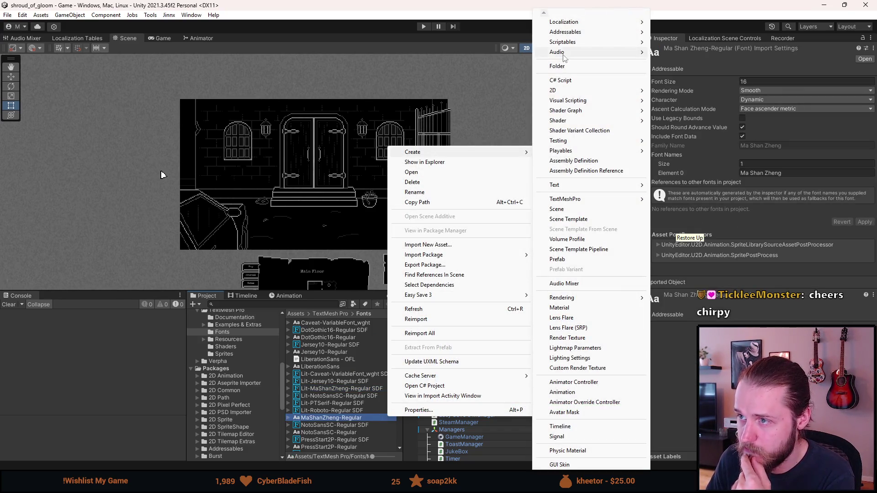
{"action": "left_click", "coordinate": [561, 66]}
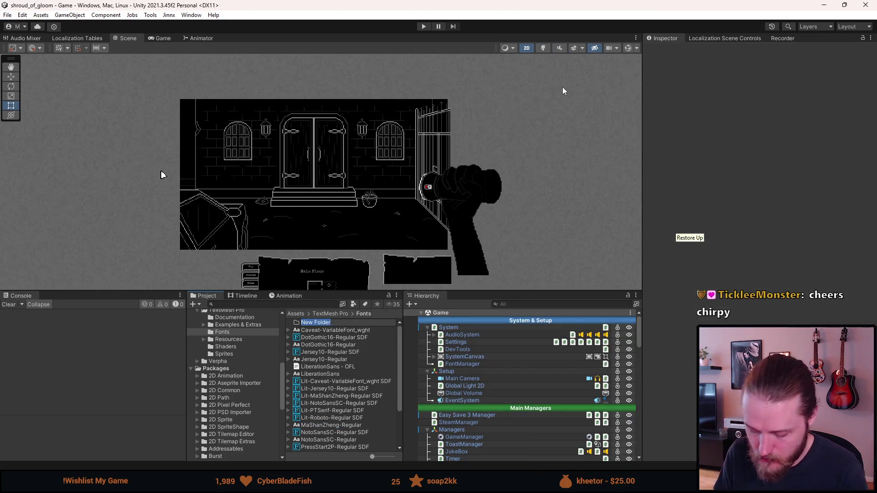
Step: Name the new folder 'Other' and select both LiberationSans font files
{"action": "type", "text": "Leg"}
{"action": "key", "text": "BackSpace"}
{"action": "key", "text": "BackSpace"}
{"action": "key", "text": "BackSpace"}
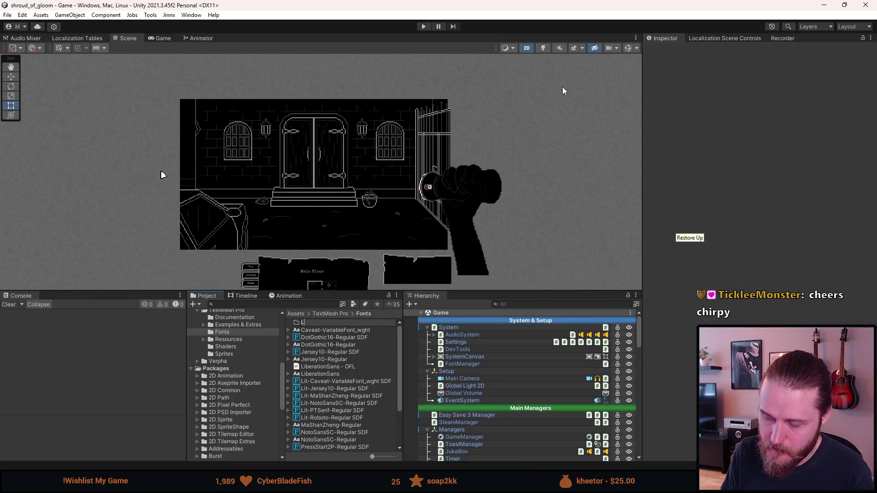
{"action": "type", "text": "Other"}
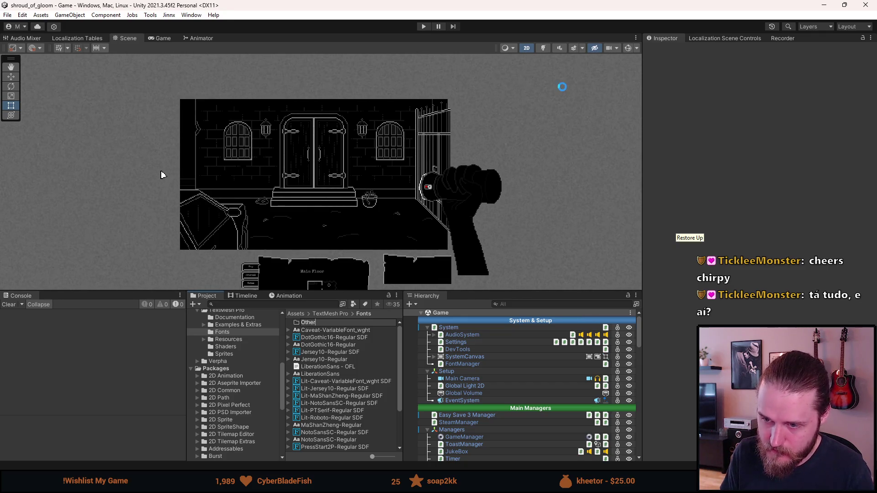
{"action": "key", "text": "Return"}
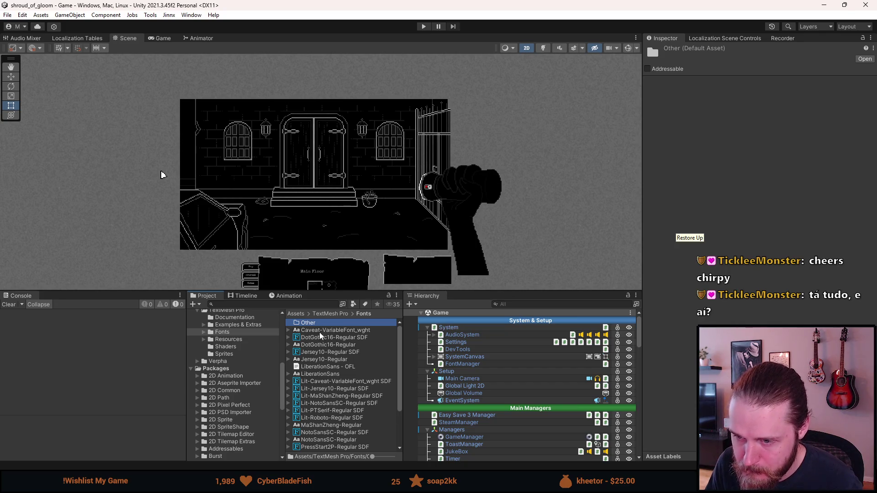
{"action": "left_click", "coordinate": [325, 366]}
{"action": "left_click", "coordinate": [324, 374], "text": "shift"}
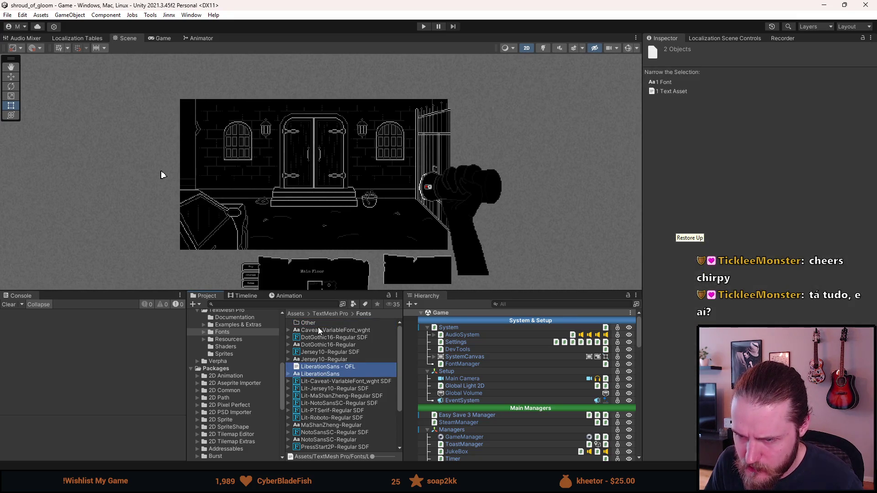
Step: Move the LiberationSans font assets into the Other folder, then reselect DotGothic16-Regular SDF
{"action": "scroll", "coordinate": [328, 375], "scroll_direction": "down", "scroll_amount": 3}
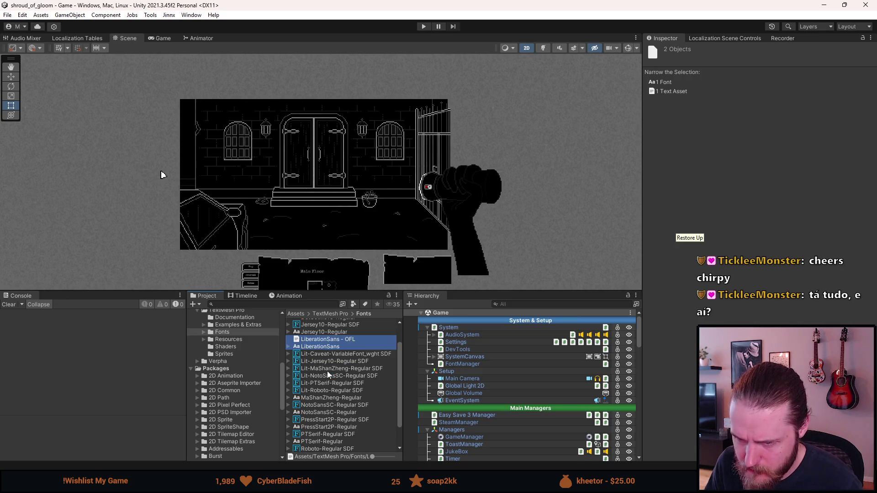
{"action": "scroll", "coordinate": [326, 416], "scroll_direction": "down", "scroll_amount": 3}
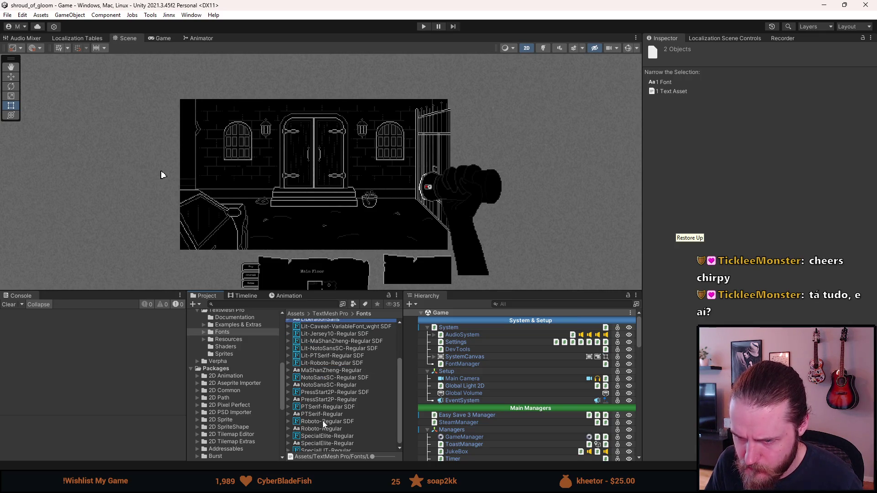
{"action": "scroll", "coordinate": [322, 426], "scroll_direction": "up", "scroll_amount": 3}
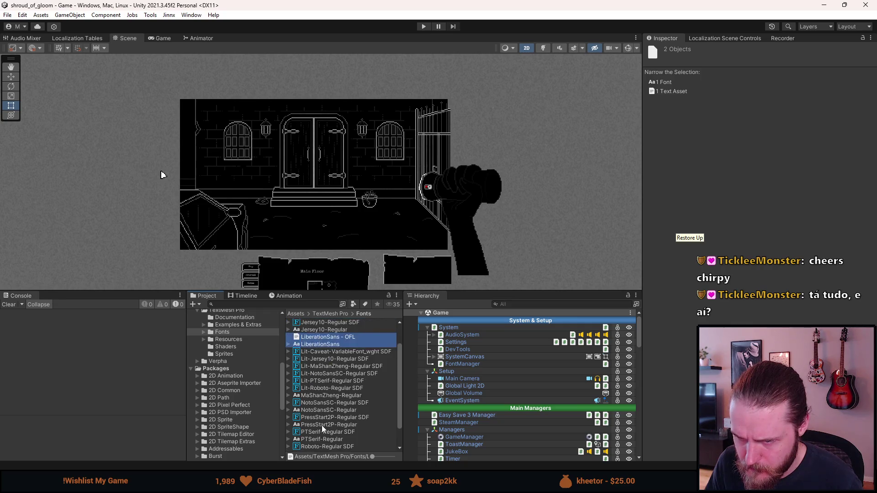
{"action": "scroll", "coordinate": [322, 426], "scroll_direction": "up", "scroll_amount": 3}
{"action": "left_click_drag", "start_coordinate": [314, 343], "coordinate": [309, 323]}
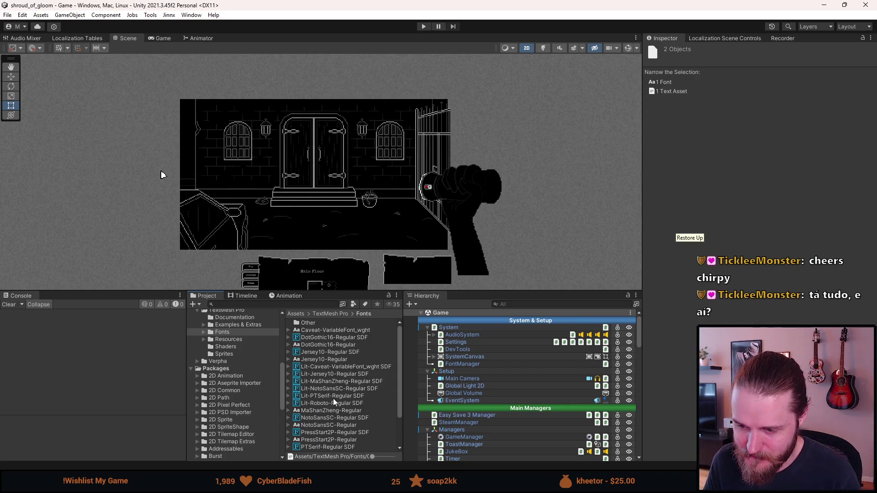
{"action": "scroll", "coordinate": [333, 400], "scroll_direction": "down", "scroll_amount": 3}
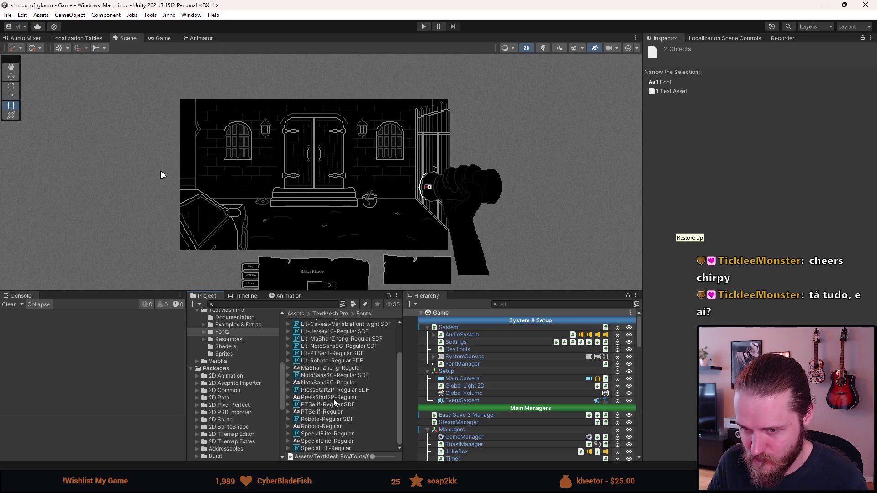
{"action": "scroll", "coordinate": [335, 396], "scroll_direction": "up", "scroll_amount": 3}
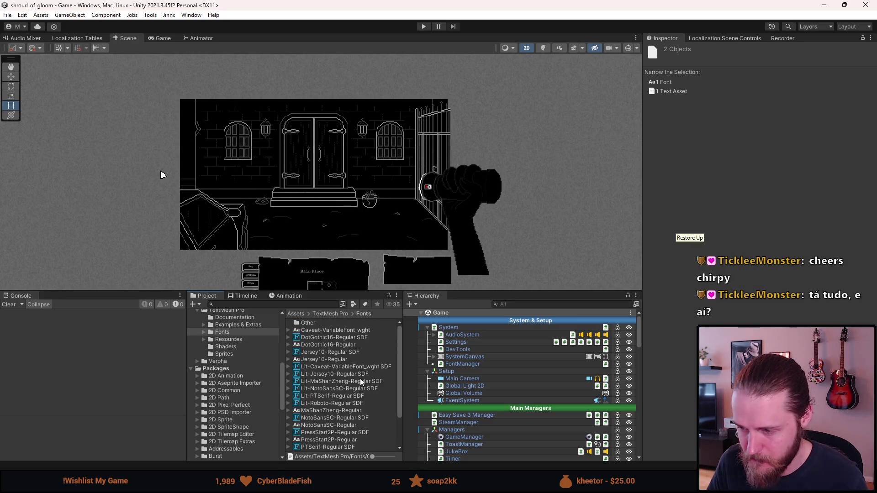
{"action": "scroll", "coordinate": [361, 380], "scroll_direction": "down", "scroll_amount": 3}
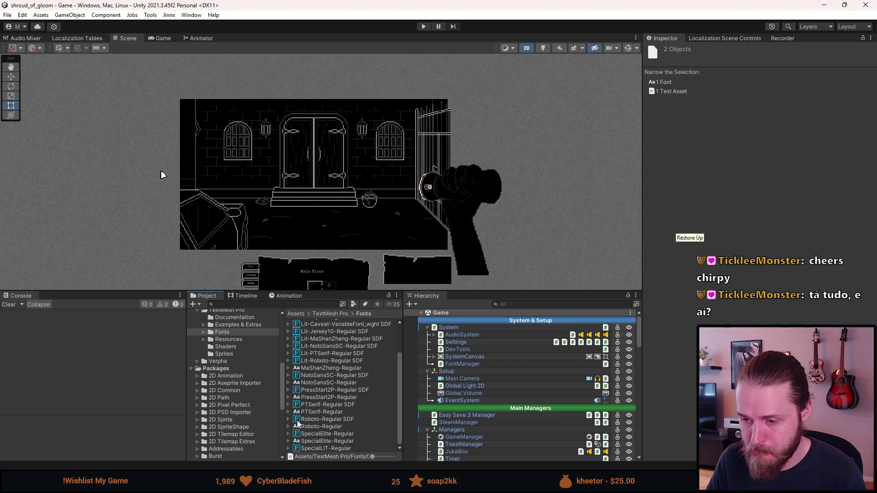
{"action": "scroll", "coordinate": [317, 415], "scroll_direction": "up", "scroll_amount": 3}
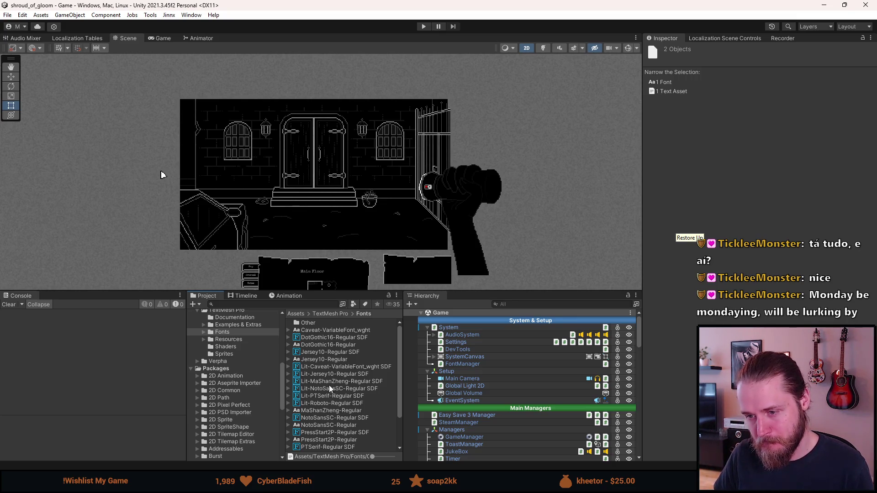
{"action": "left_click", "coordinate": [328, 339]}
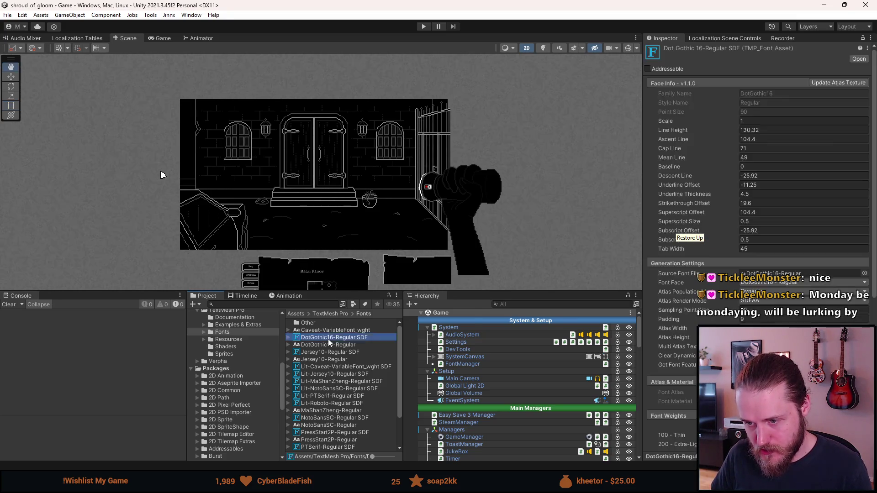
Step: Browse the DotGothic16-Regular SDF context menu, dismiss it, and reselect the asset
{"action": "right_click", "coordinate": [329, 343]}
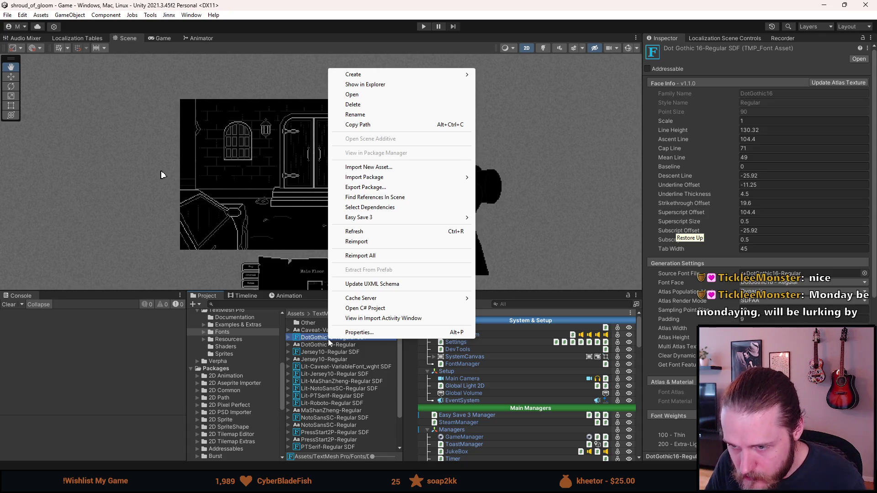
{"action": "mouse_move", "coordinate": [396, 75]}
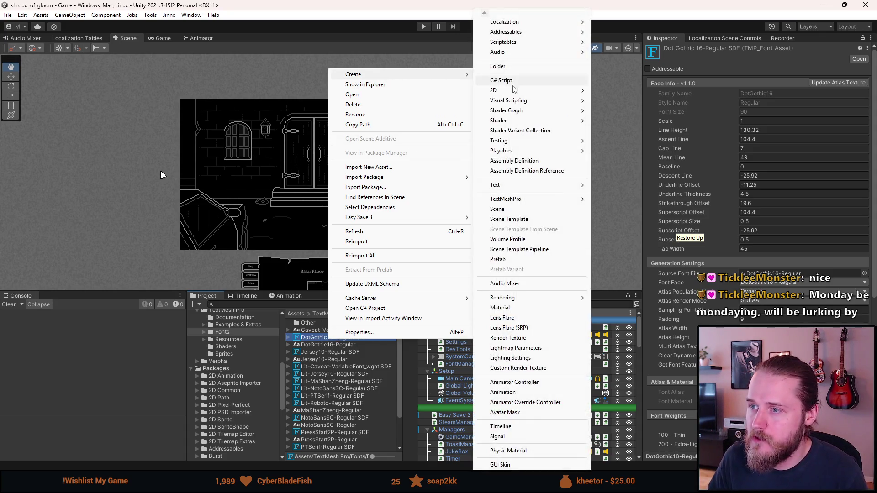
{"action": "mouse_move", "coordinate": [584, 185]}
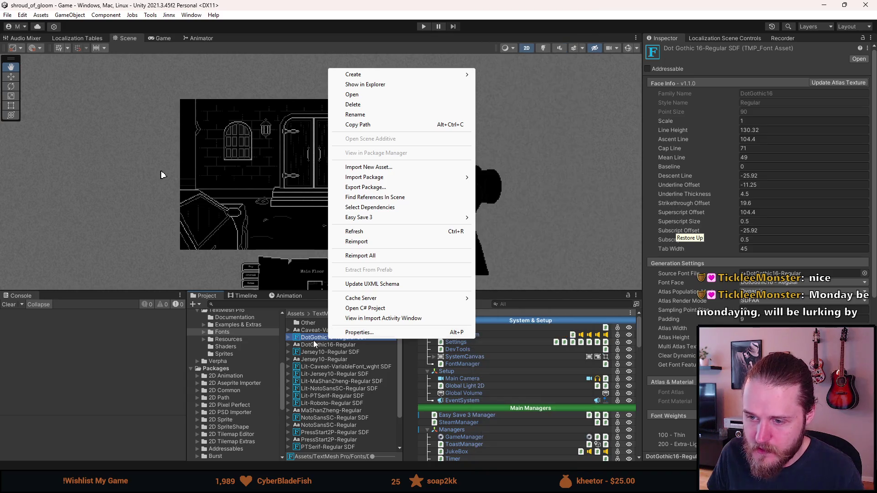
{"action": "left_click", "coordinate": [315, 340]}
{"action": "left_click", "coordinate": [319, 330]}
{"action": "left_click", "coordinate": [319, 338]}
Step: Duplicate DotGothic16-Regular SDF with Ctrl+D and rename the copy Lit-DotGothic16-Regular SDF
{"action": "key", "text": "ctrl+d"}
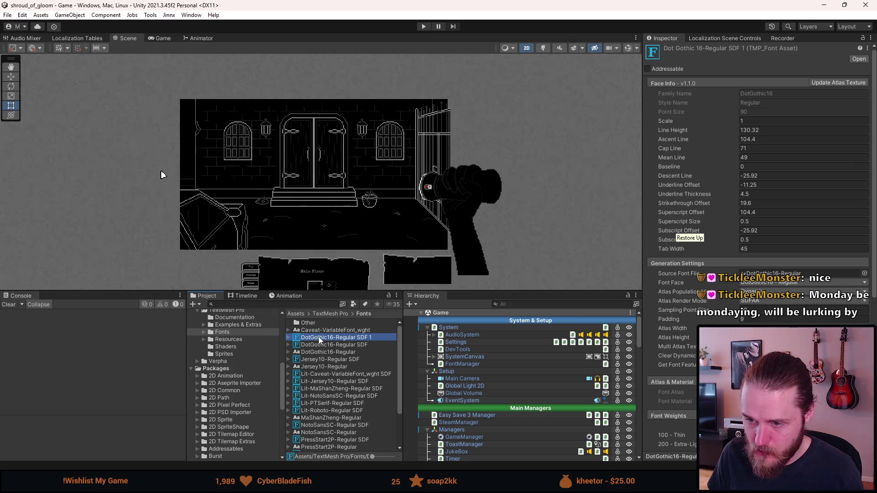
{"action": "right_click", "coordinate": [319, 337]}
{"action": "left_click", "coordinate": [365, 114]}
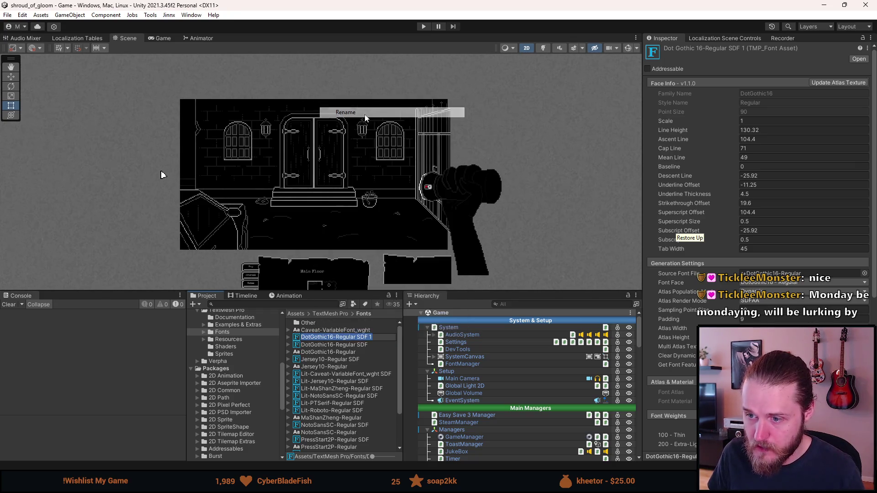
{"action": "key", "text": "BackSpace"}
{"action": "key", "text": "BackSpace"}
{"action": "key", "text": "Home"}
{"action": "type", "text": "Lit_"}
{"action": "key", "text": "BackSpace"}
{"action": "type", "text": "-"}
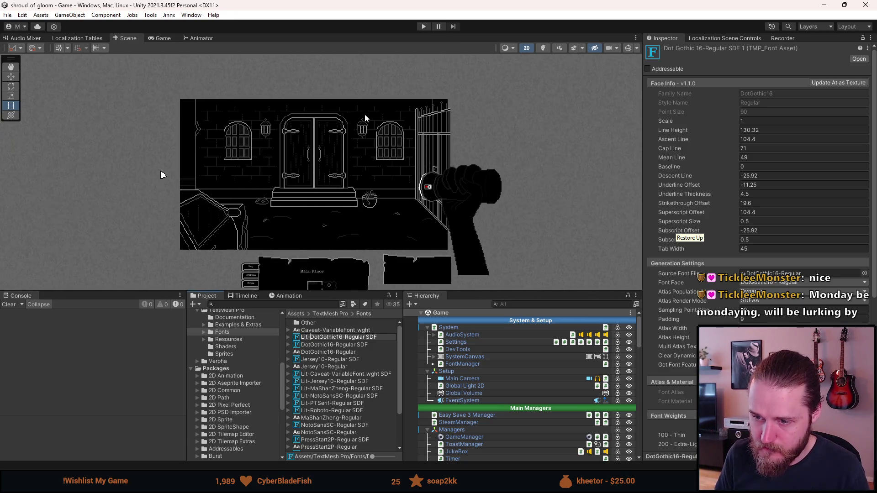
{"action": "key", "text": "Return"}
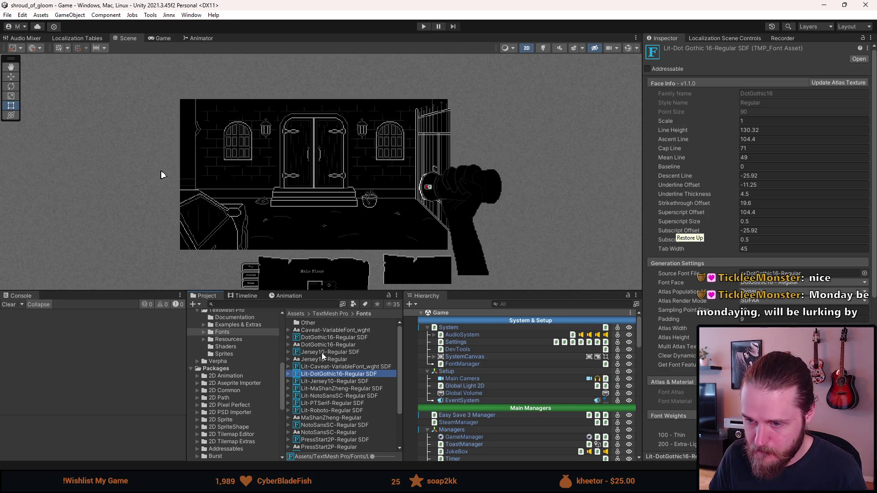
{"action": "left_click", "coordinate": [867, 48]}
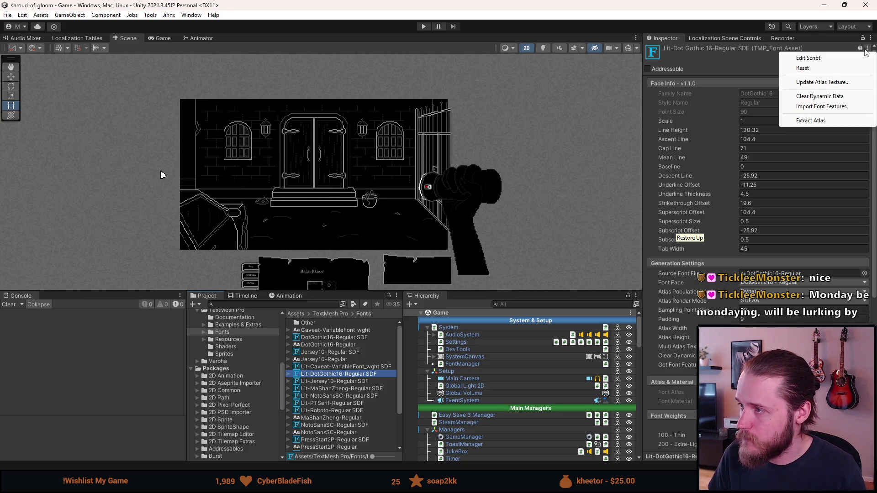
Step: Switch the Lit-DotGothic16-Regular SDF atlas material's shader to TextMeshPro > SRP > TMP_SDF-URP SpriteLit
{"action": "left_click", "coordinate": [748, 66]}
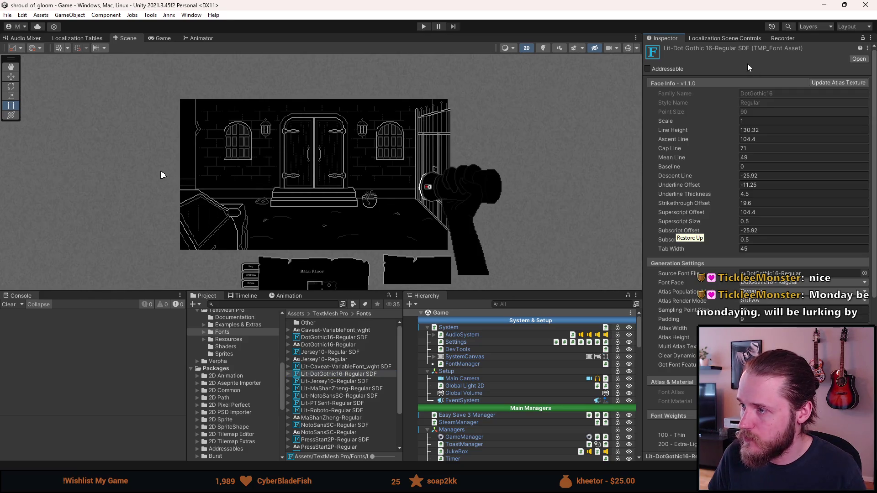
{"action": "left_click", "coordinate": [289, 374]}
{"action": "left_click", "coordinate": [331, 382]}
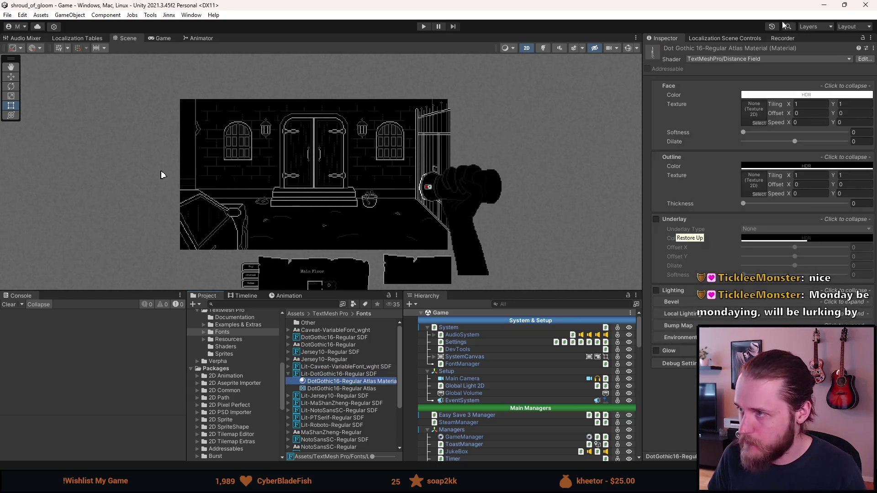
{"action": "left_click", "coordinate": [750, 58]}
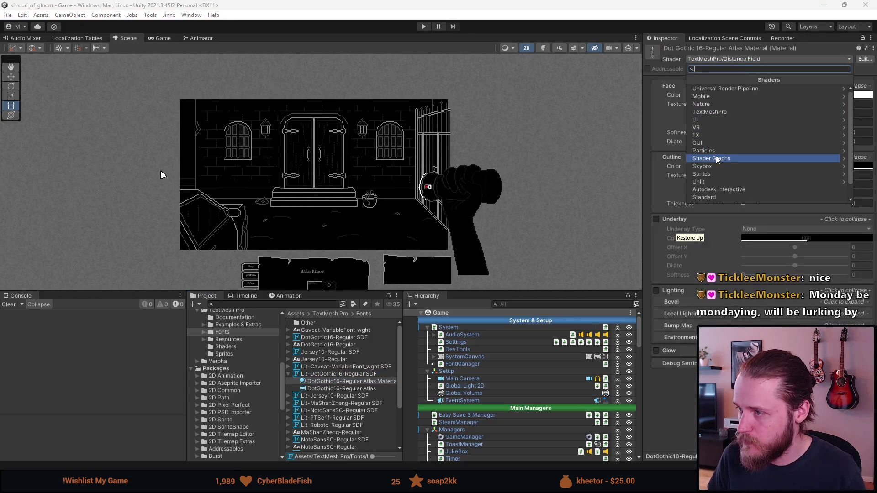
{"action": "left_click", "coordinate": [724, 113]}
{"action": "left_click", "coordinate": [718, 95]}
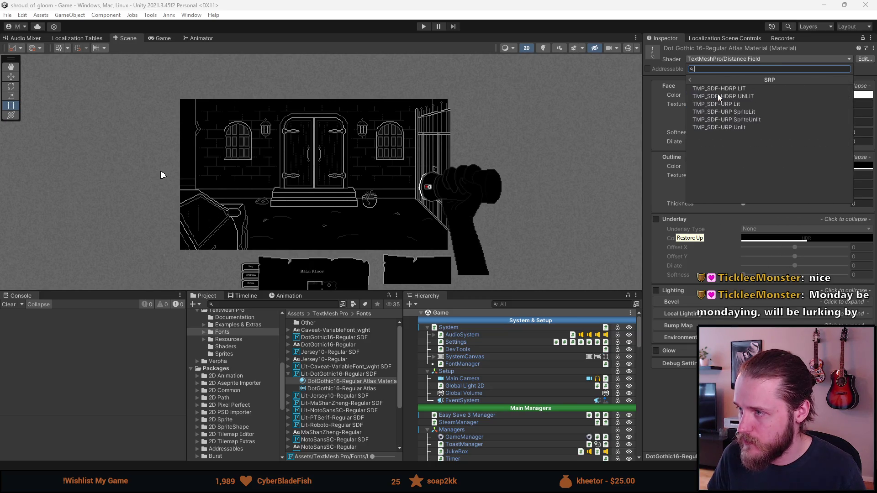
{"action": "left_click", "coordinate": [742, 114]}
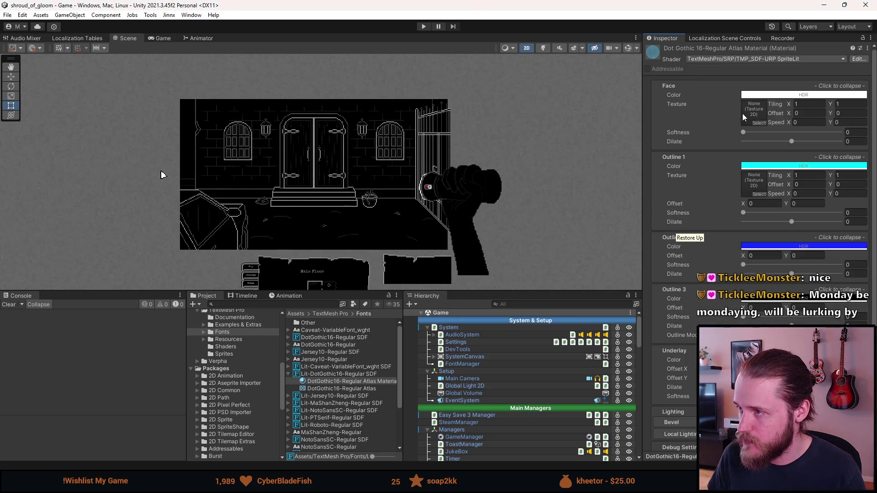
{"action": "left_click", "coordinate": [871, 38]}
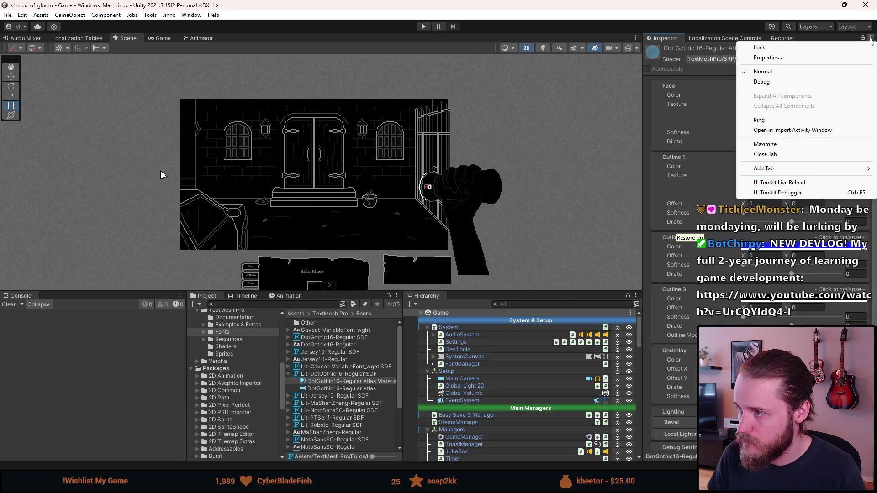
{"action": "left_click", "coordinate": [348, 434]}
Step: Copy the SpecialElite-Regular SDF Material's properties and paste them onto the DotGothic16 atlas material
{"action": "scroll", "coordinate": [347, 434], "scroll_direction": "down", "scroll_amount": 3}
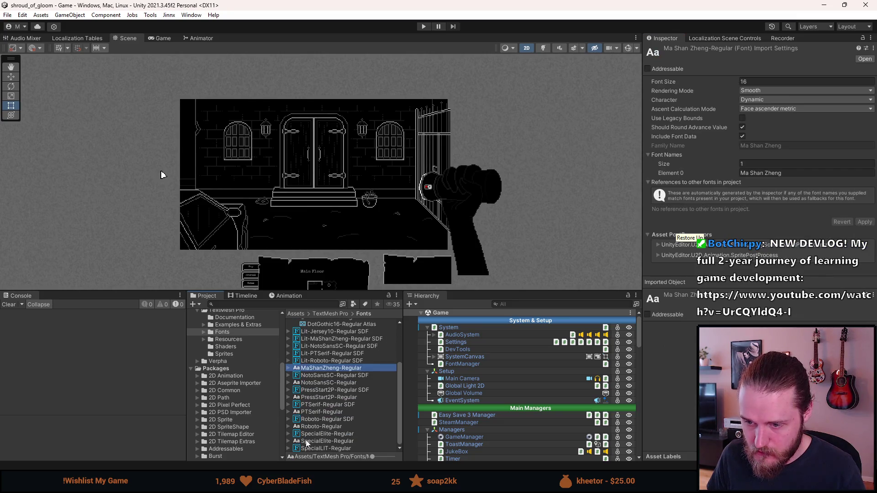
{"action": "left_click", "coordinate": [289, 449]}
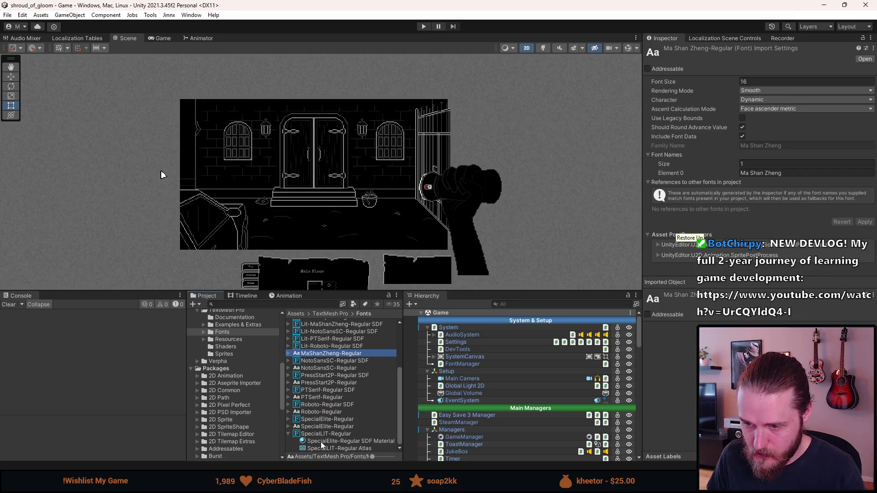
{"action": "left_click", "coordinate": [323, 442]}
{"action": "left_click", "coordinate": [867, 48]}
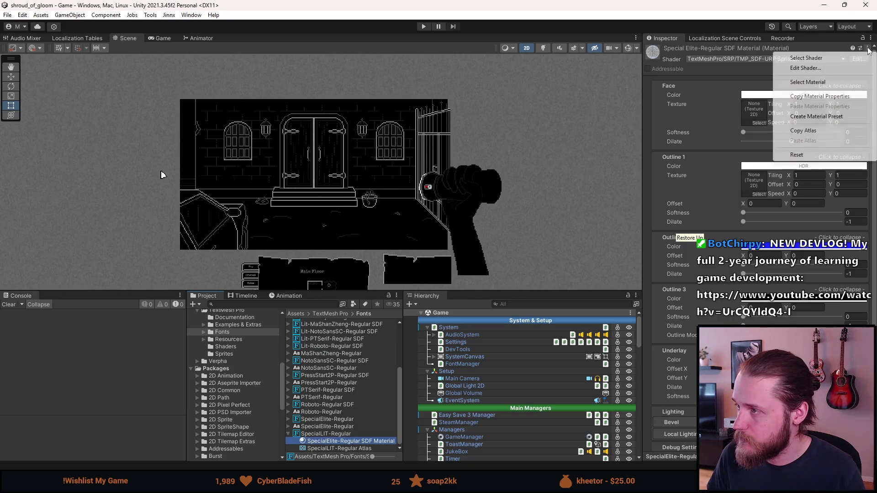
{"action": "left_click", "coordinate": [819, 96]}
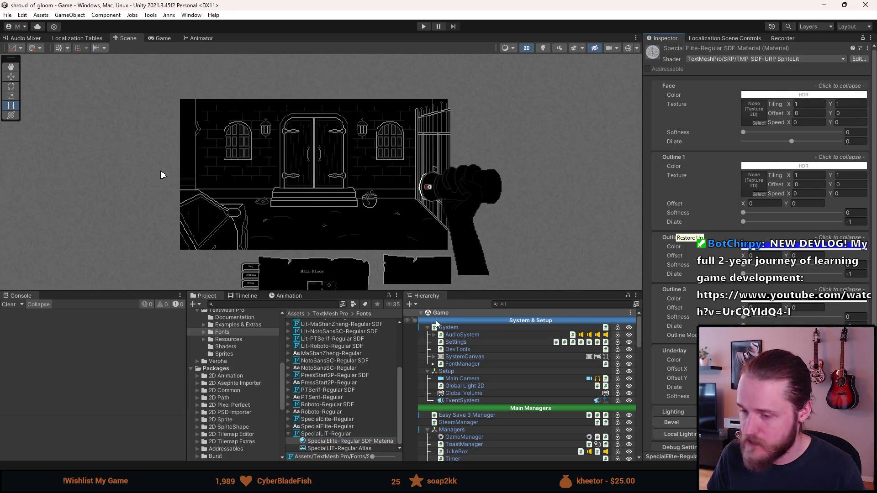
{"action": "scroll", "coordinate": [351, 367], "scroll_direction": "up", "scroll_amount": 3}
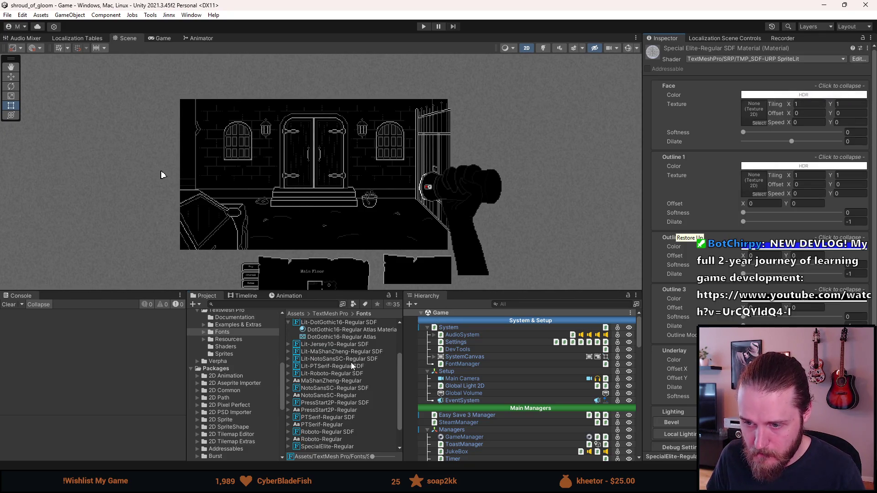
{"action": "left_click", "coordinate": [350, 330]}
{"action": "left_click", "coordinate": [867, 48]}
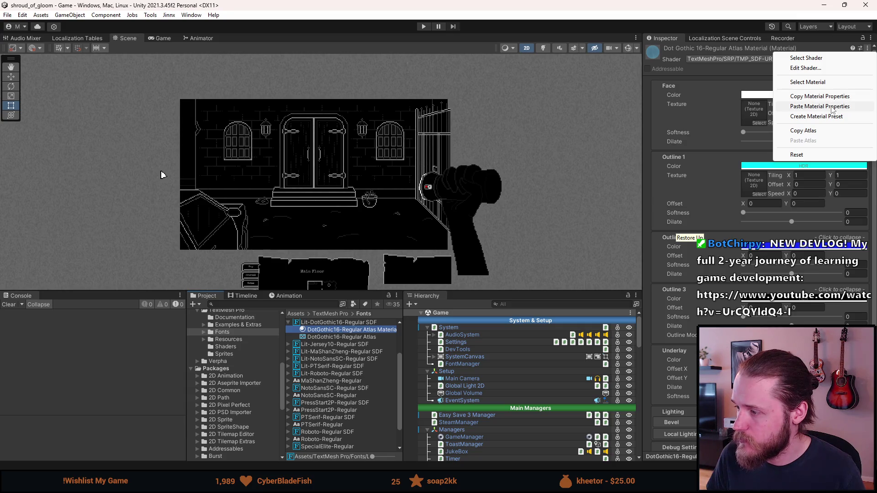
{"action": "left_click", "coordinate": [831, 107]}
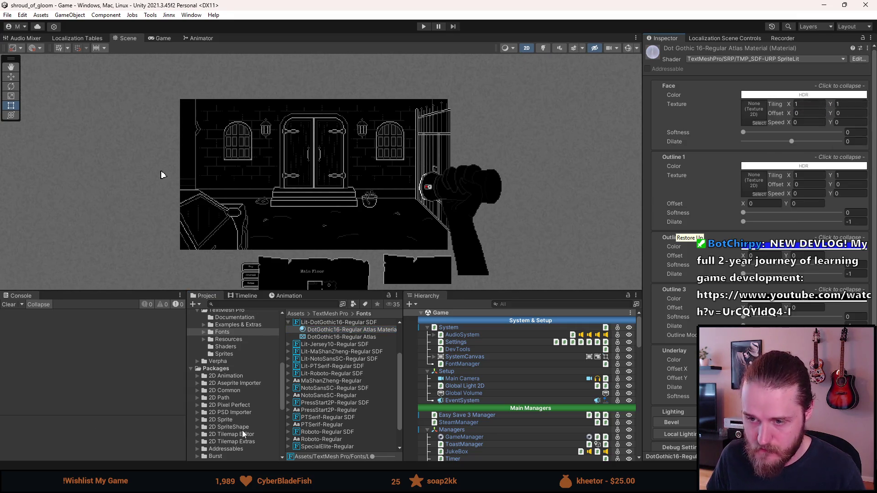
Step: Collapse the Lit-DotGothic16-Regular SDF and SpecialLIT-Regular entries in the Fonts folder
{"action": "scroll", "coordinate": [299, 409], "scroll_direction": "up", "scroll_amount": 3}
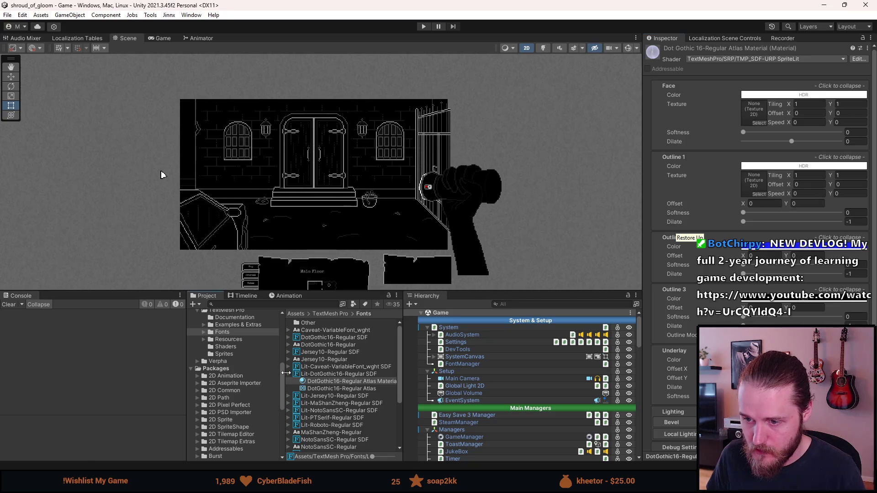
{"action": "left_click", "coordinate": [289, 374]}
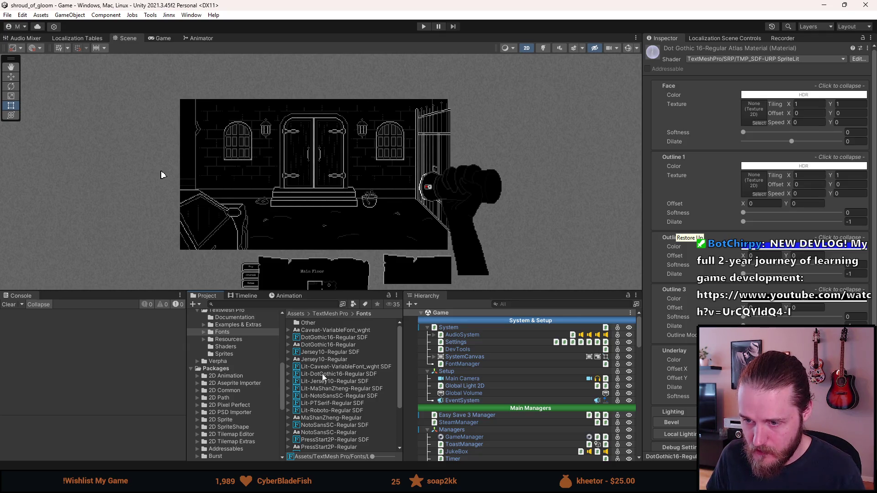
{"action": "scroll", "coordinate": [323, 374], "scroll_direction": "down", "scroll_amount": 2}
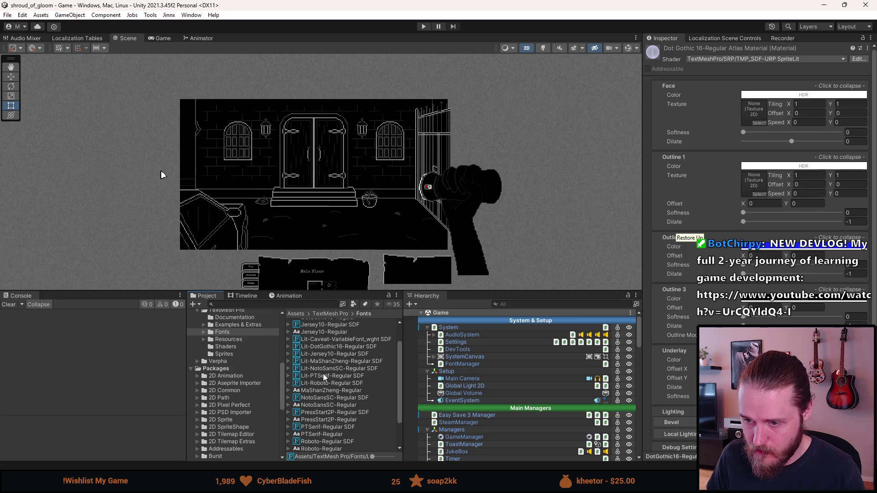
{"action": "scroll", "coordinate": [323, 374], "scroll_direction": "down", "scroll_amount": 2}
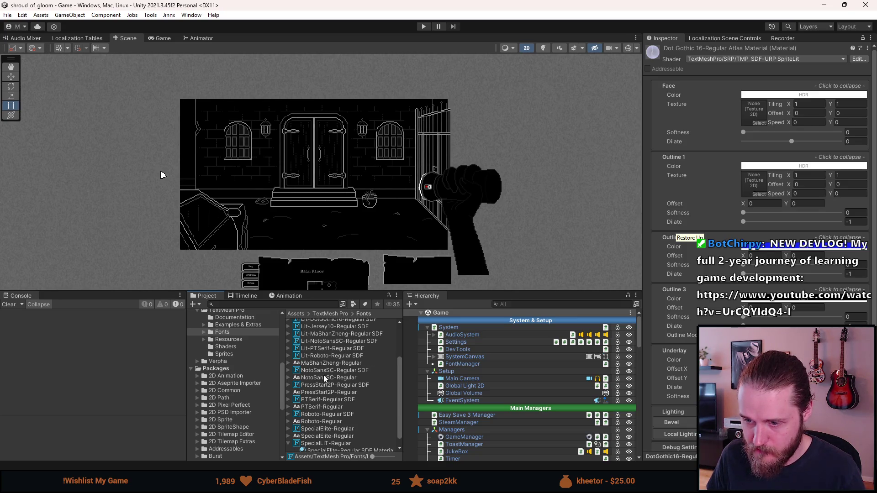
{"action": "scroll", "coordinate": [323, 436], "scroll_direction": "down", "scroll_amount": 1}
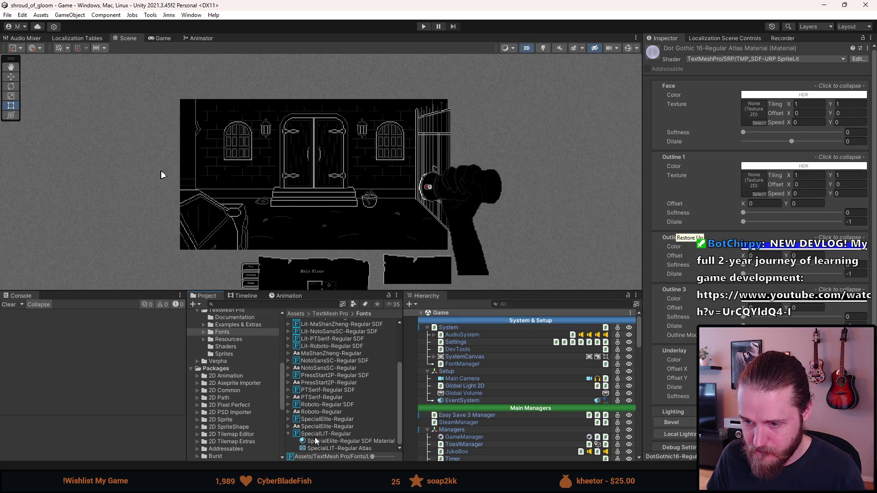
{"action": "left_click", "coordinate": [289, 434]}
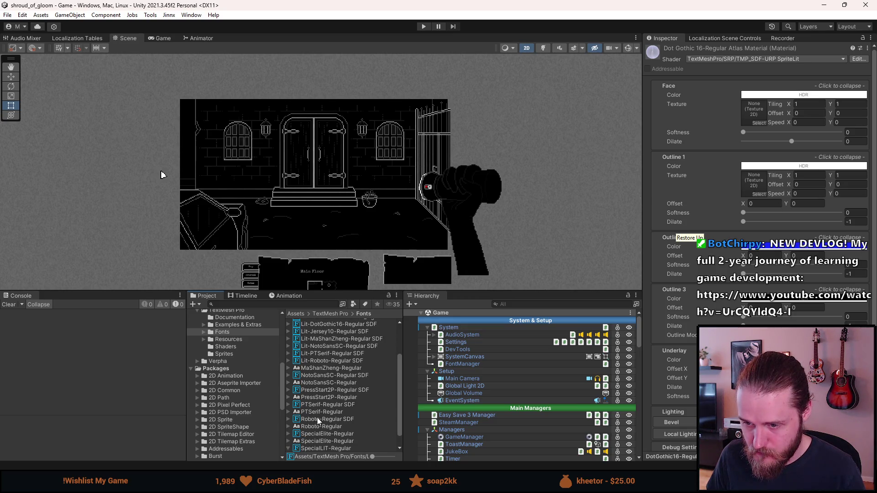
Step: Duplicate PressStart2P-Regular SDF with Ctrl+D and prefix the copy's name with 'Lit-'
{"action": "left_click", "coordinate": [319, 390]}
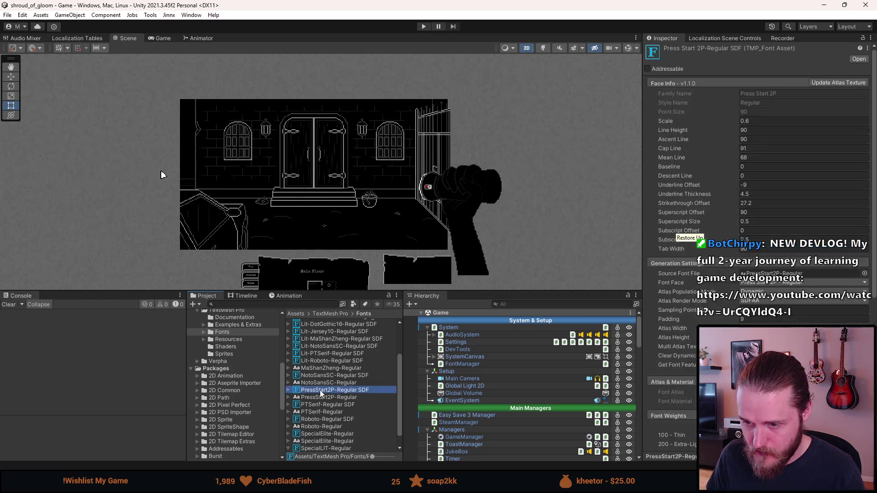
{"action": "right_click", "coordinate": [320, 390]}
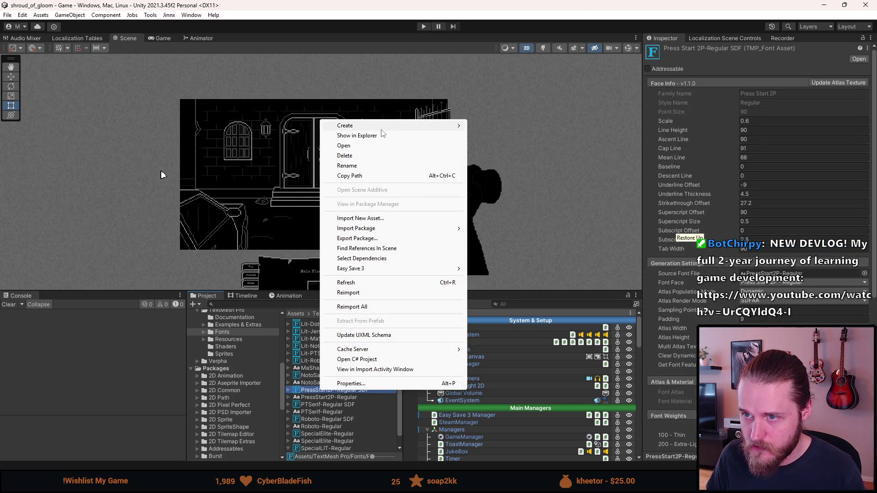
{"action": "left_click", "coordinate": [307, 394]}
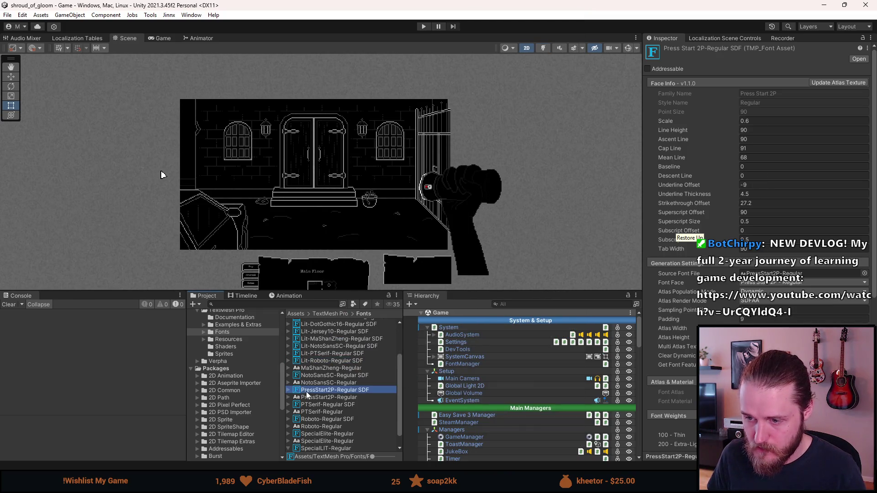
{"action": "key", "text": "ctrl+d"}
{"action": "right_click", "coordinate": [326, 386]}
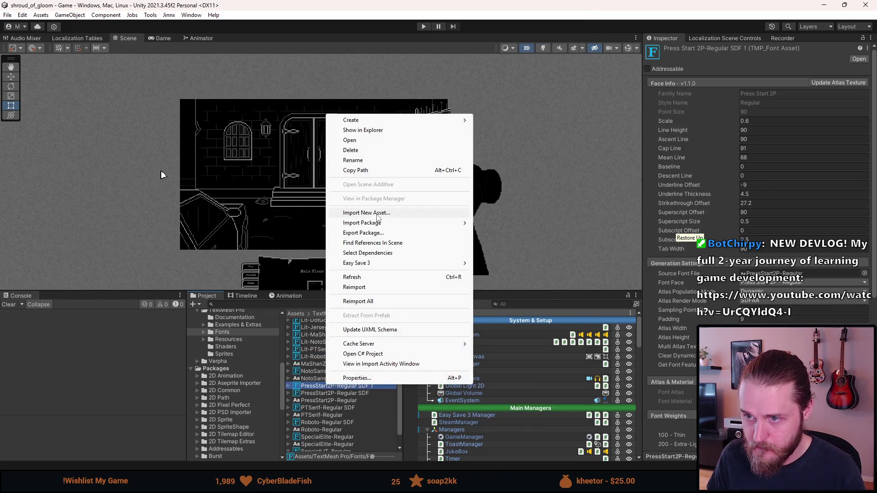
{"action": "left_click", "coordinate": [359, 160]}
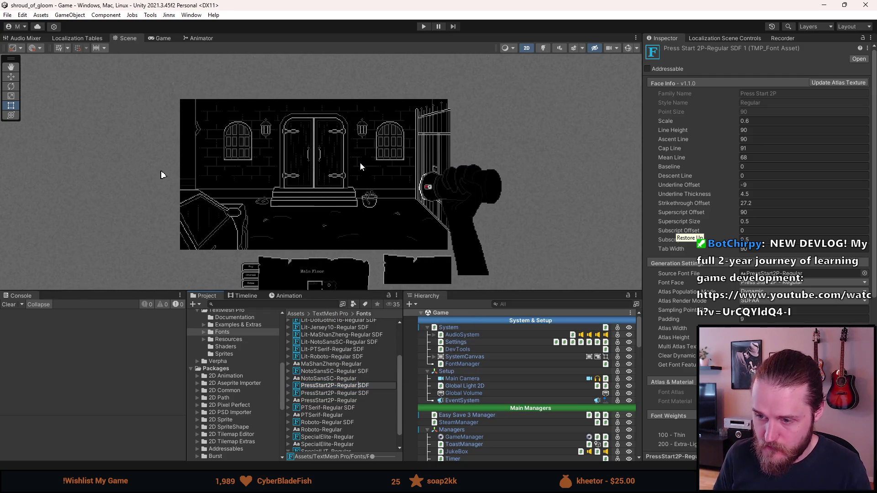
{"action": "key", "text": "Home"}
{"action": "type", "text": "Lit-"}
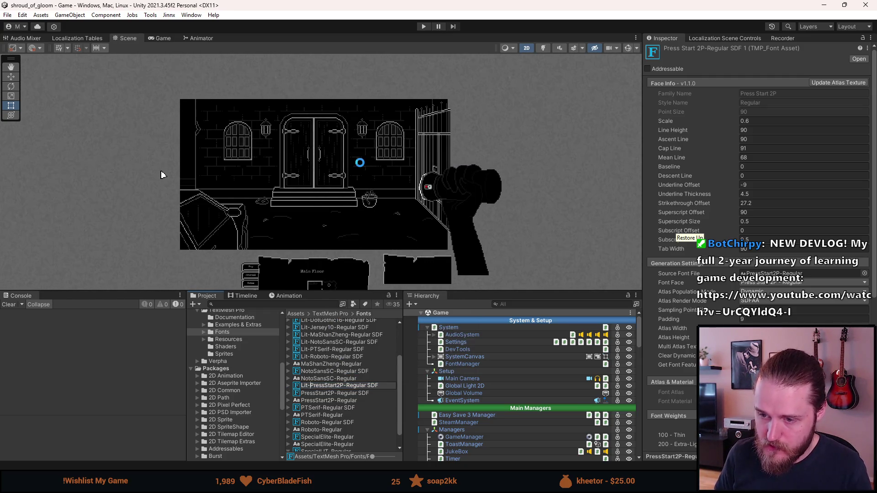
{"action": "key", "text": "Return"}
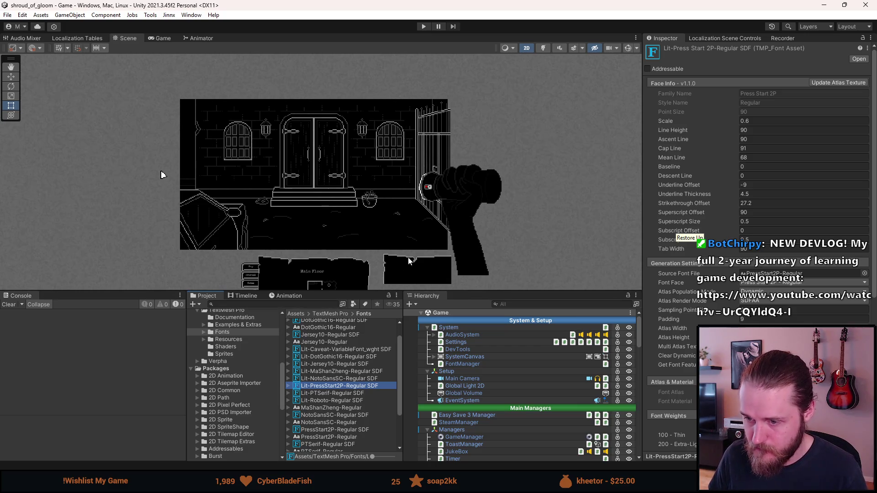
Step: Set the Lit-PressStart2P atlas material's shader to TextMeshPro > SRP > TMP_SDF-URP SpriteLit
{"action": "left_click", "coordinate": [289, 386]}
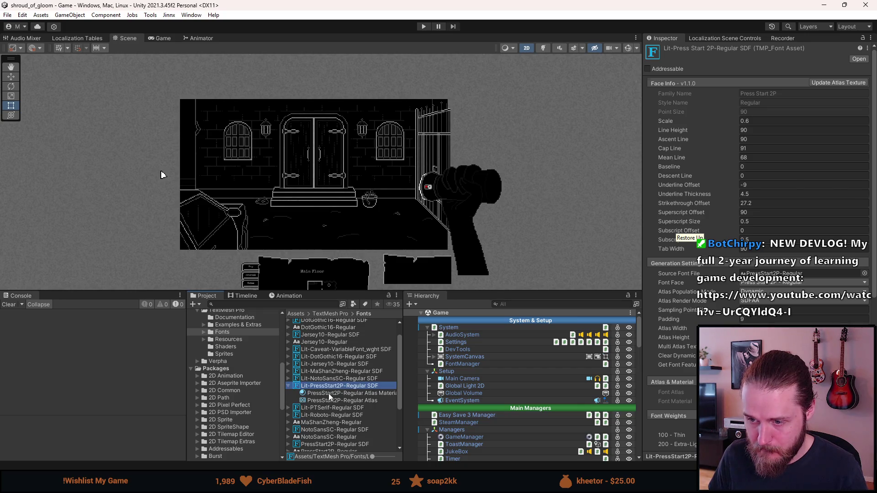
{"action": "left_click", "coordinate": [329, 394]}
{"action": "left_click", "coordinate": [814, 60]}
{"action": "left_click", "coordinate": [731, 112]}
{"action": "left_click", "coordinate": [716, 97]}
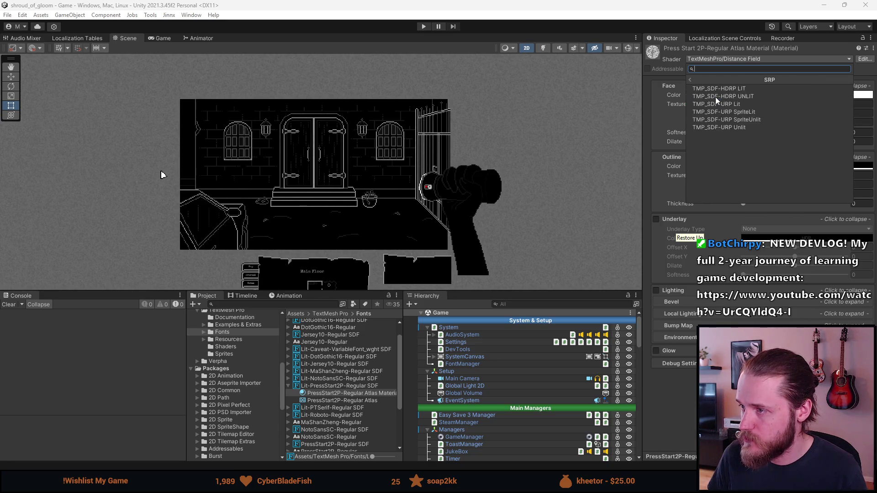
{"action": "left_click", "coordinate": [749, 117]}
Step: Copy SpecialElite-Regular SDF Material's properties, paste them onto the Lit-PressStart2P atlas material, and collapse it
{"action": "scroll", "coordinate": [330, 444], "scroll_direction": "down", "scroll_amount": 3}
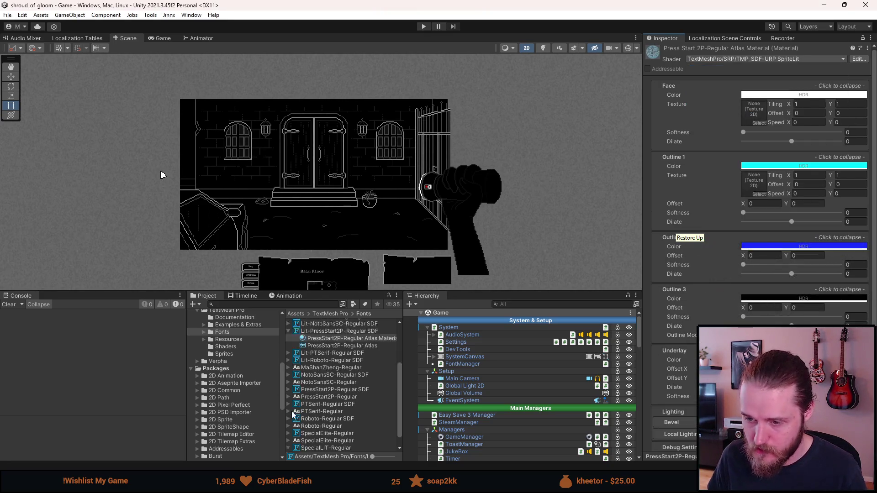
{"action": "left_click", "coordinate": [340, 441]}
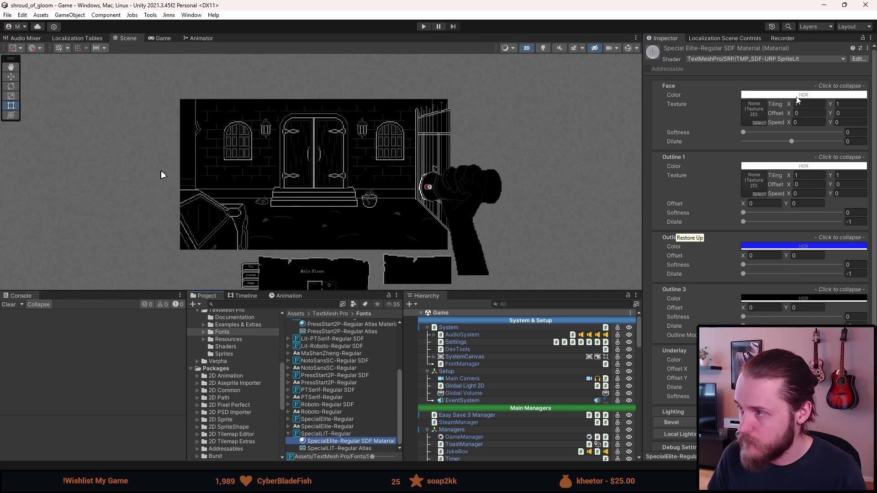
{"action": "left_click", "coordinate": [868, 49]}
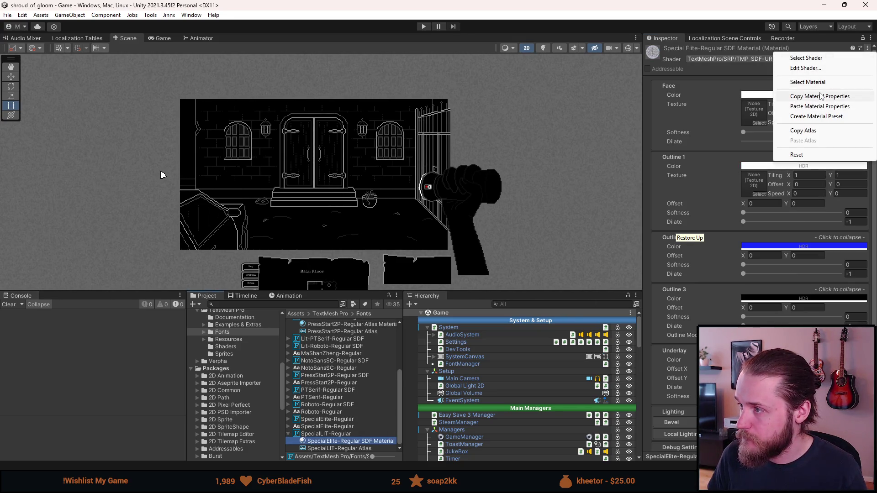
{"action": "left_click", "coordinate": [809, 92]}
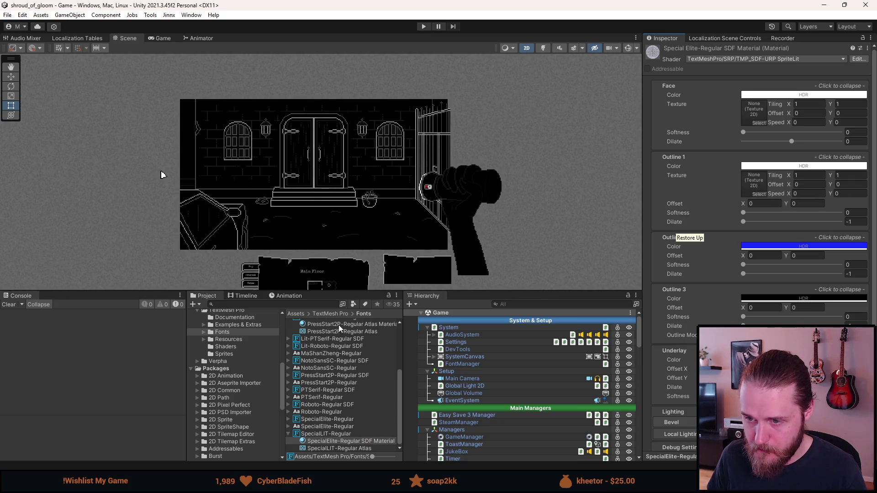
{"action": "scroll", "coordinate": [342, 330], "scroll_direction": "up", "scroll_amount": 1}
{"action": "left_click", "coordinate": [357, 330]}
{"action": "left_click", "coordinate": [867, 49]}
{"action": "left_click", "coordinate": [820, 106]}
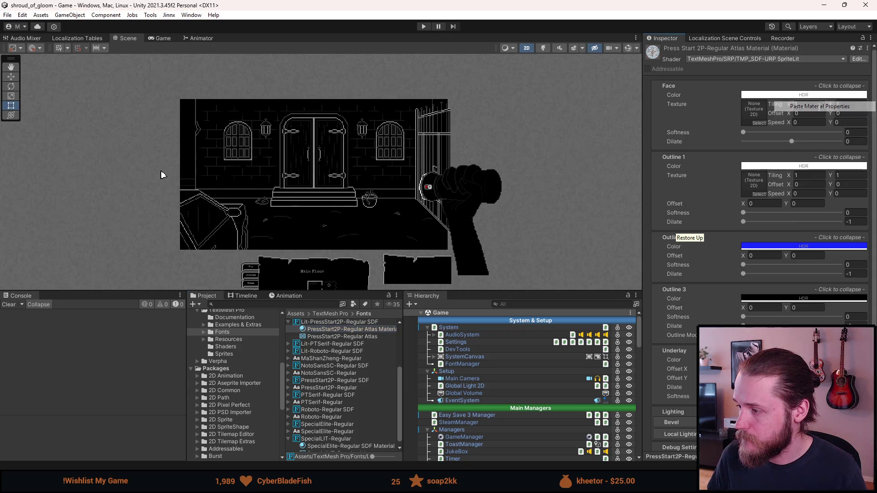
{"action": "left_click", "coordinate": [288, 322]}
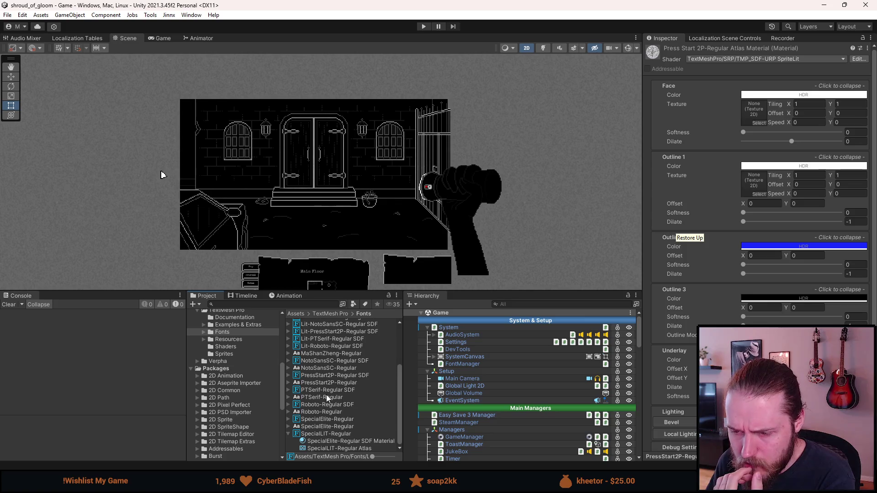
Step: Check the Caveat-VariableFont_wght and DotGothic16-Regular import settings, then open the Other folder
{"action": "scroll", "coordinate": [327, 398], "scroll_direction": "up", "scroll_amount": 3}
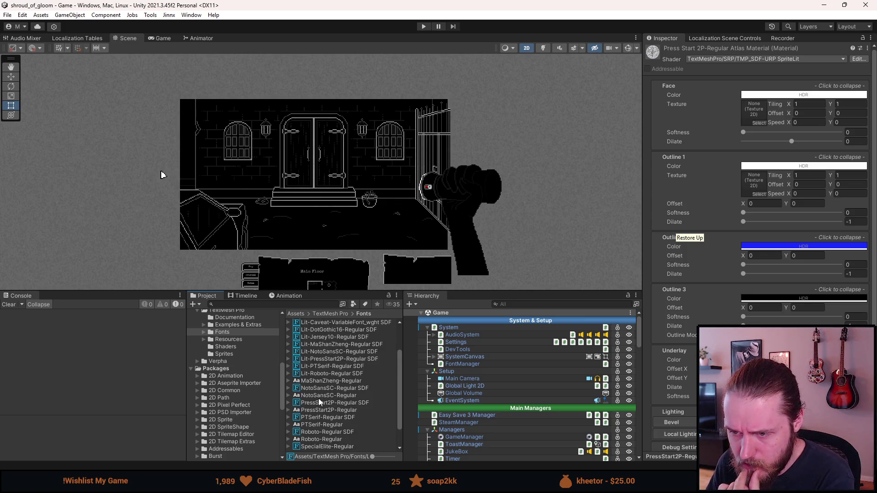
{"action": "scroll", "coordinate": [320, 403], "scroll_direction": "up", "scroll_amount": 3}
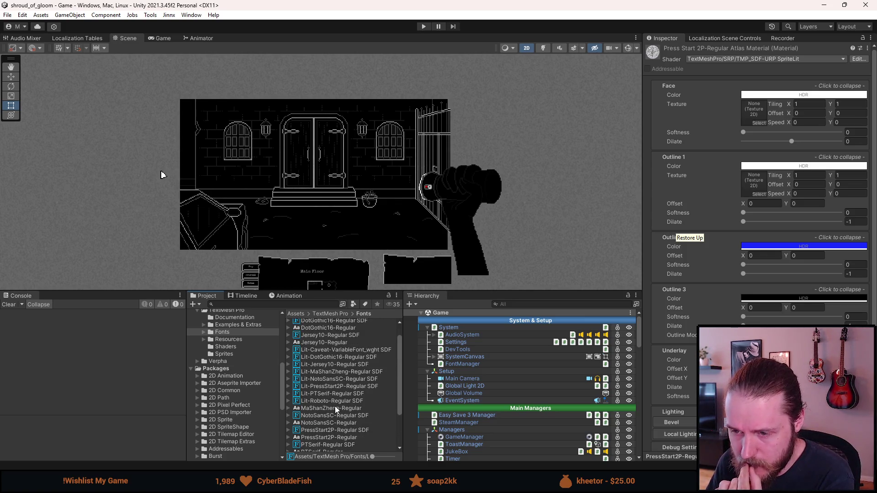
{"action": "scroll", "coordinate": [335, 406], "scroll_direction": "up", "scroll_amount": 1}
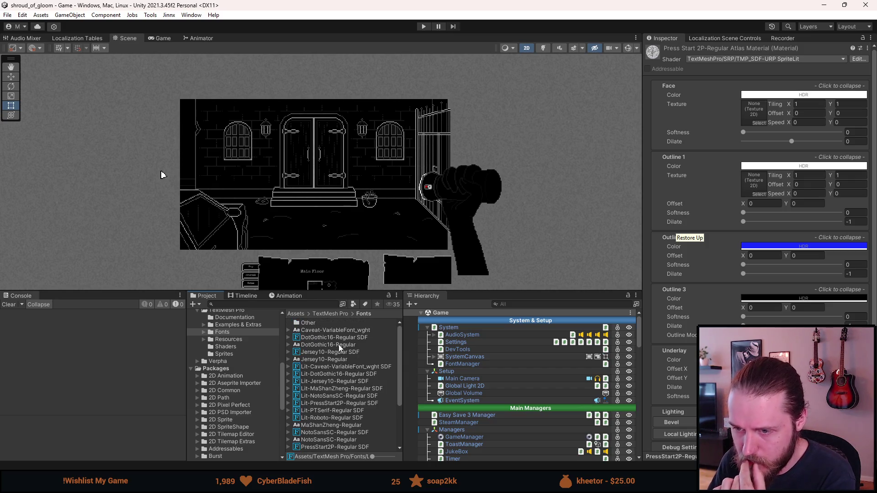
{"action": "left_click", "coordinate": [321, 330]}
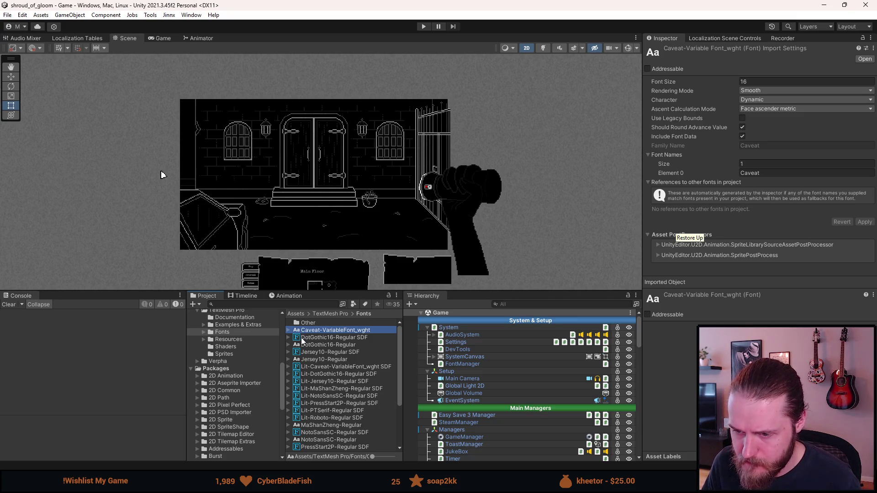
{"action": "left_click", "coordinate": [306, 345]}
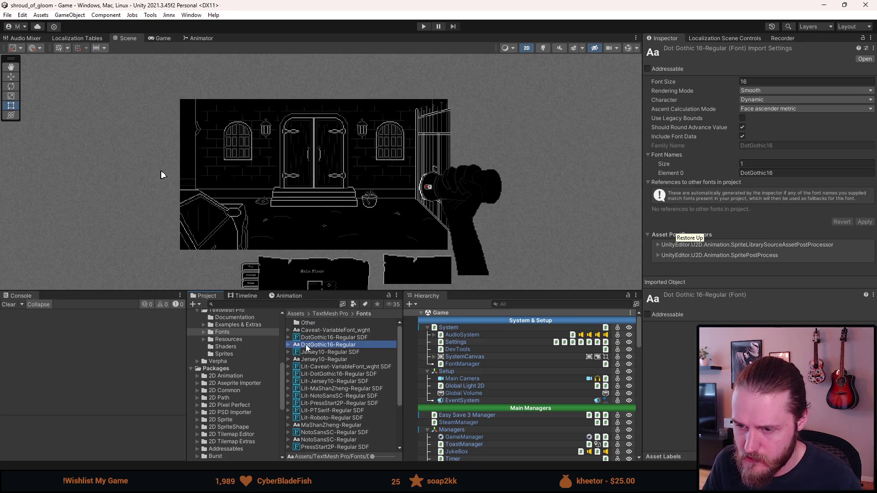
{"action": "double_click", "coordinate": [309, 323]}
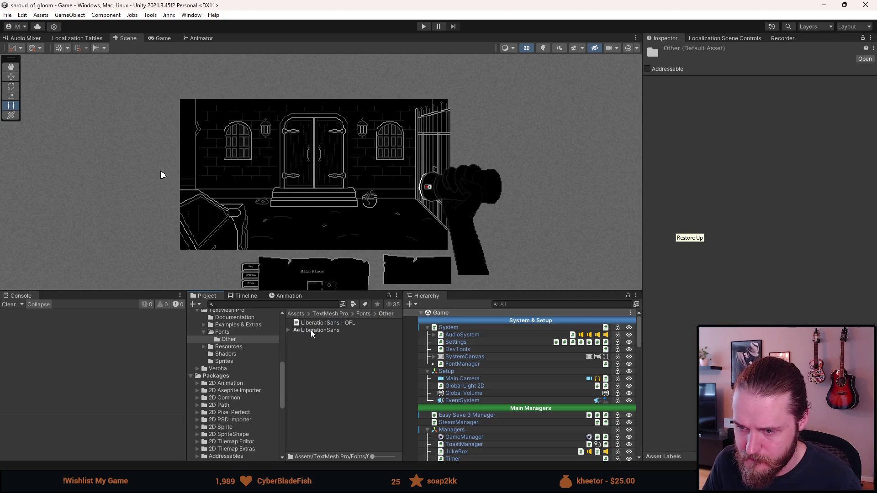
Step: Rename the Other folder inside Fonts to 'Fonts'
{"action": "left_click", "coordinate": [311, 338]}
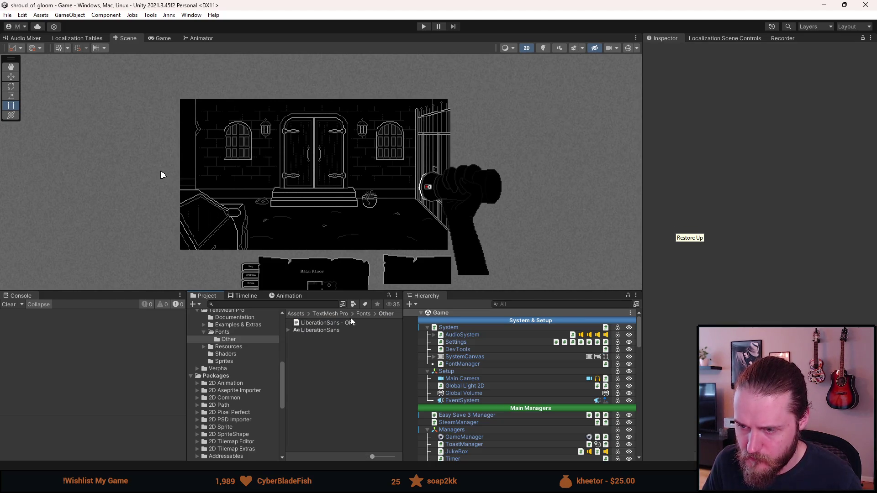
{"action": "left_click", "coordinate": [365, 313]}
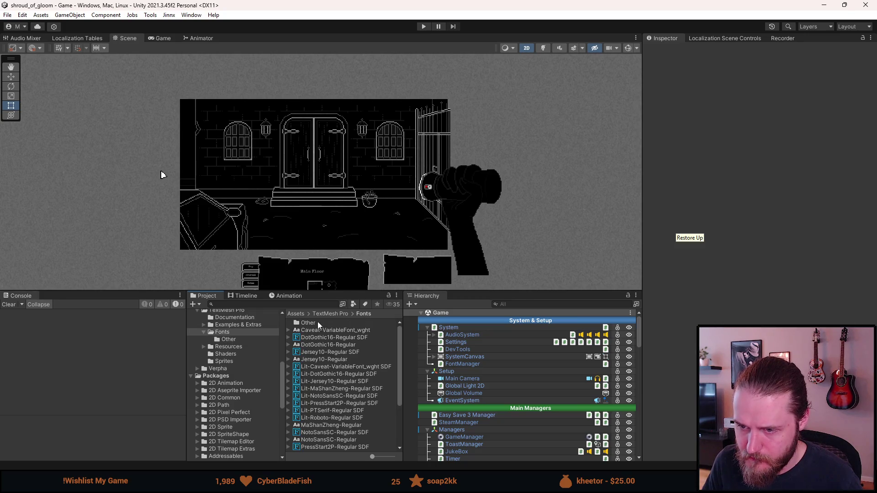
{"action": "right_click", "coordinate": [317, 322]}
{"action": "left_click", "coordinate": [367, 100]}
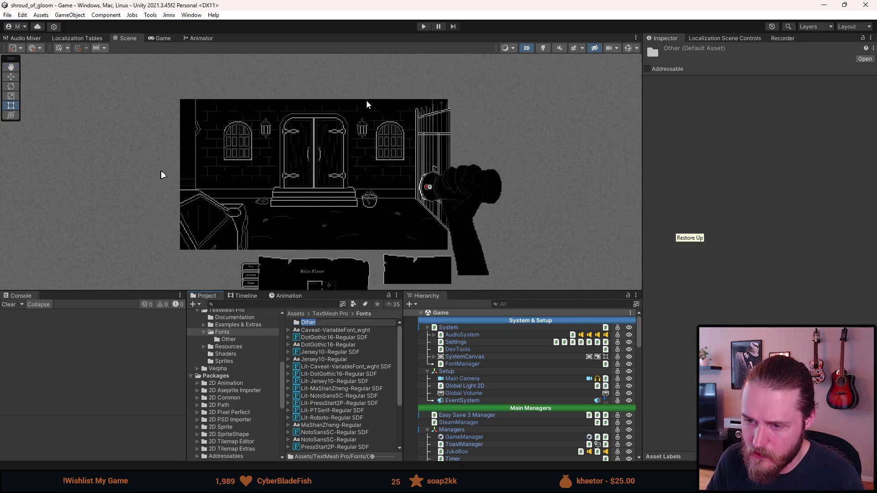
{"action": "type", "text": "Fonts"}
{"action": "key", "text": "Return"}
Step: Move the nine source fonts, Caveat through SpecialElite-Regular, into the new Fonts subfolder
{"action": "key", "text": "Down"}
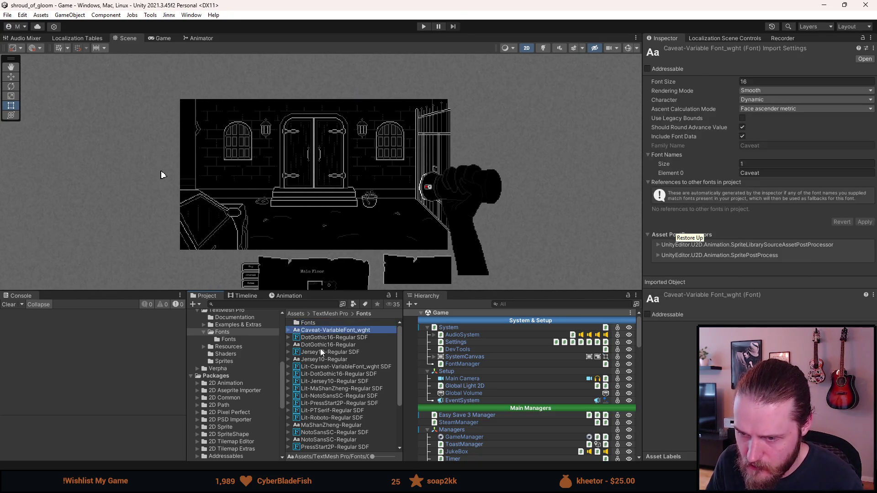
{"action": "left_click", "coordinate": [322, 345], "text": "ctrl"}
{"action": "left_click", "coordinate": [320, 359], "text": "ctrl"}
{"action": "scroll", "coordinate": [319, 361], "scroll_direction": "down", "scroll_amount": 3}
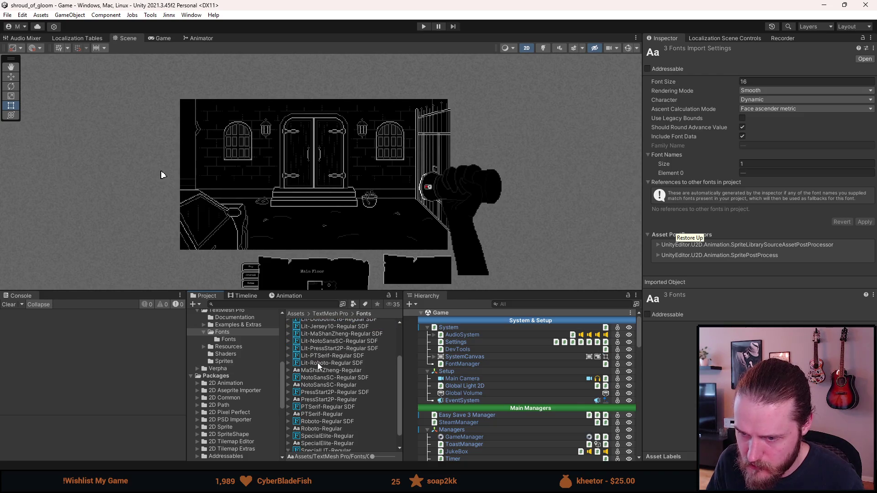
{"action": "left_click", "coordinate": [319, 371], "text": "ctrl"}
{"action": "left_click", "coordinate": [311, 385], "text": "ctrl"}
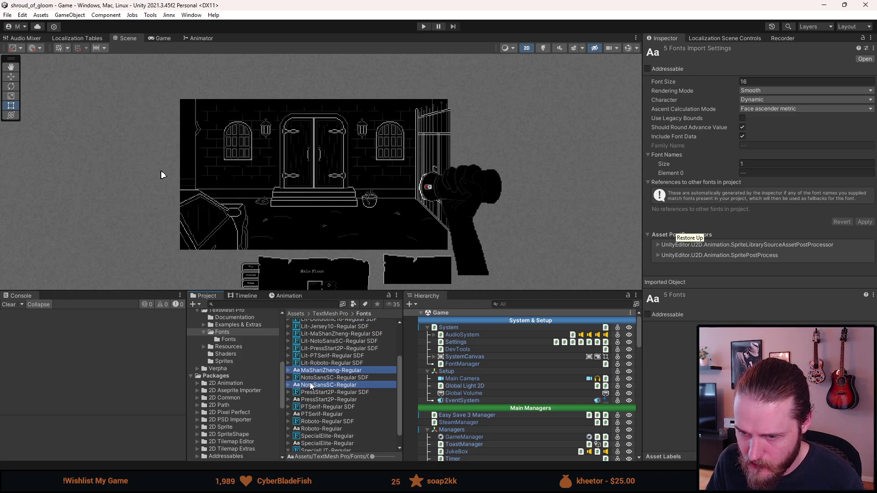
{"action": "left_click", "coordinate": [312, 400], "text": "ctrl"}
{"action": "scroll", "coordinate": [311, 400], "scroll_direction": "down", "scroll_amount": 1}
{"action": "left_click", "coordinate": [312, 398], "text": "ctrl"}
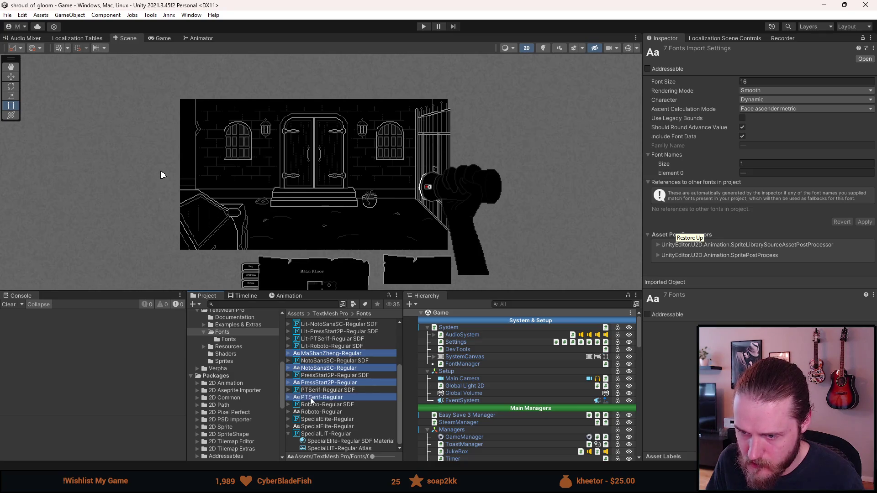
{"action": "left_click", "coordinate": [312, 412], "text": "ctrl"}
{"action": "left_click", "coordinate": [311, 428], "text": "ctrl"}
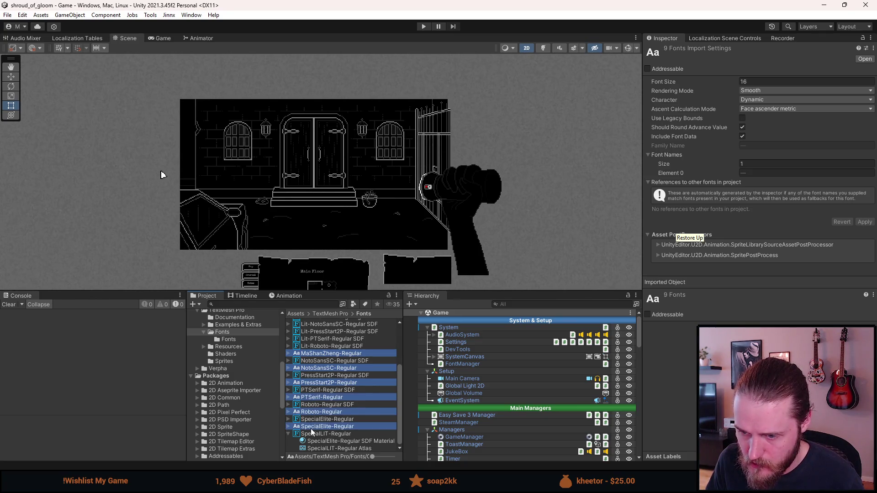
{"action": "scroll", "coordinate": [312, 430], "scroll_direction": "up", "scroll_amount": 3}
{"action": "left_click_drag", "start_coordinate": [313, 330], "coordinate": [309, 325]}
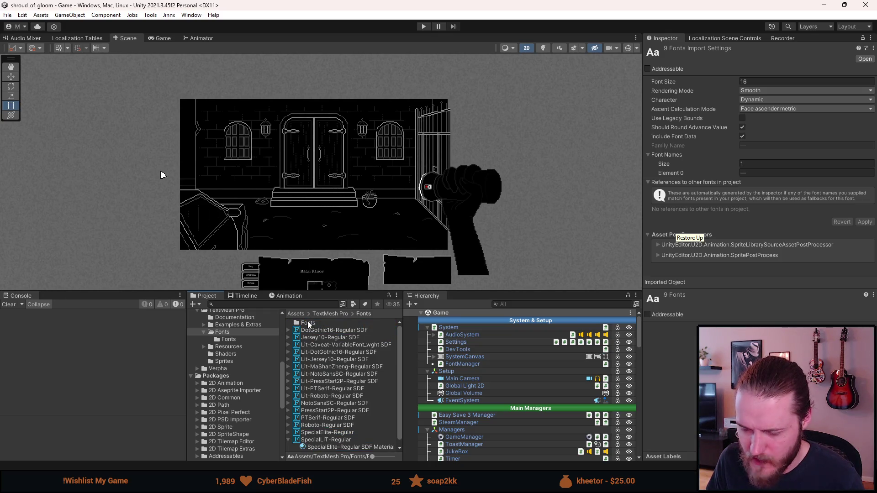
Step: Rename the subfolder to 'Base Fonts' and close the FontManager script in Visual Studio
{"action": "right_click", "coordinate": [309, 325]}
{"action": "left_click", "coordinate": [350, 99]}
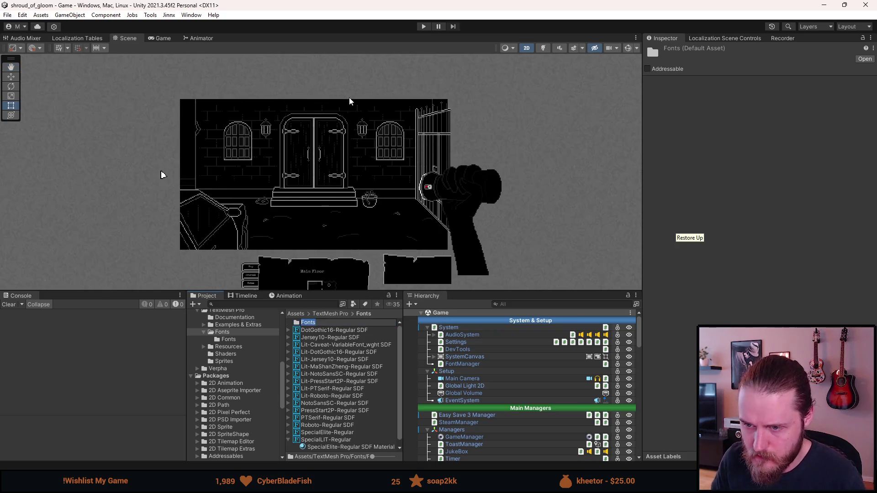
{"action": "type", "text": "Base Fonts"}
{"action": "key", "text": "Return"}
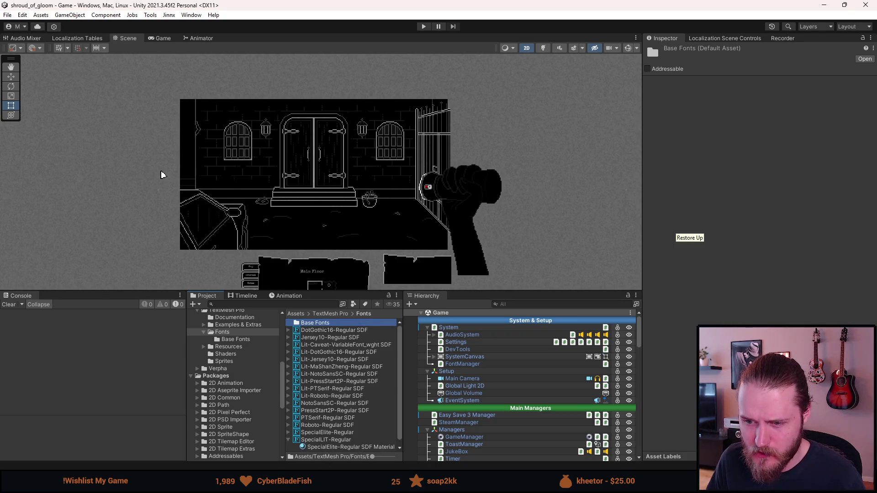
{"action": "key", "text": "alt+Tab"}
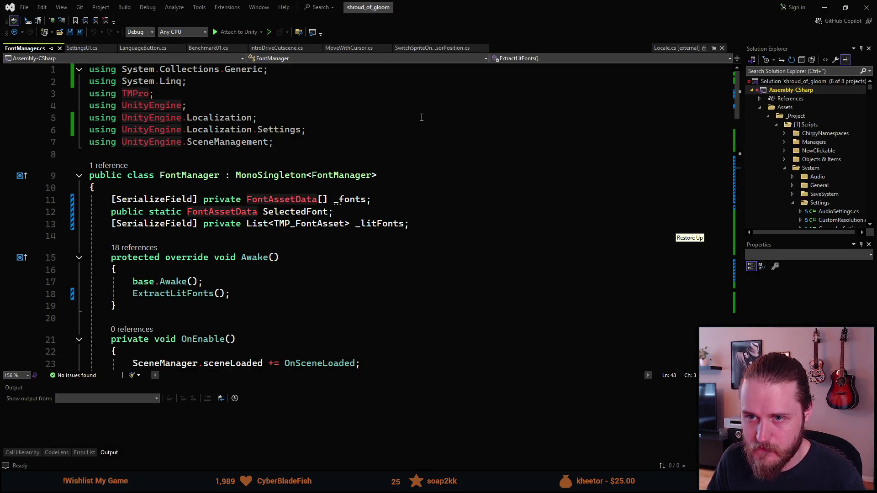
{"action": "left_click", "coordinate": [417, 118]}
{"action": "left_click", "coordinate": [864, 8]}
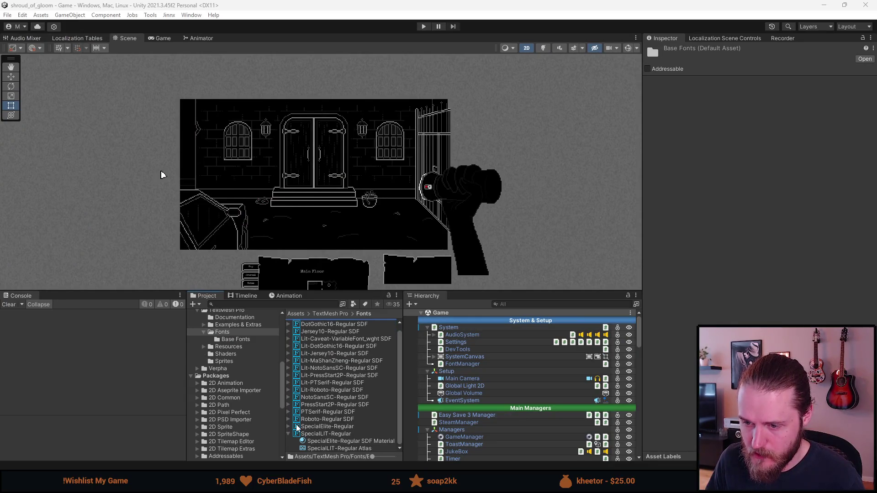
Step: Create a folder named 'Other Font Assets' in the Fonts folder via Create > Folder
{"action": "right_click", "coordinate": [291, 434]}
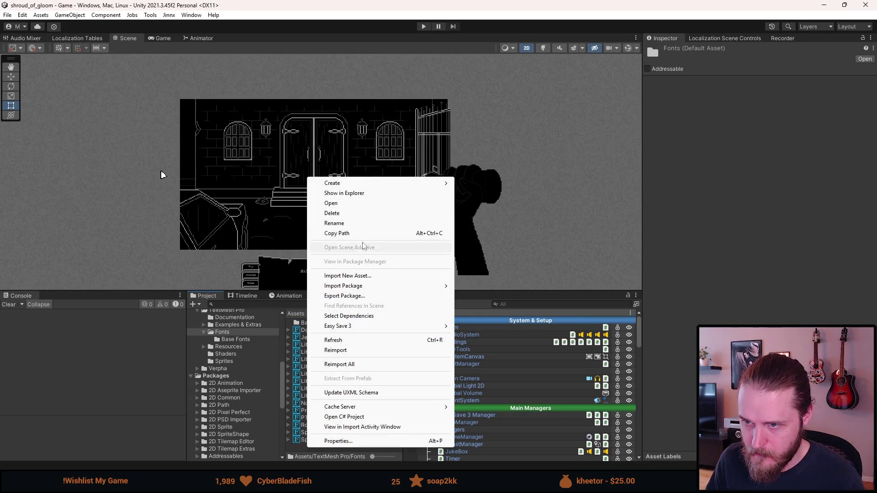
{"action": "mouse_move", "coordinate": [347, 184]}
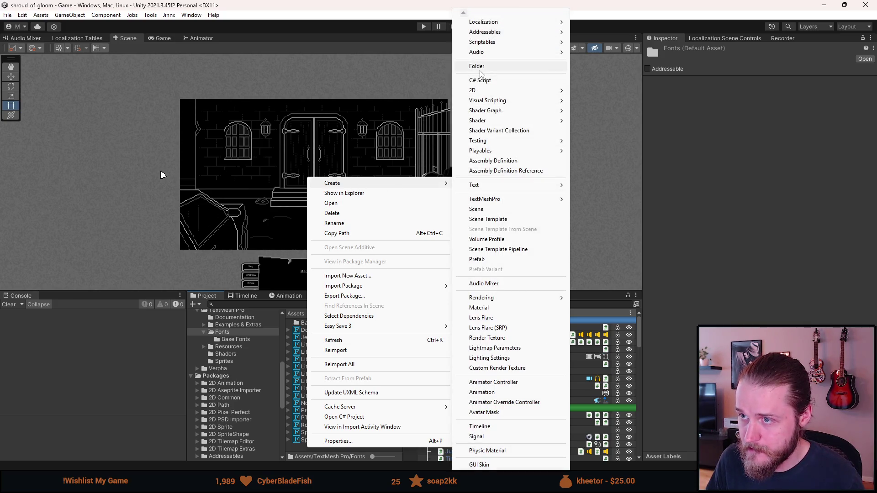
{"action": "left_click", "coordinate": [479, 67]}
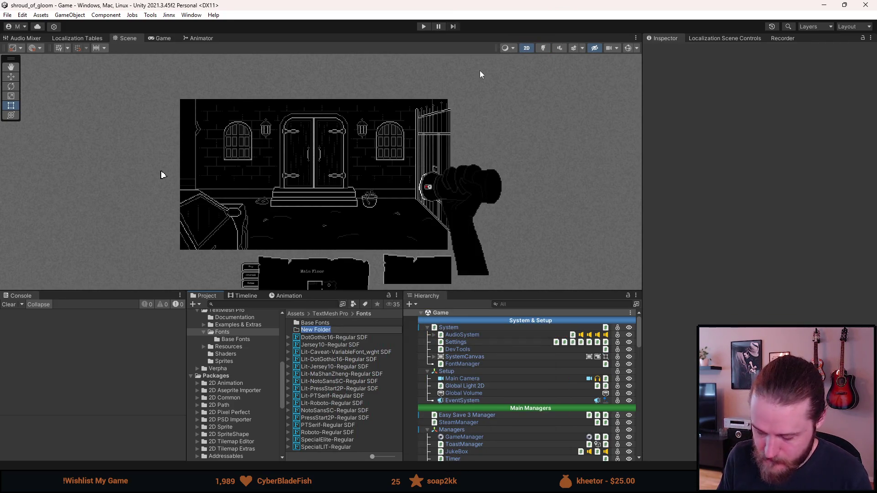
{"action": "type", "text": "Other Fon"}
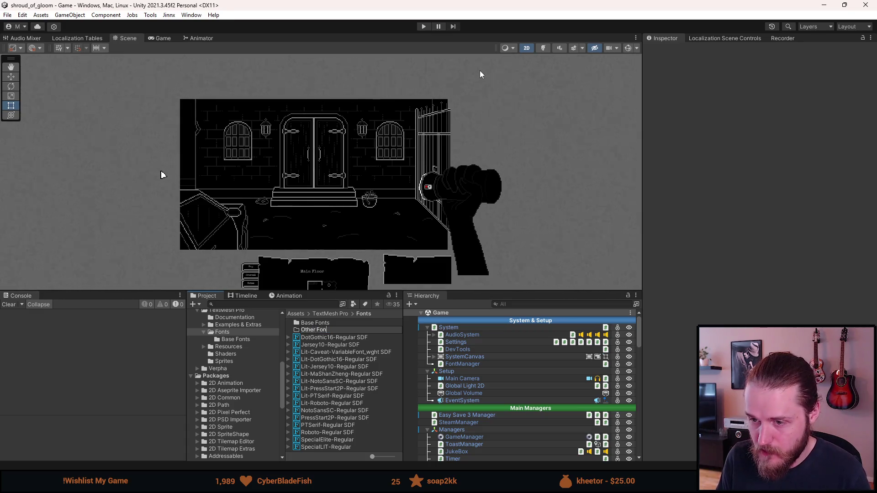
{"action": "type", "text": "t Assets"}
{"action": "key", "text": "Return"}
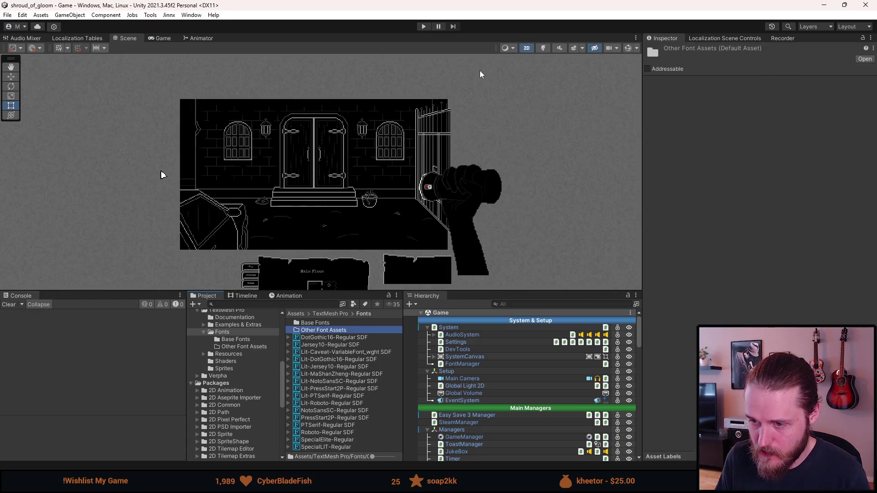
{"action": "left_click", "coordinate": [332, 353]}
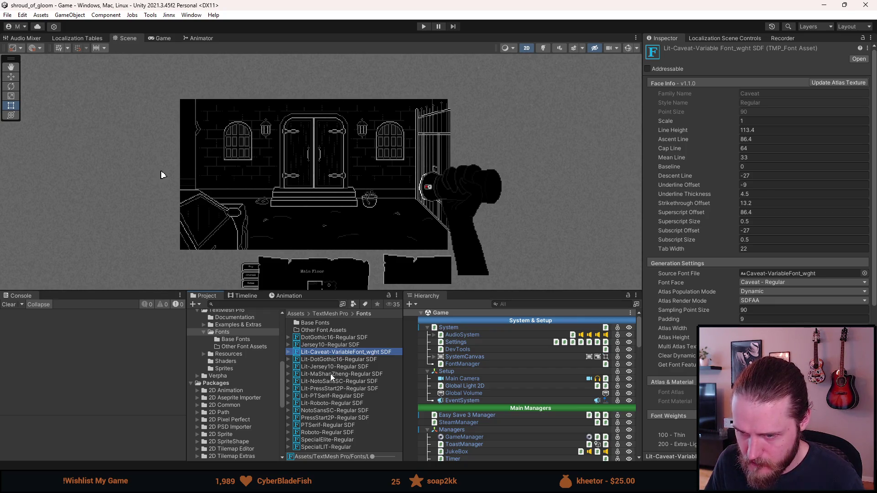
Step: Inspect the Lit-Caveat and Lit-MaShanZheng font assets, then open the empty Other Font Assets folder
{"action": "left_click", "coordinate": [332, 375], "text": "ctrl"}
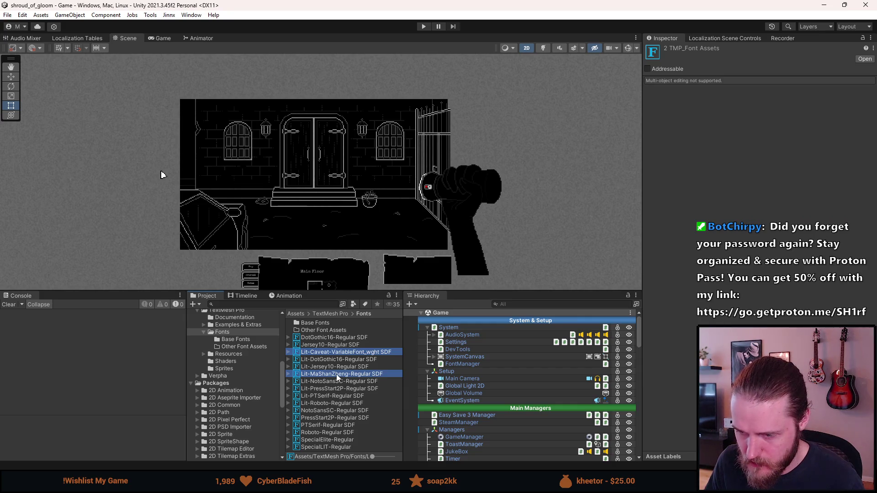
{"action": "left_click", "coordinate": [491, 344]}
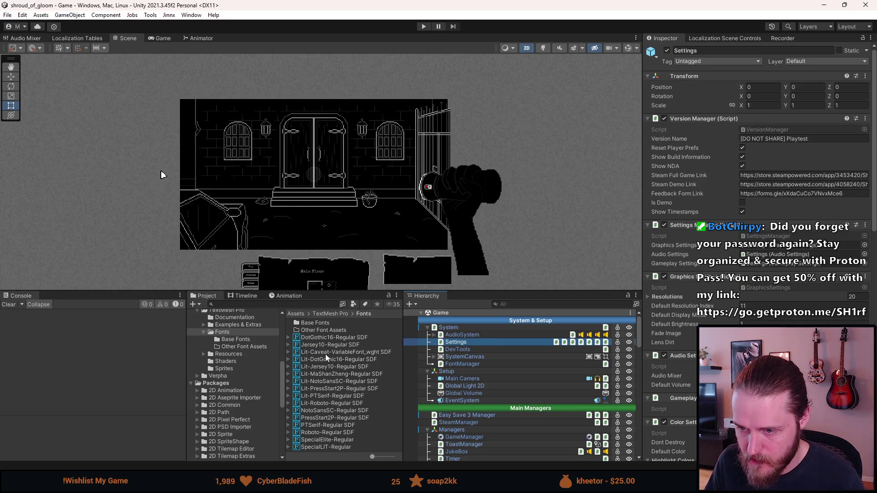
{"action": "left_click", "coordinate": [327, 353]}
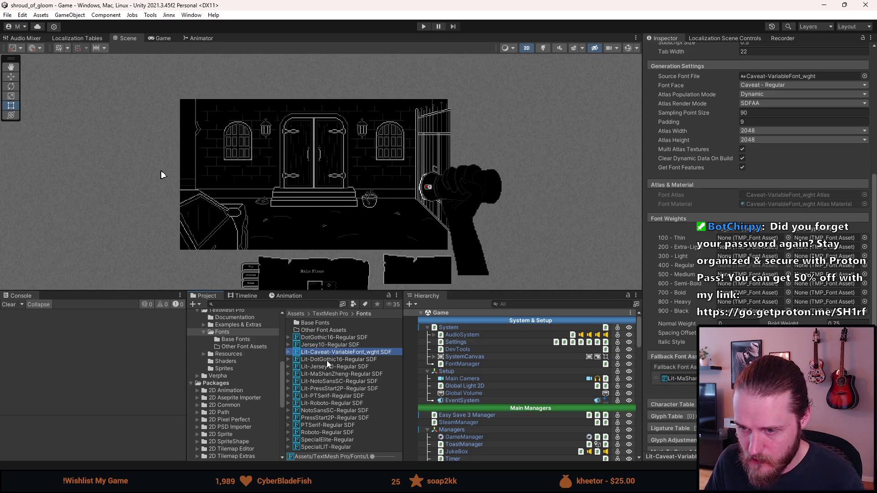
{"action": "left_click", "coordinate": [328, 374], "text": "ctrl"}
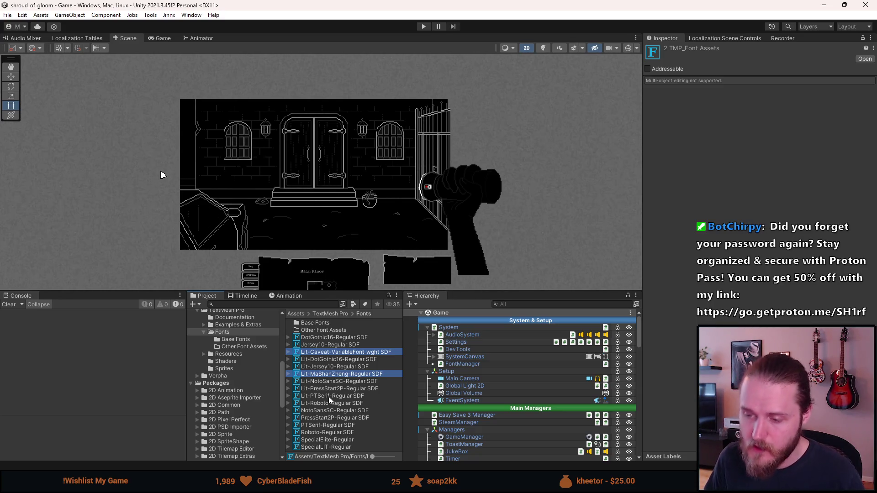
{"action": "left_click", "coordinate": [326, 331]}
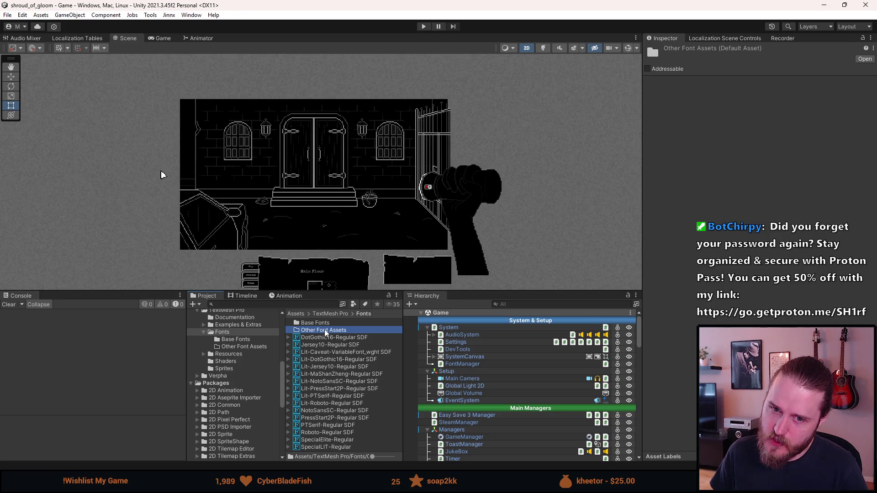
{"action": "double_click", "coordinate": [326, 331]}
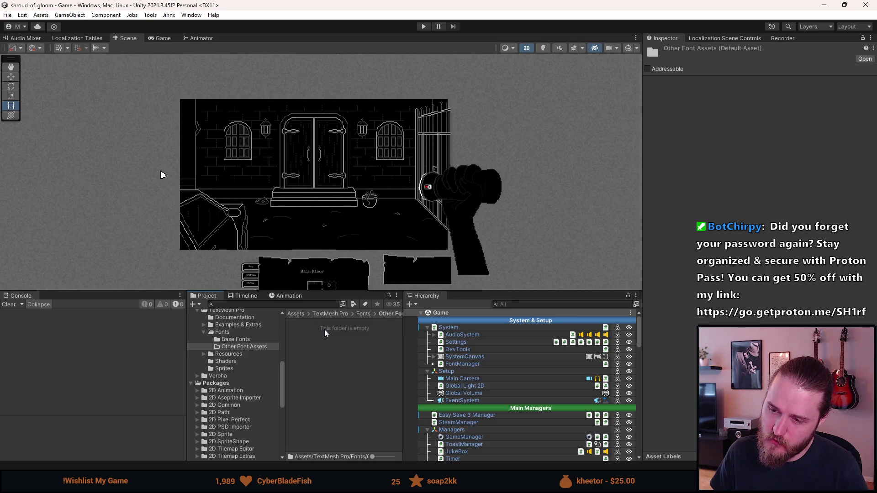
Step: Return to the Fonts folder and select the FontManager to view its per-language font entries
{"action": "left_click", "coordinate": [357, 313]}
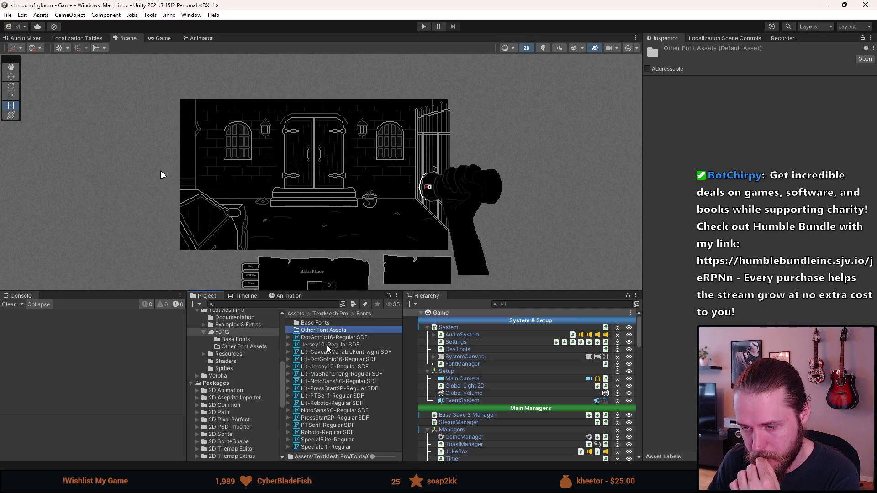
{"action": "left_click", "coordinate": [463, 364]}
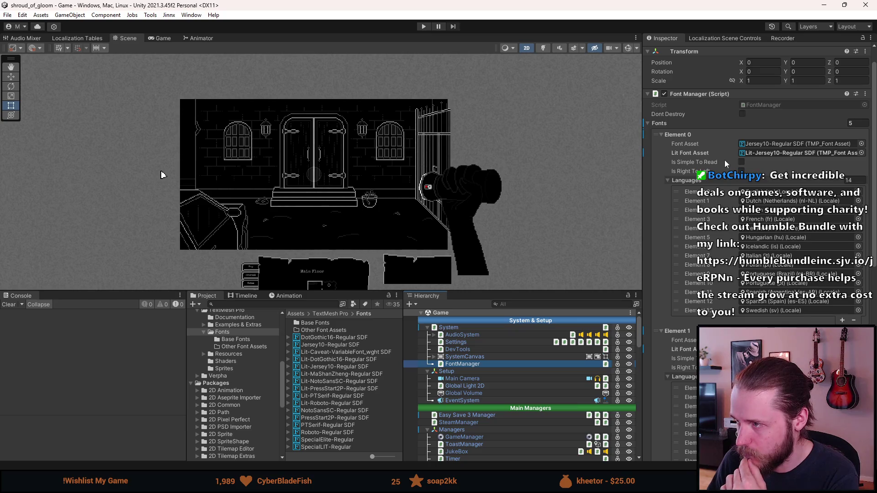
Step: Assign DotGothic16-Regular SDF and Lit-DotGothic16-Regular SDF to Element 3's font and lit font fields
{"action": "scroll", "coordinate": [687, 372], "scroll_direction": "down", "scroll_amount": 5}
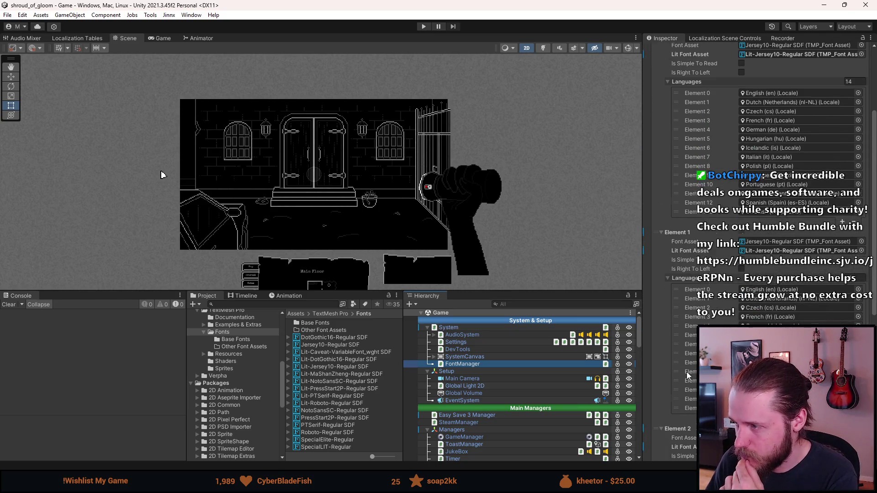
{"action": "scroll", "coordinate": [687, 372], "scroll_direction": "down", "scroll_amount": 4}
{"action": "scroll", "coordinate": [686, 372], "scroll_direction": "down", "scroll_amount": 2}
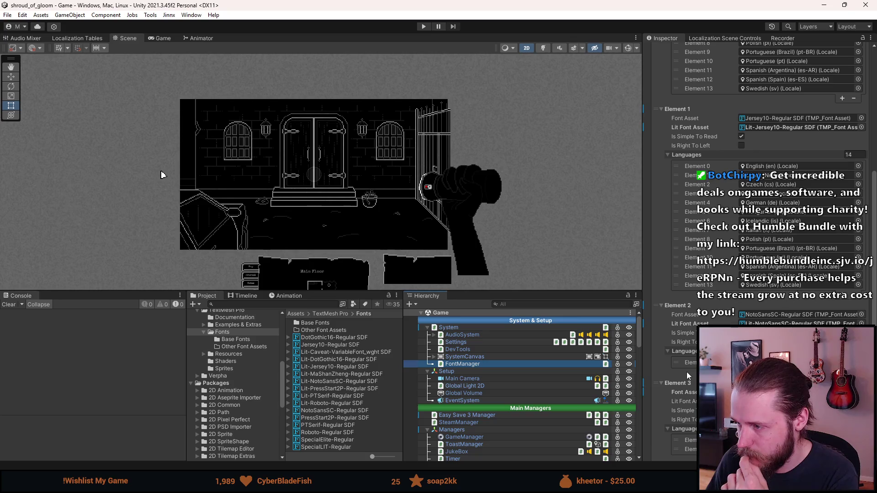
{"action": "scroll", "coordinate": [687, 372], "scroll_direction": "down", "scroll_amount": 2}
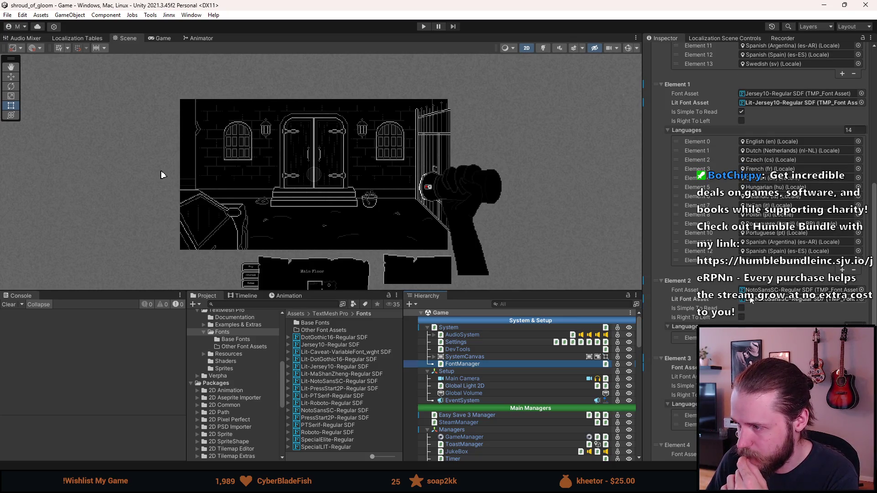
{"action": "scroll", "coordinate": [693, 328], "scroll_direction": "down", "scroll_amount": 3}
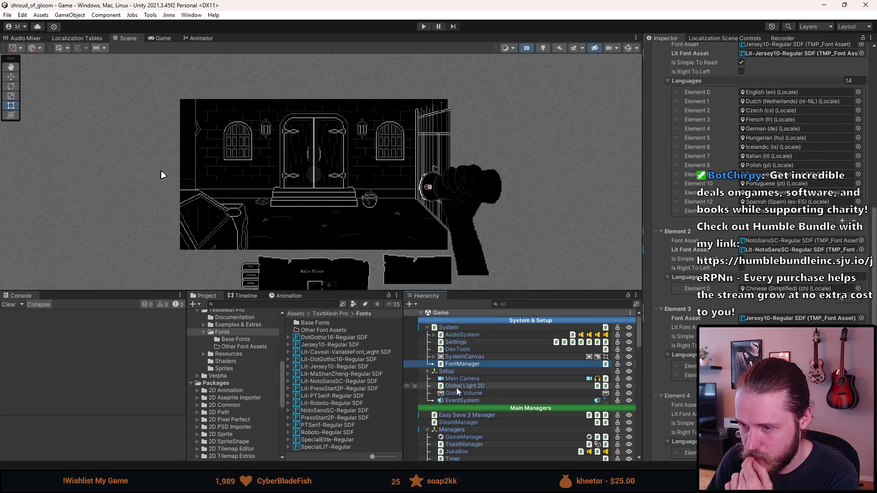
{"action": "left_click_drag", "start_coordinate": [331, 339], "coordinate": [799, 318]}
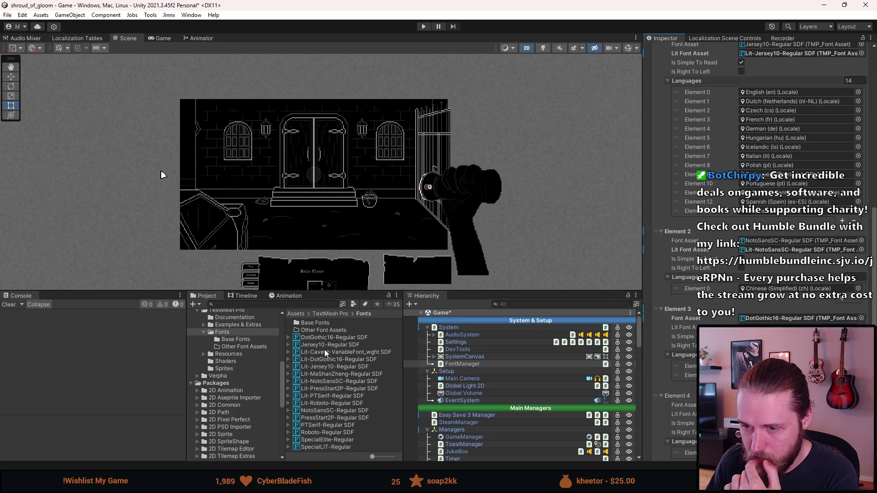
{"action": "left_click_drag", "start_coordinate": [325, 361], "coordinate": [800, 328]}
Step: Assign Lit-PressStart2P-Regular SDF as Element 4's Lit Font Asset
{"action": "scroll", "coordinate": [758, 137], "scroll_direction": "down", "scroll_amount": 4}
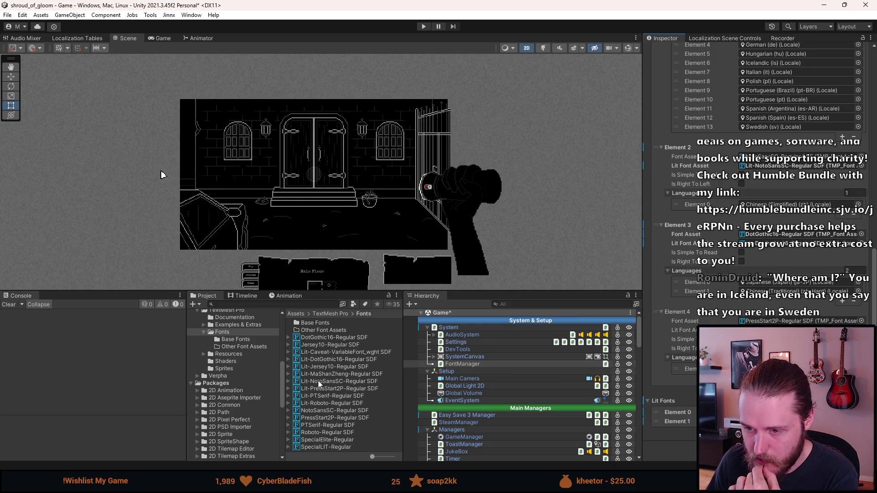
{"action": "mouse_move", "coordinate": [325, 389]}
{"action": "left_mouse_down"}
{"action": "mouse_move", "coordinate": [539, 397]}
{"action": "mouse_move", "coordinate": [777, 330]}
{"action": "left_mouse_up"}
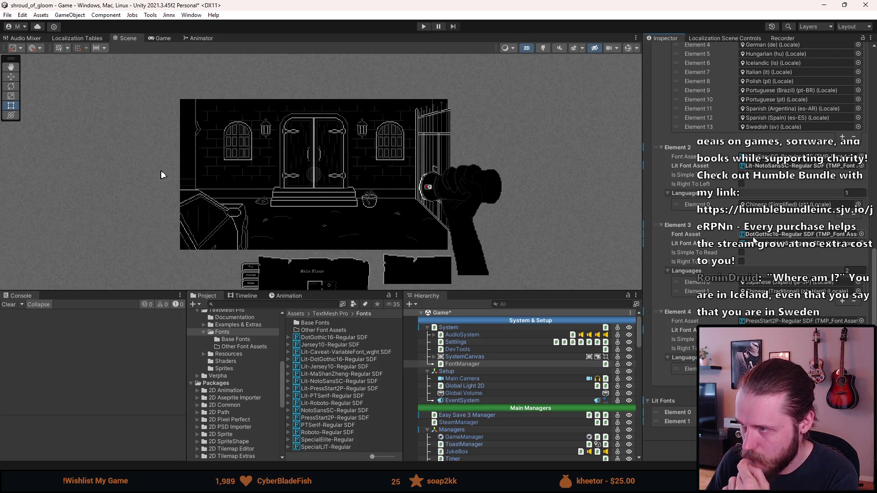
{"action": "scroll", "coordinate": [754, 241], "scroll_direction": "up", "scroll_amount": 1}
{"action": "scroll", "coordinate": [754, 241], "scroll_direction": "up", "scroll_amount": 5}
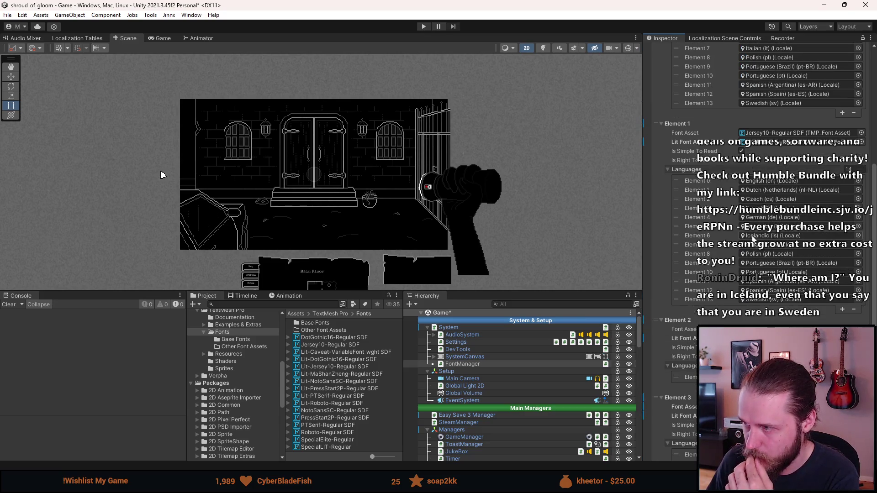
{"action": "scroll", "coordinate": [753, 239], "scroll_direction": "up", "scroll_amount": 7}
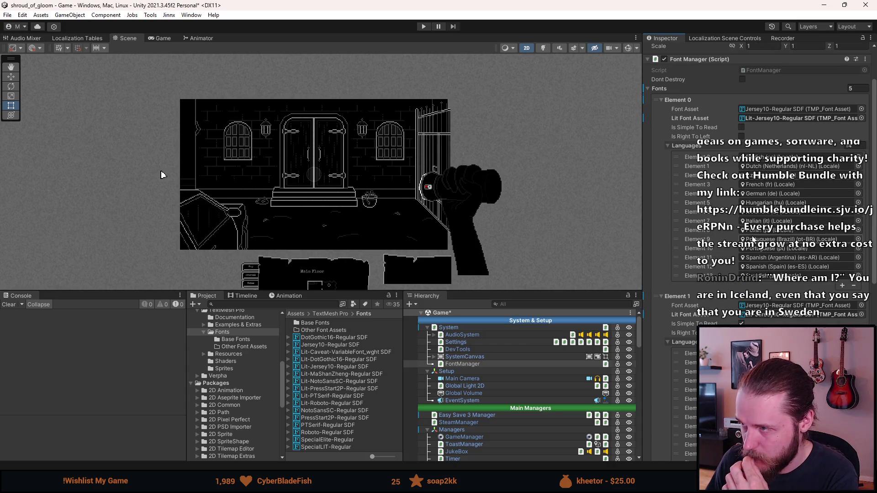
{"action": "scroll", "coordinate": [753, 238], "scroll_direction": "down", "scroll_amount": 2}
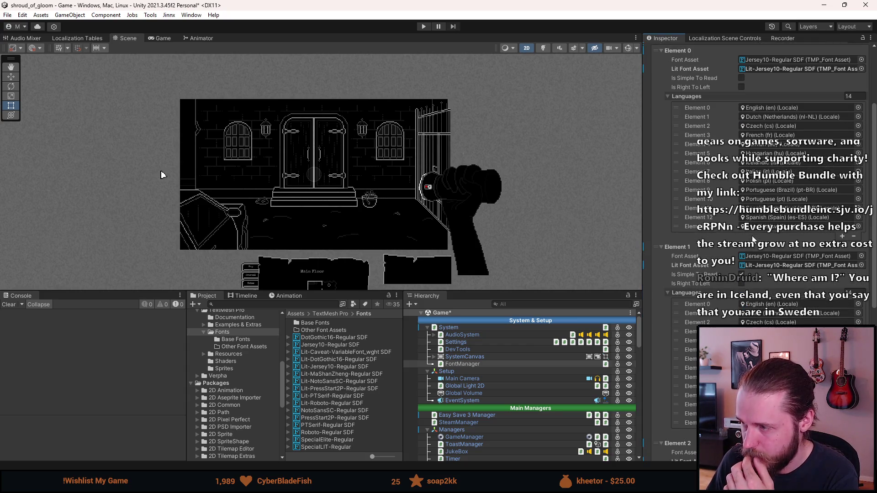
{"action": "scroll", "coordinate": [753, 238], "scroll_direction": "down", "scroll_amount": 7}
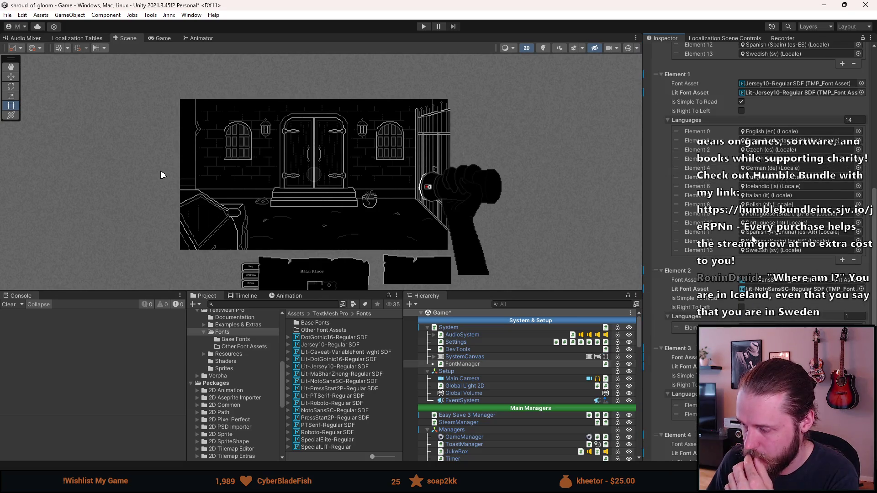
{"action": "scroll", "coordinate": [752, 238], "scroll_direction": "down", "scroll_amount": 4}
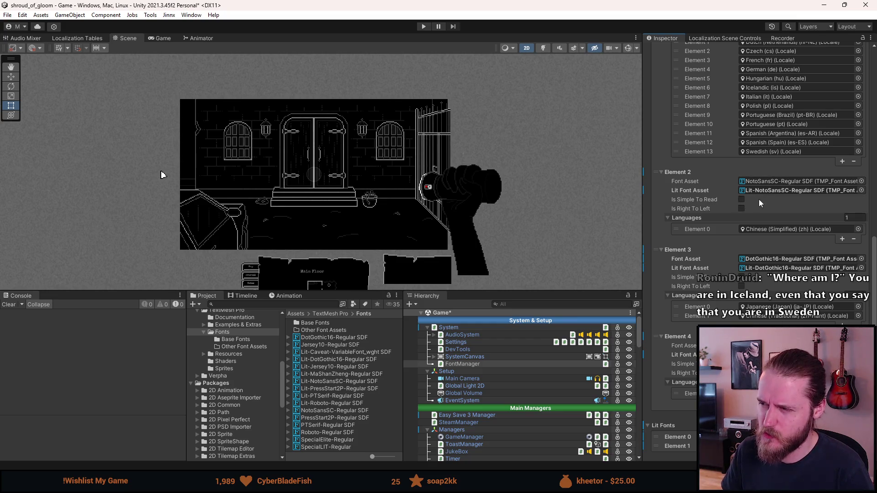
Step: Select the NotoSansSC Element 2 entry and add a new Element 5 to the Fonts list
{"action": "left_click", "coordinate": [760, 201]}
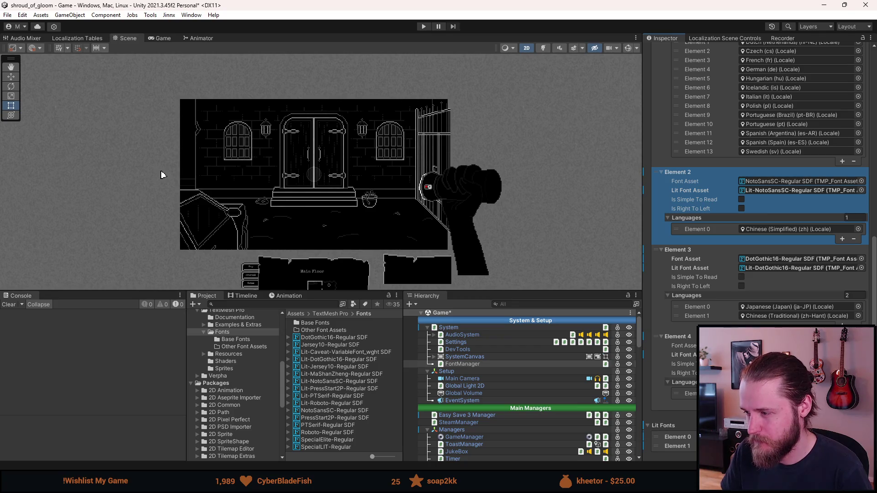
{"action": "left_click", "coordinate": [842, 417]}
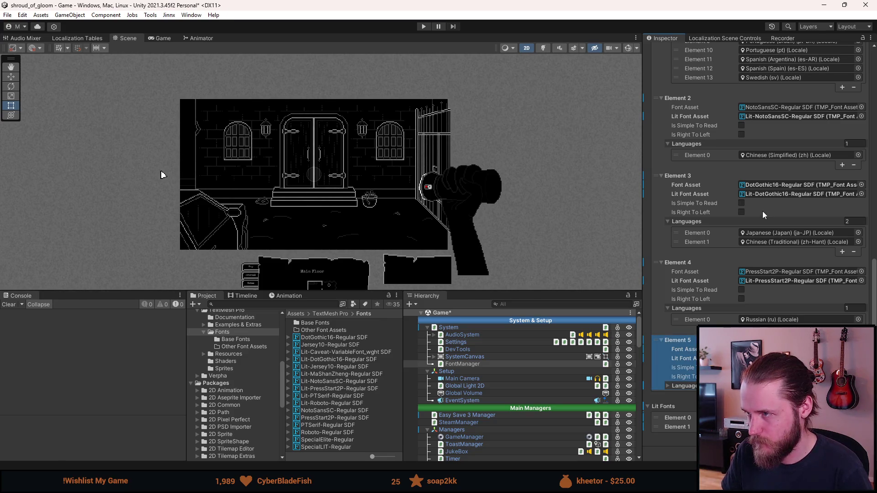
Step: Copy the NotoSansSC Element 2 entry for Element 5, then check each entry's fonts and languages
{"action": "right_click", "coordinate": [776, 127]}
{"action": "left_click", "coordinate": [793, 175]}
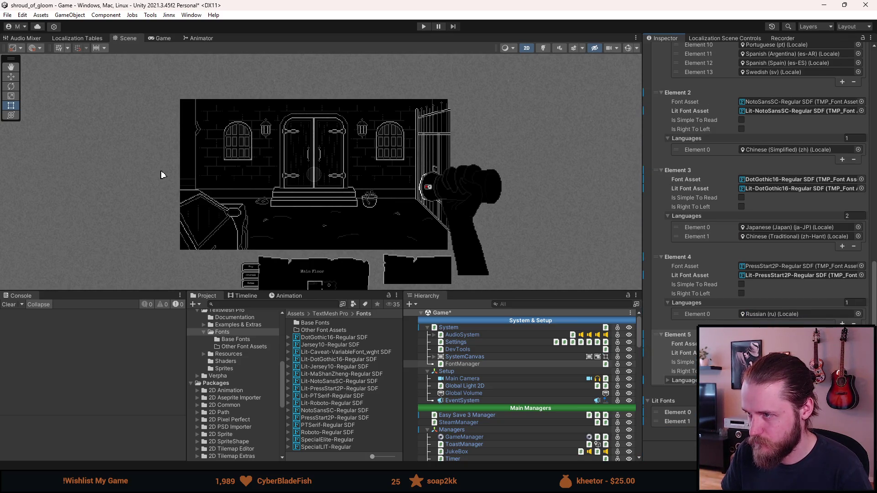
{"action": "right_click", "coordinate": [689, 95]}
{"action": "left_click", "coordinate": [708, 132]}
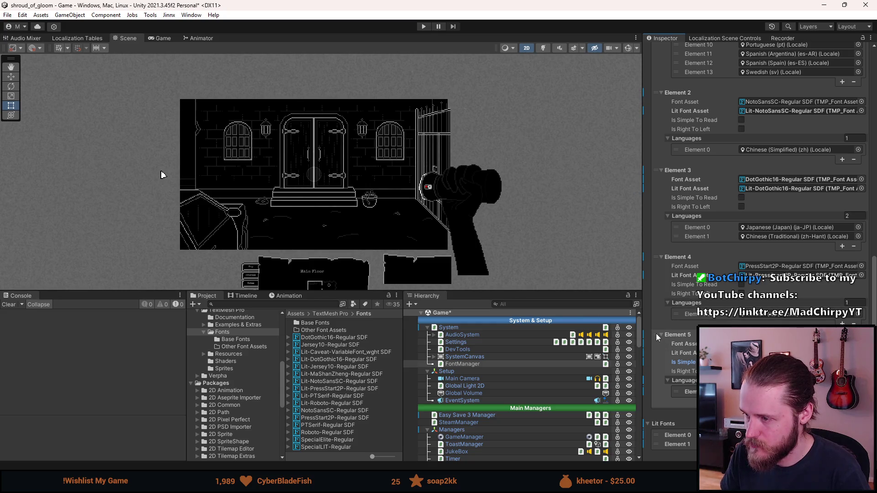
{"action": "scroll", "coordinate": [669, 303], "scroll_direction": "up", "scroll_amount": 10}
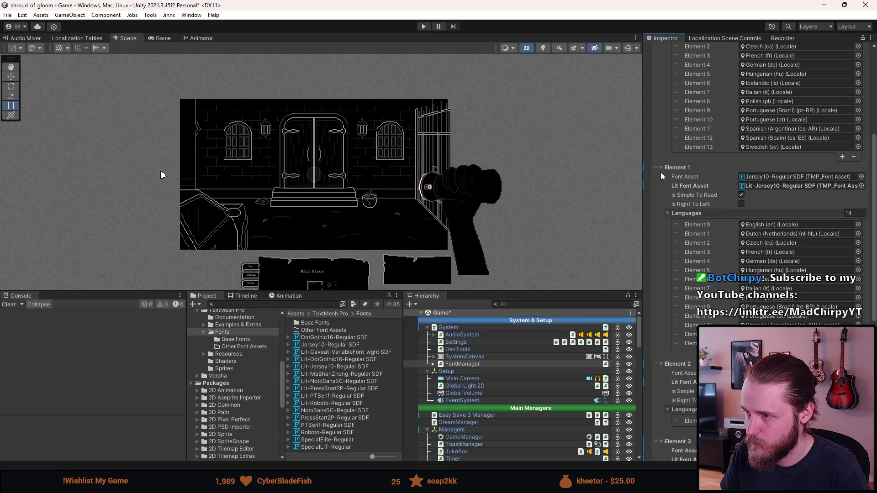
{"action": "scroll", "coordinate": [661, 172], "scroll_direction": "down", "scroll_amount": 2}
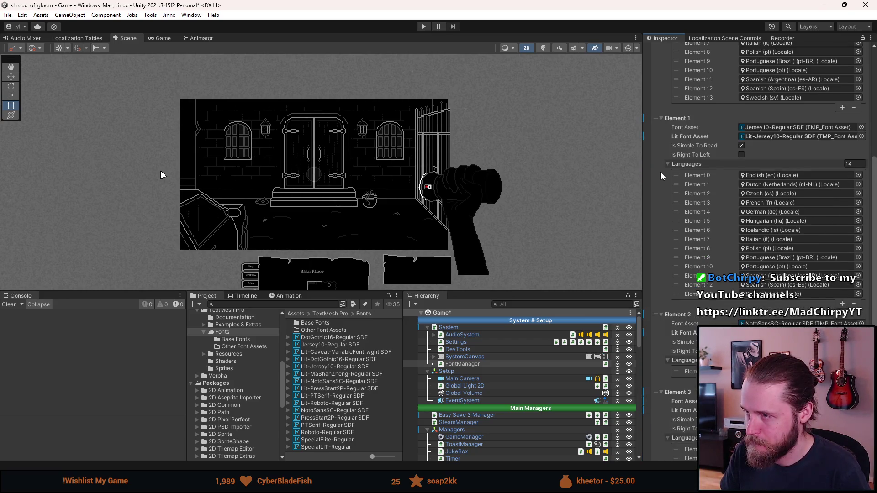
{"action": "scroll", "coordinate": [661, 172], "scroll_direction": "down", "scroll_amount": 7}
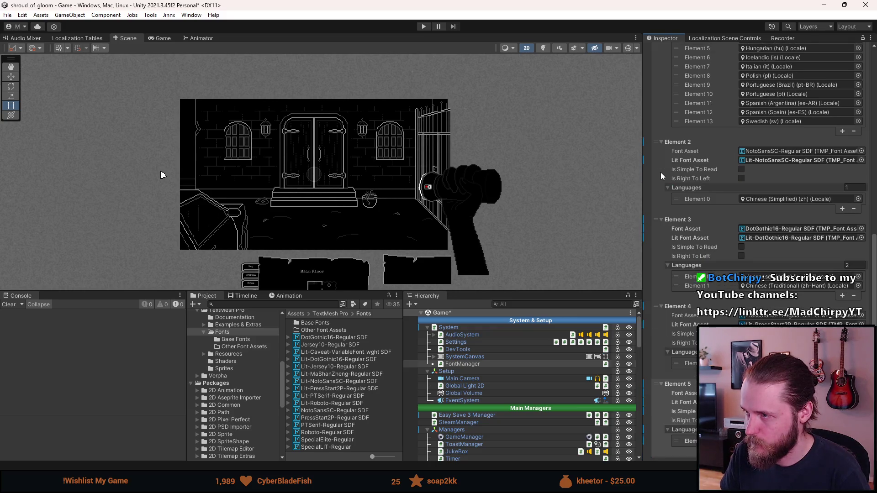
{"action": "scroll", "coordinate": [660, 175], "scroll_direction": "down", "scroll_amount": 1}
{"action": "scroll", "coordinate": [661, 172], "scroll_direction": "down", "scroll_amount": 2}
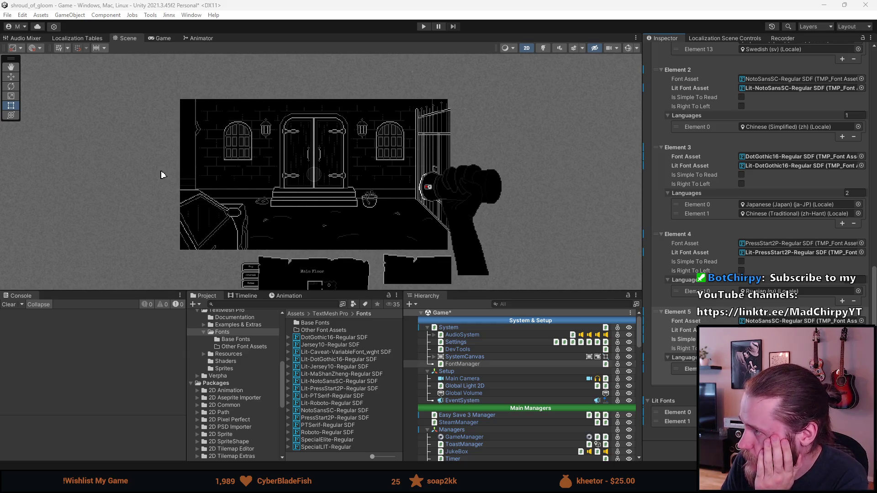
Step: Switch to the TikTok window and filter its notifications to comments only
{"action": "key", "text": "alt+Tab"}
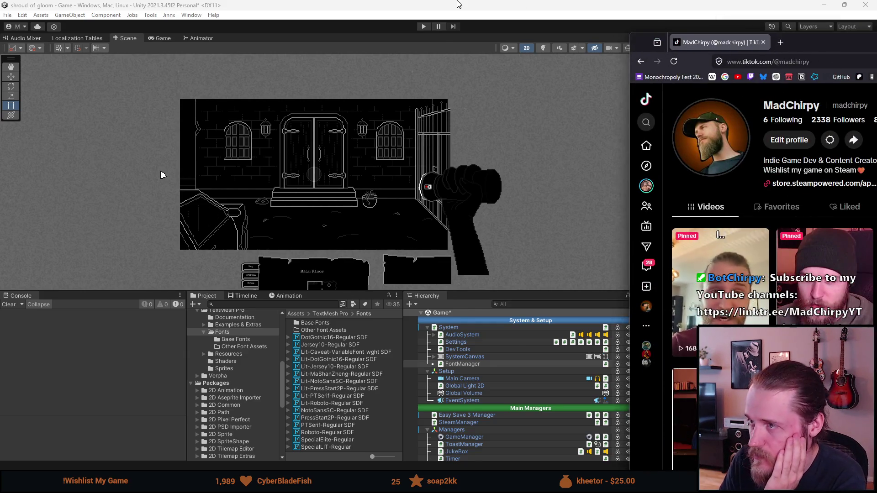
{"action": "key", "text": "super+Up"}
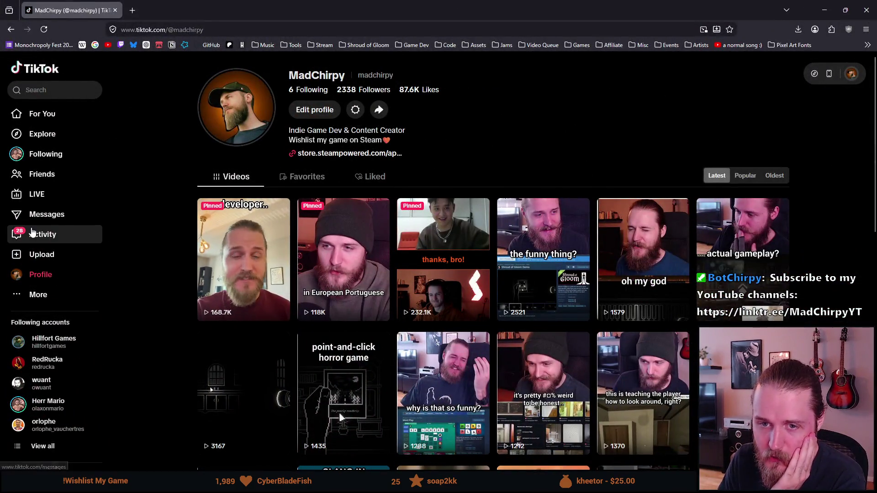
{"action": "left_click", "coordinate": [42, 234]}
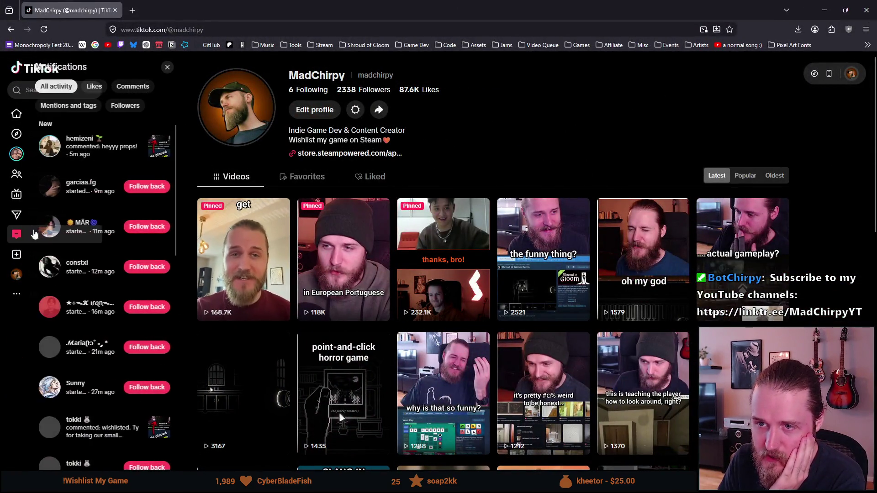
{"action": "left_click", "coordinate": [137, 87]}
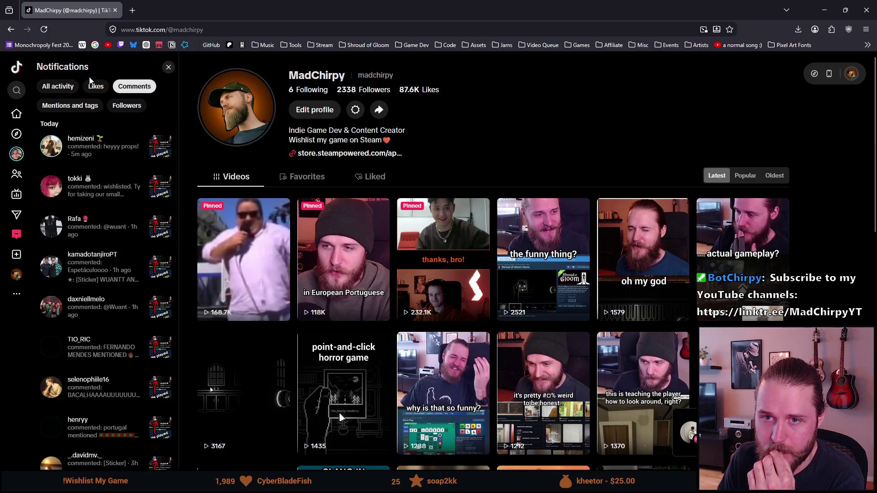
{"action": "left_click", "coordinate": [57, 88]}
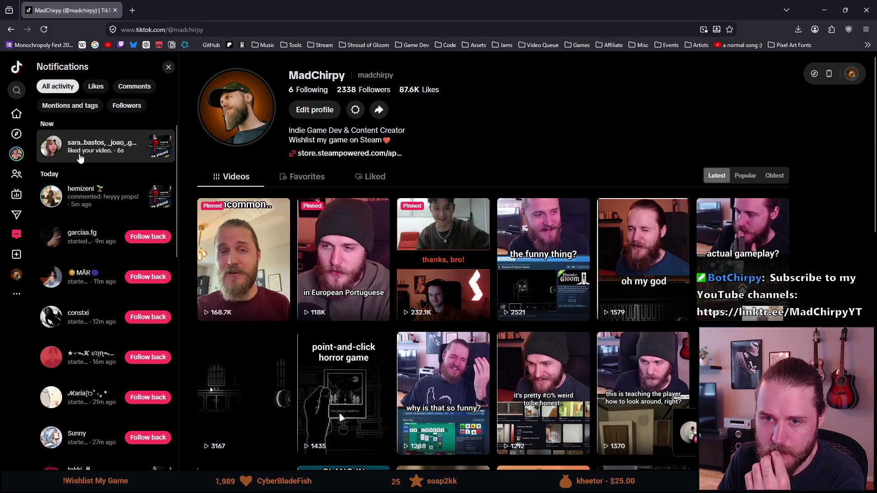
{"action": "scroll", "coordinate": [80, 158], "scroll_direction": "down", "scroll_amount": 2}
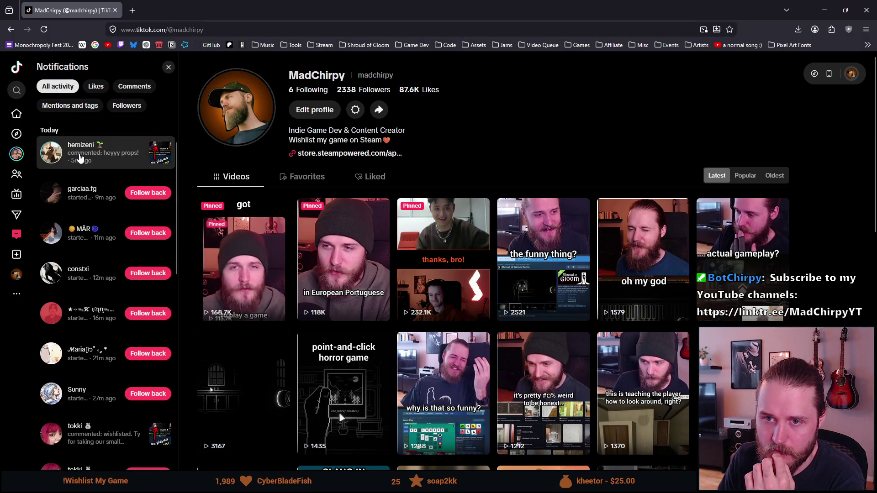
{"action": "scroll", "coordinate": [80, 157], "scroll_direction": "down", "scroll_amount": 5}
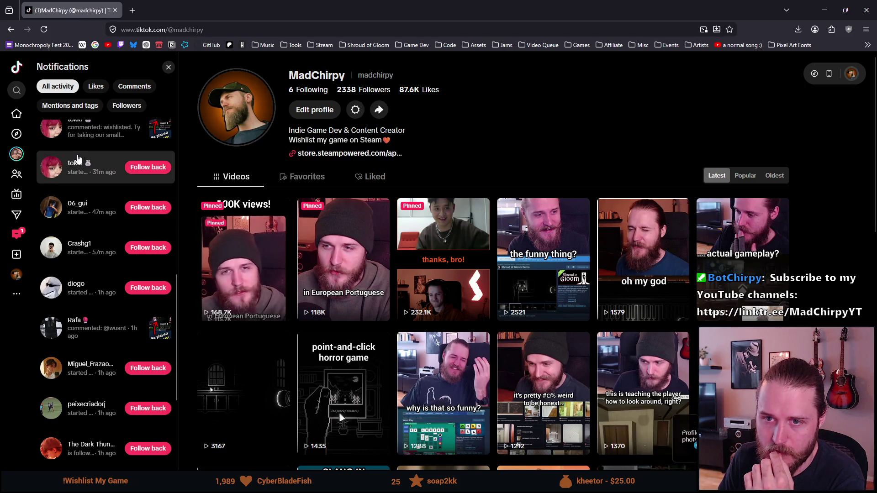
{"action": "left_click", "coordinate": [134, 86]}
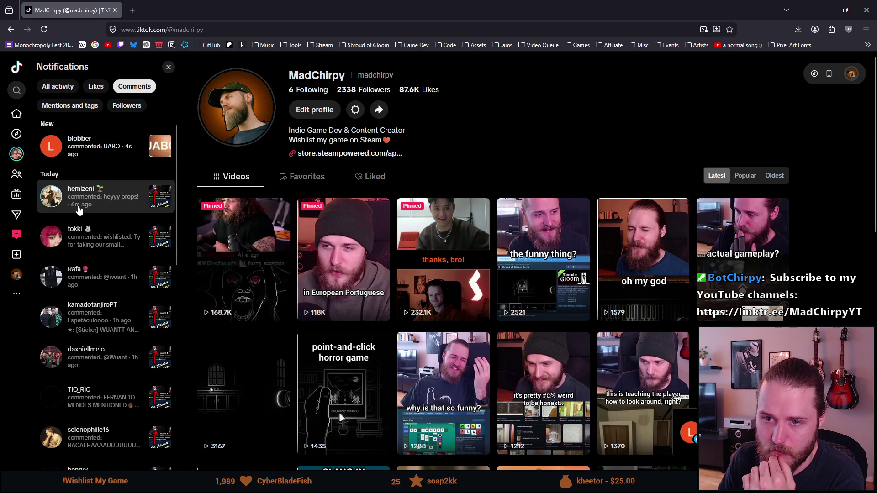
{"action": "scroll", "coordinate": [98, 192], "scroll_direction": "down", "scroll_amount": 1}
Step: Open a commented video, like the 'heyyy props!' comment, and view another commenter's notification
{"action": "left_click", "coordinate": [106, 164]}
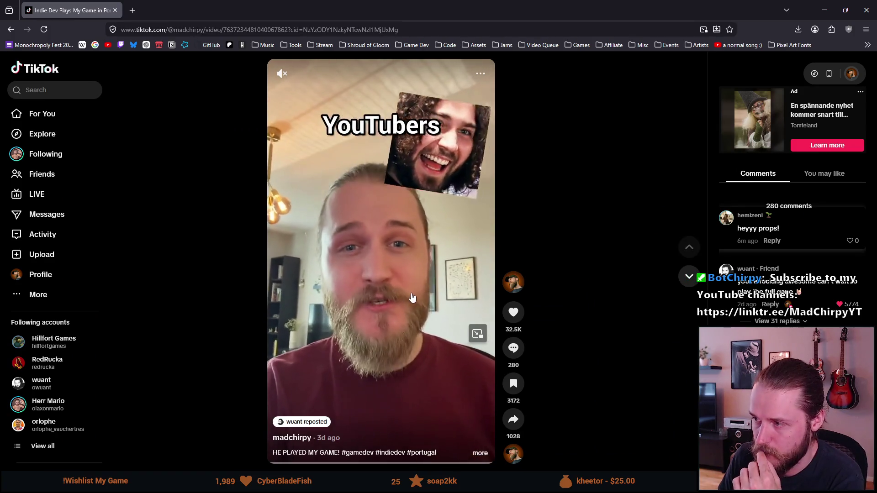
{"action": "left_click", "coordinate": [850, 241]}
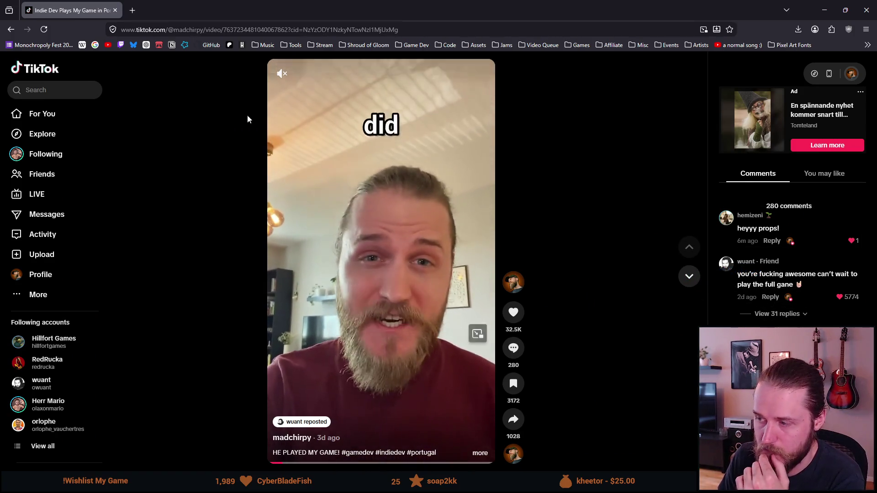
{"action": "left_click", "coordinate": [58, 235]}
{"action": "scroll", "coordinate": [88, 162], "scroll_direction": "down", "scroll_amount": 2}
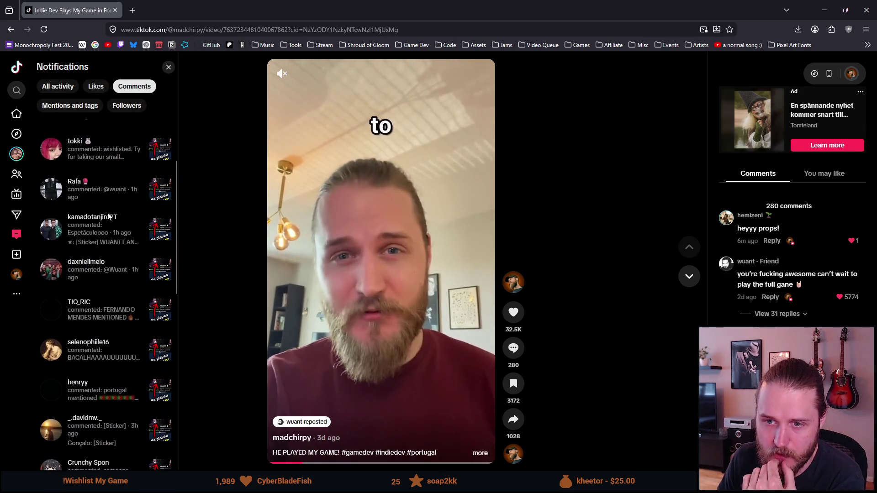
{"action": "left_click", "coordinate": [122, 151]}
{"action": "key", "text": "alt+Left"}
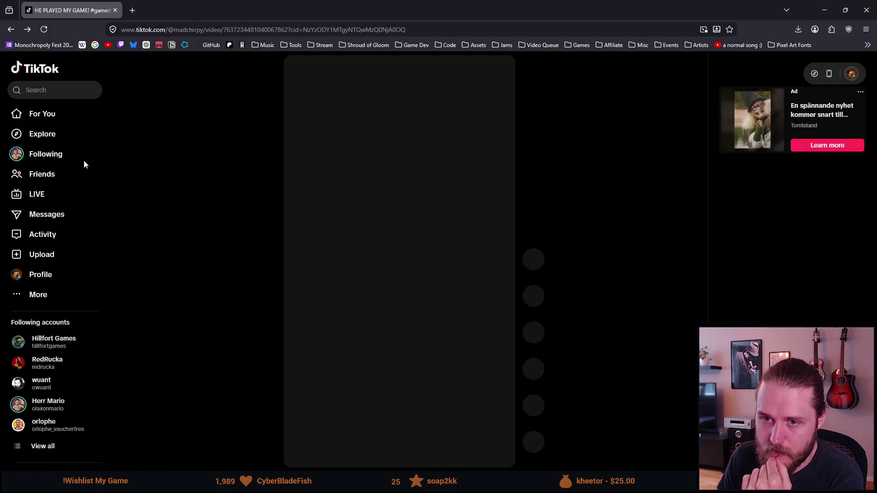
Step: Dismiss the comment notifications and close the TikTok tab to return to Unity
{"action": "left_click", "coordinate": [53, 235]}
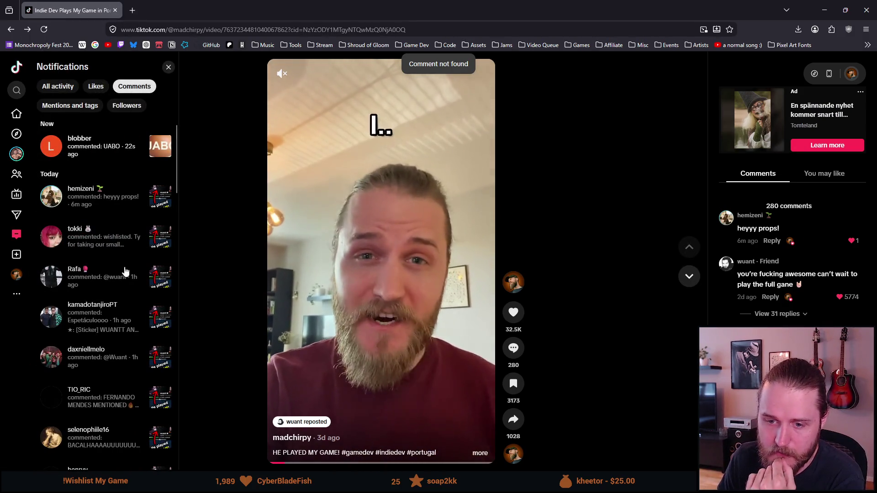
{"action": "scroll", "coordinate": [124, 271], "scroll_direction": "down", "scroll_amount": 2}
{"action": "scroll", "coordinate": [124, 270], "scroll_direction": "up", "scroll_amount": 2}
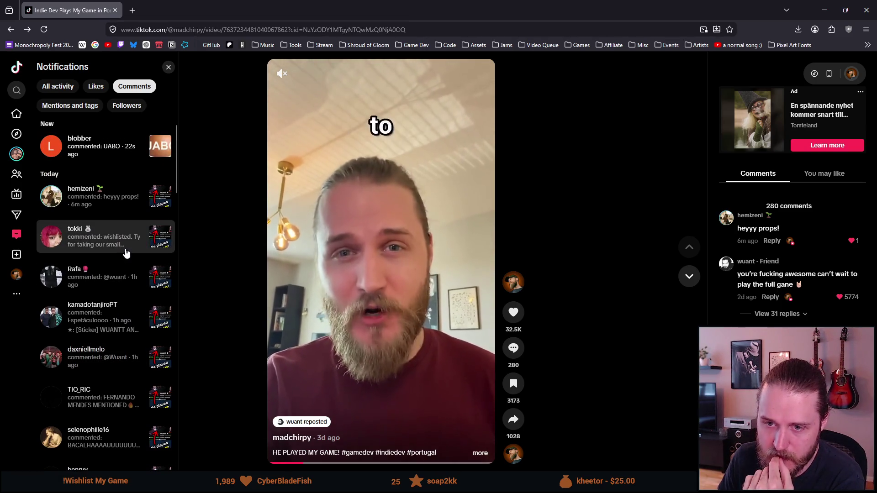
{"action": "key", "text": "Escape"}
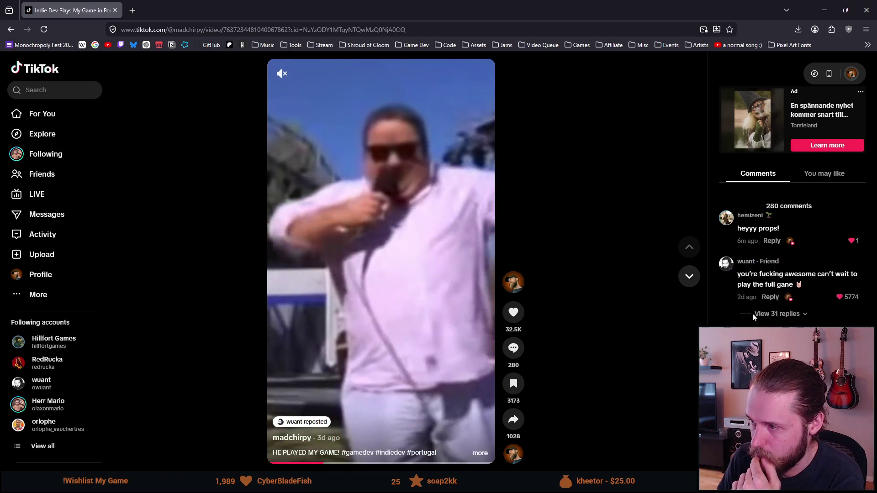
{"action": "left_click", "coordinate": [45, 234]}
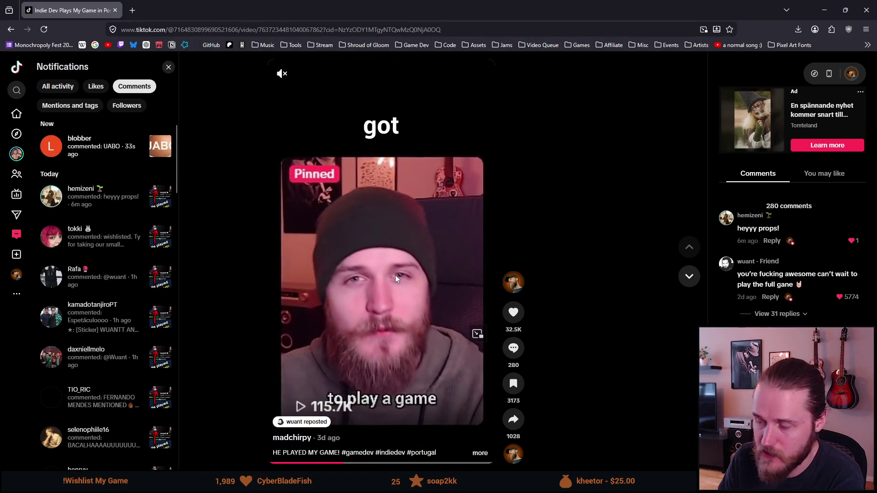
{"action": "left_click", "coordinate": [760, 247]}
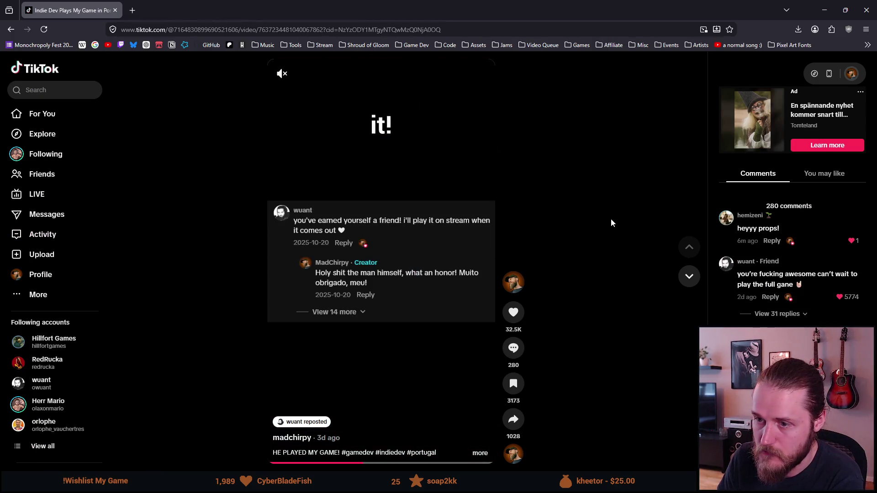
{"action": "left_click", "coordinate": [115, 11]}
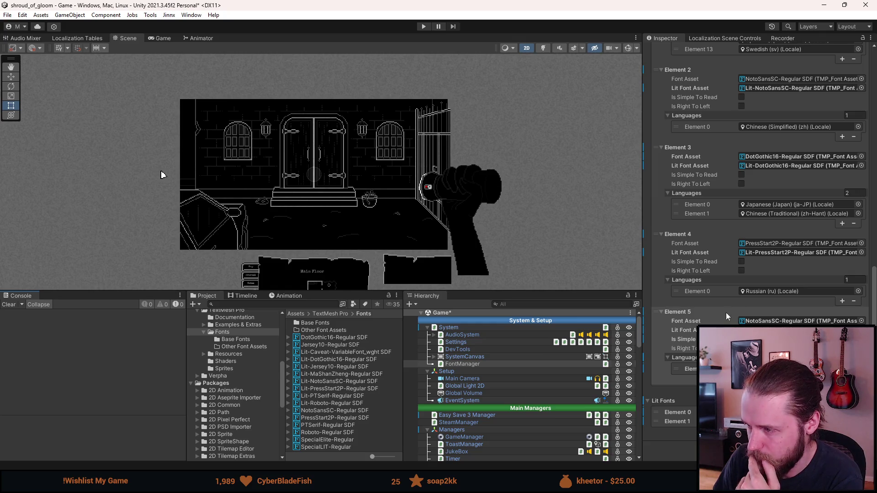
Step: Revert Font Manager Element 0 to the prefab's values, leaving the Lit Fonts list unchanged
{"action": "scroll", "coordinate": [701, 319], "scroll_direction": "up", "scroll_amount": 3}
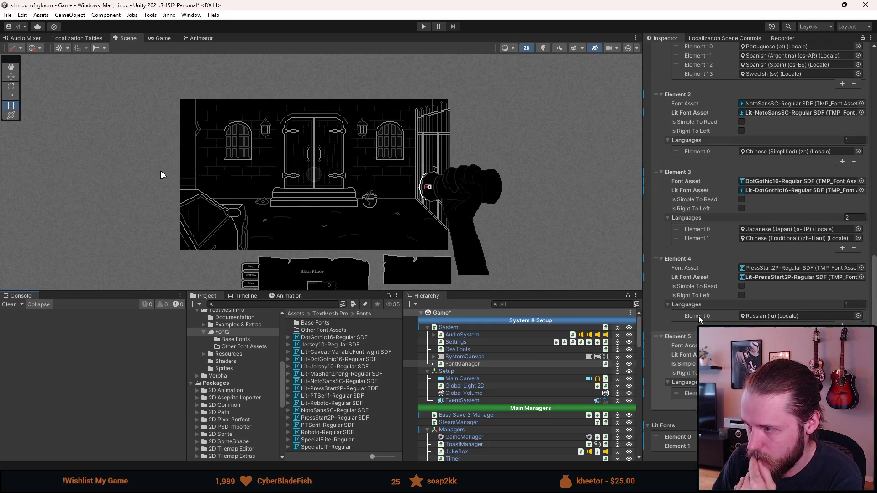
{"action": "scroll", "coordinate": [699, 318], "scroll_direction": "up", "scroll_amount": 1}
{"action": "scroll", "coordinate": [698, 319], "scroll_direction": "up", "scroll_amount": 2}
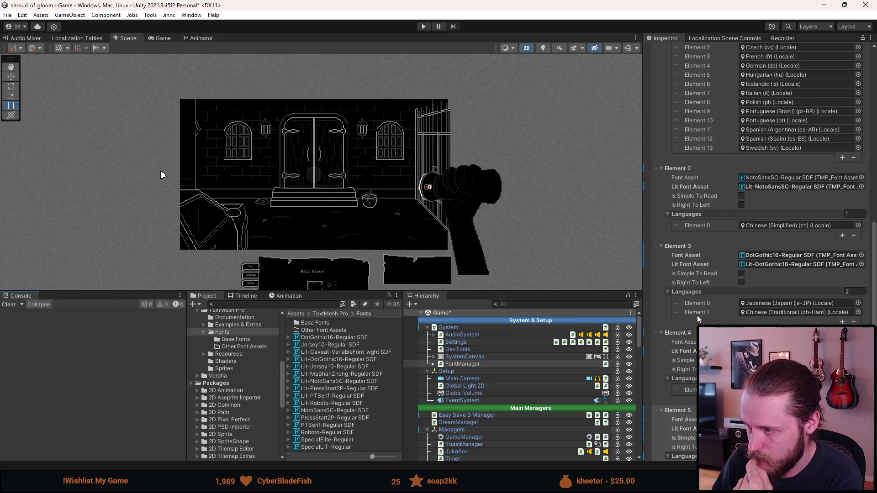
{"action": "scroll", "coordinate": [699, 314], "scroll_direction": "up", "scroll_amount": 6}
{"action": "scroll", "coordinate": [699, 314], "scroll_direction": "up", "scroll_amount": 8}
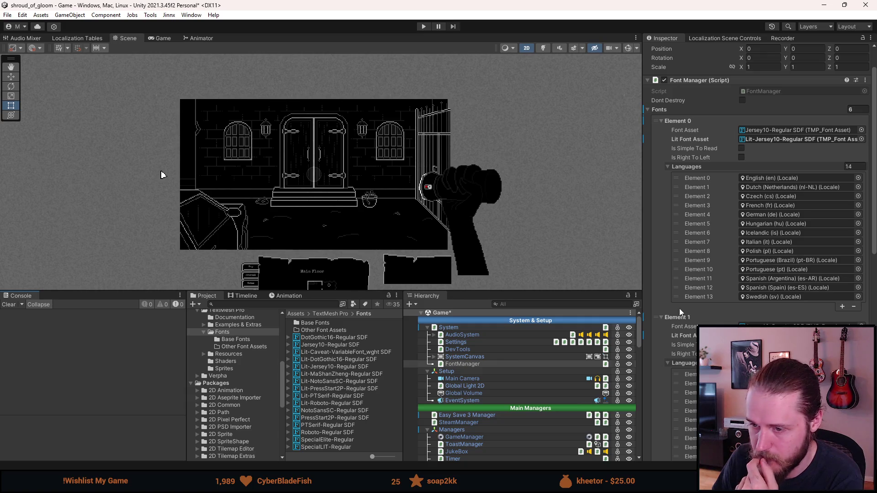
{"action": "right_click", "coordinate": [675, 117]}
{"action": "left_click", "coordinate": [696, 132]}
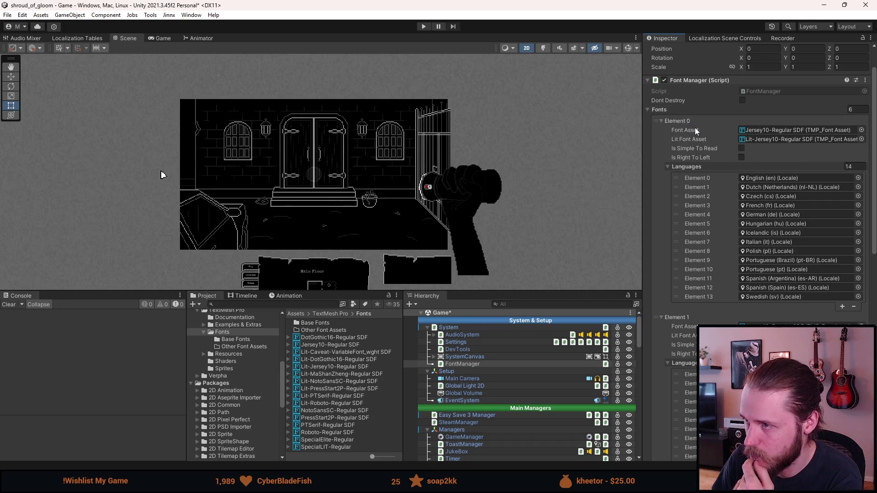
{"action": "scroll", "coordinate": [696, 132], "scroll_direction": "down", "scroll_amount": 10}
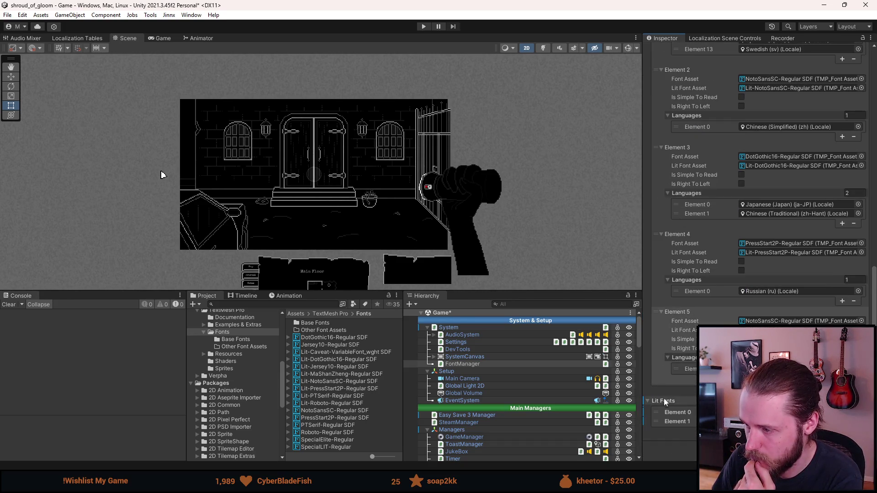
{"action": "right_click", "coordinate": [666, 402]}
{"action": "left_click", "coordinate": [162, 175]}
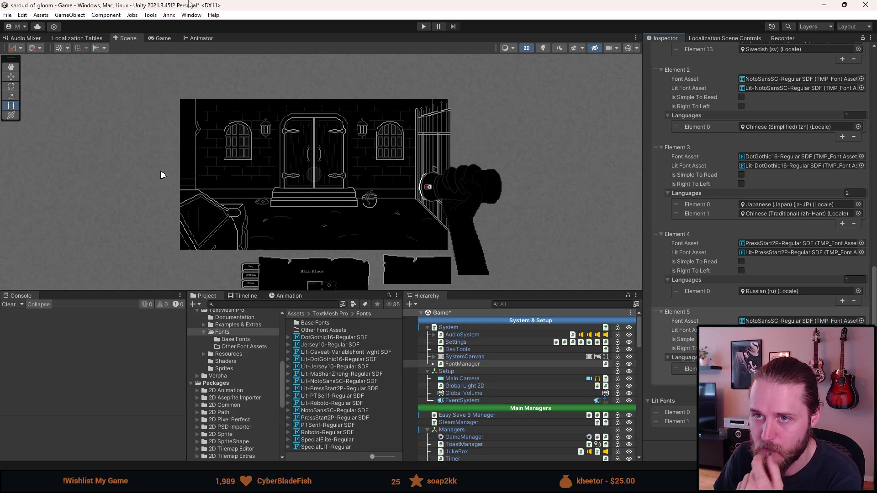
Step: Play the game with an enlarged Game view, open the inventory letter, then the Japanese pause menu
{"action": "left_click", "coordinate": [423, 27]}
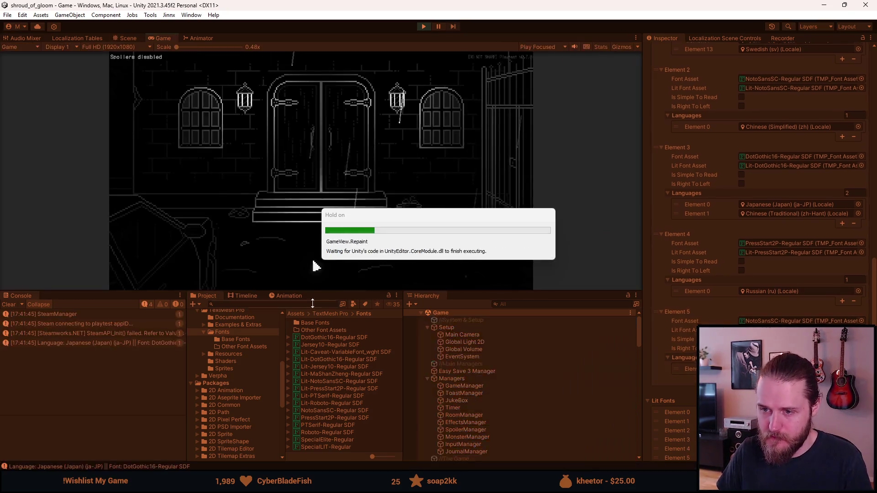
{"action": "left_click_drag", "start_coordinate": [322, 291], "coordinate": [301, 387]}
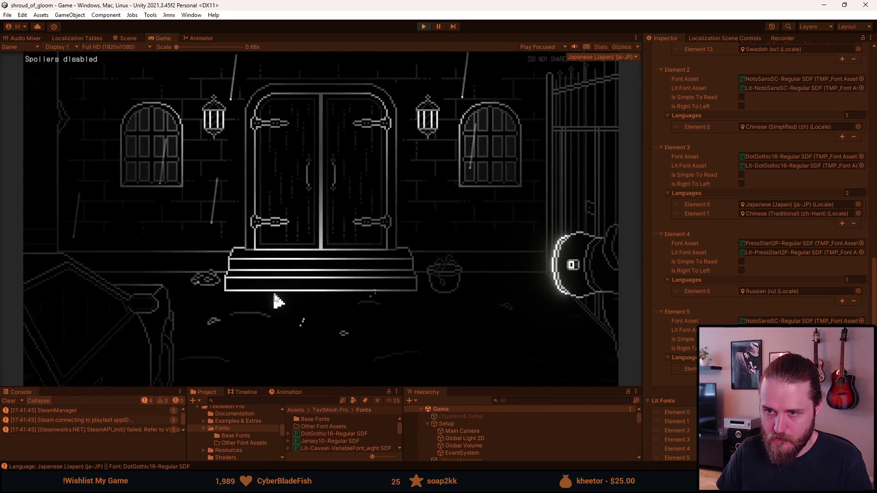
{"action": "key", "text": "Escape"}
{"action": "key", "text": "Escape"}
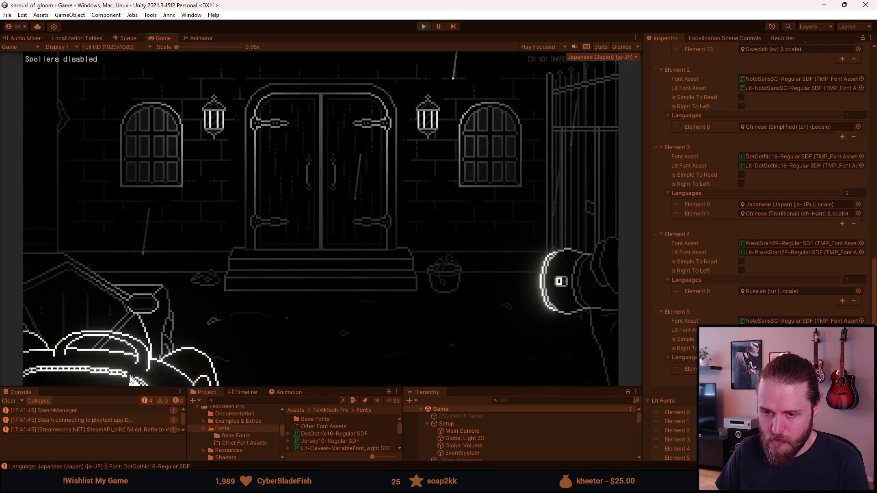
{"action": "left_click", "coordinate": [130, 380]}
{"action": "left_click", "coordinate": [48, 247]}
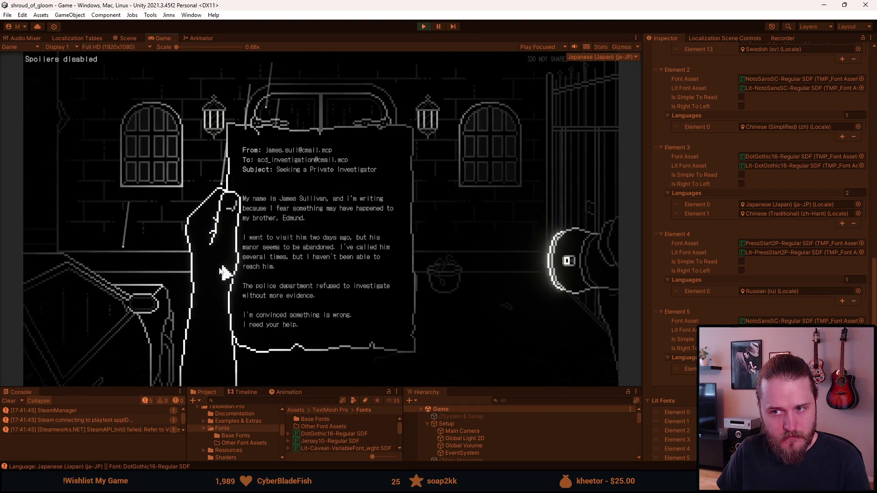
{"action": "key", "text": "Escape"}
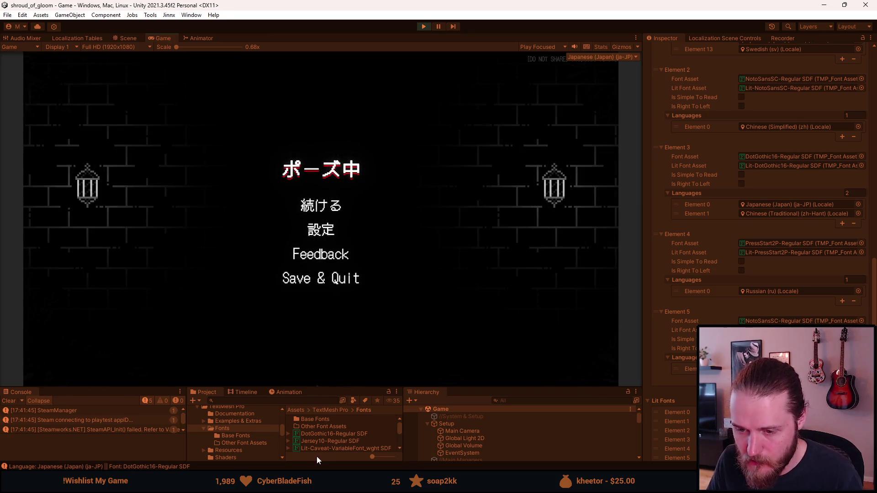
{"action": "left_click_drag", "start_coordinate": [324, 388], "coordinate": [333, 332]}
{"action": "scroll", "coordinate": [726, 254], "scroll_direction": "up", "scroll_amount": 3}
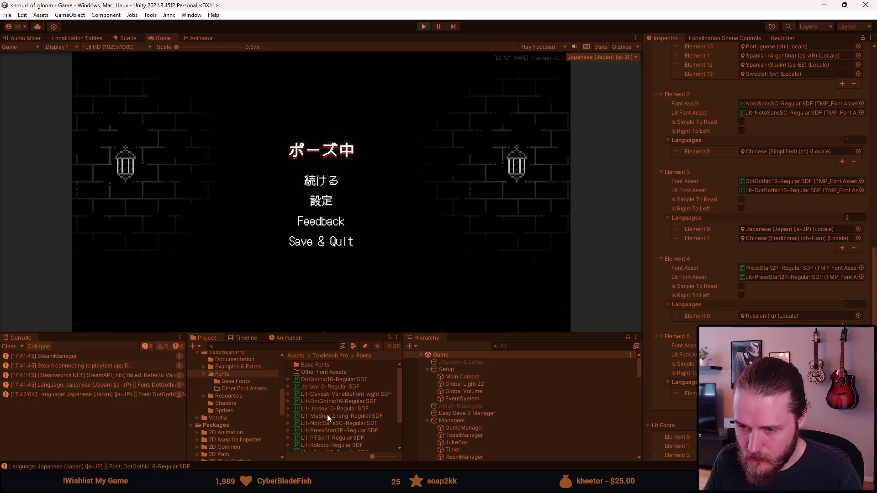
Step: Inspect the atlas material inside the Lit-DotGothic16-Regular SDF font asset
{"action": "left_click", "coordinate": [326, 402]}
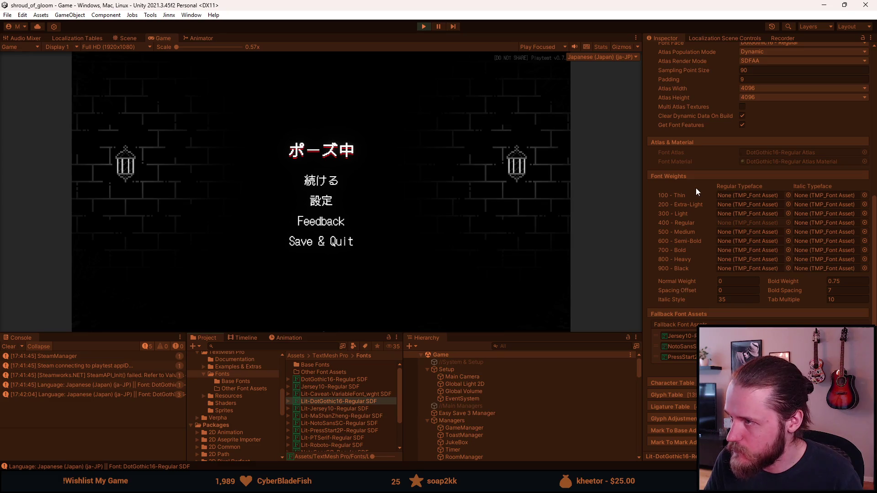
{"action": "scroll", "coordinate": [696, 188], "scroll_direction": "up", "scroll_amount": 5}
{"action": "left_click", "coordinate": [289, 402]}
{"action": "left_click", "coordinate": [327, 409]}
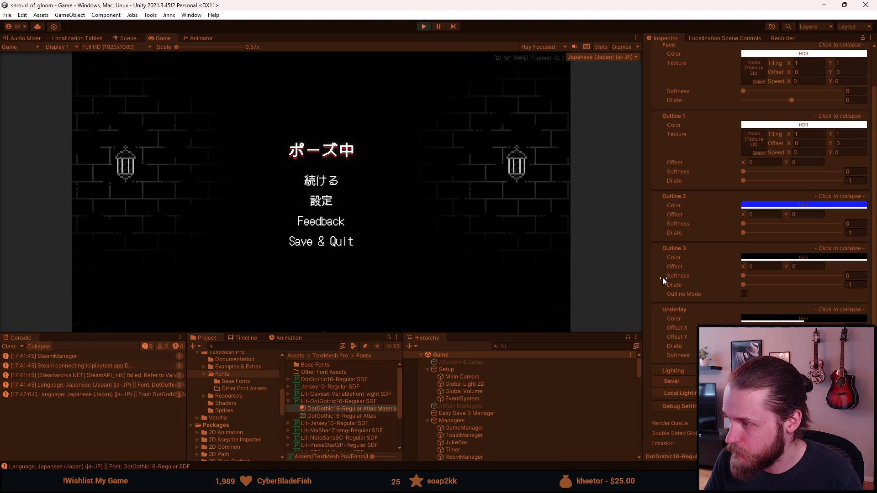
{"action": "scroll", "coordinate": [662, 278], "scroll_direction": "up", "scroll_amount": 2}
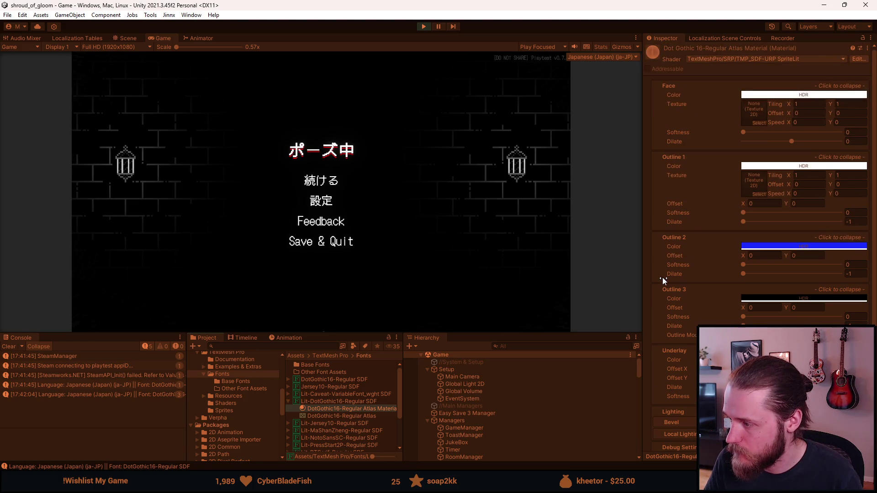
Step: Resume the game and reopen the letter from the inventory
{"action": "left_click", "coordinate": [319, 187]}
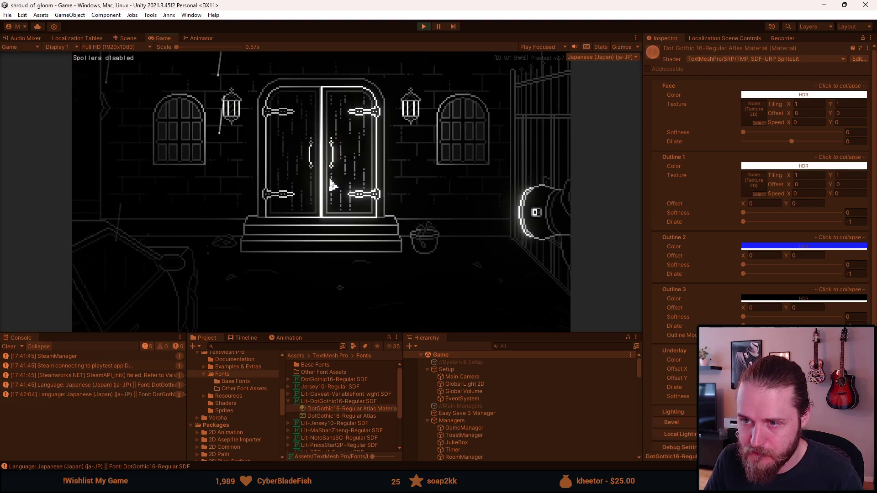
{"action": "key", "text": "Tab"}
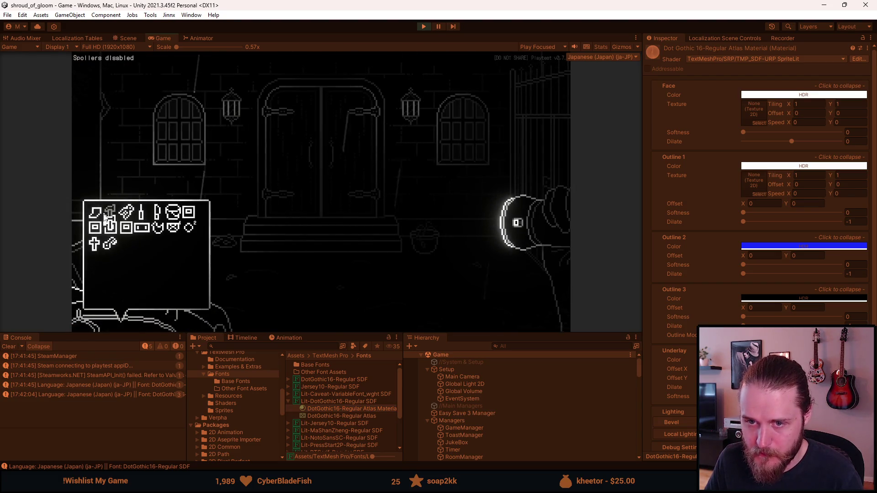
{"action": "left_click", "coordinate": [110, 226]}
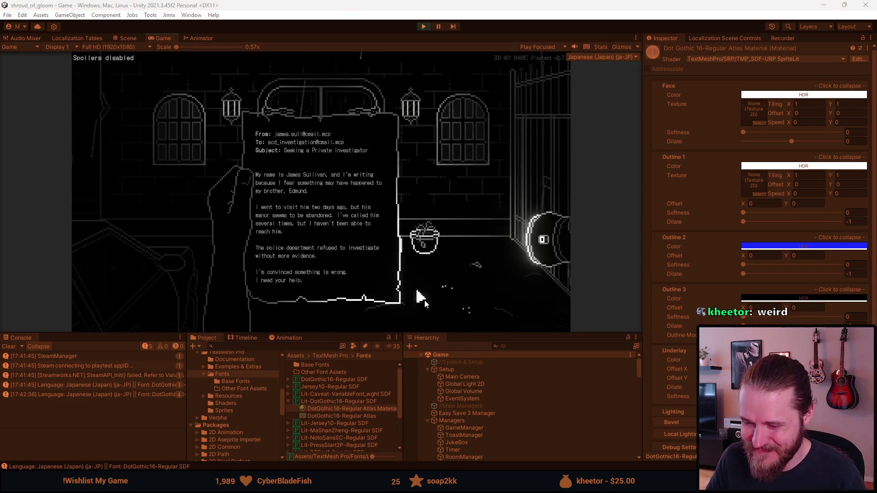
Step: Scroll through the running FontManager's per-locale font settings in the Inspector
{"action": "scroll", "coordinate": [483, 404], "scroll_direction": "down", "scroll_amount": 5}
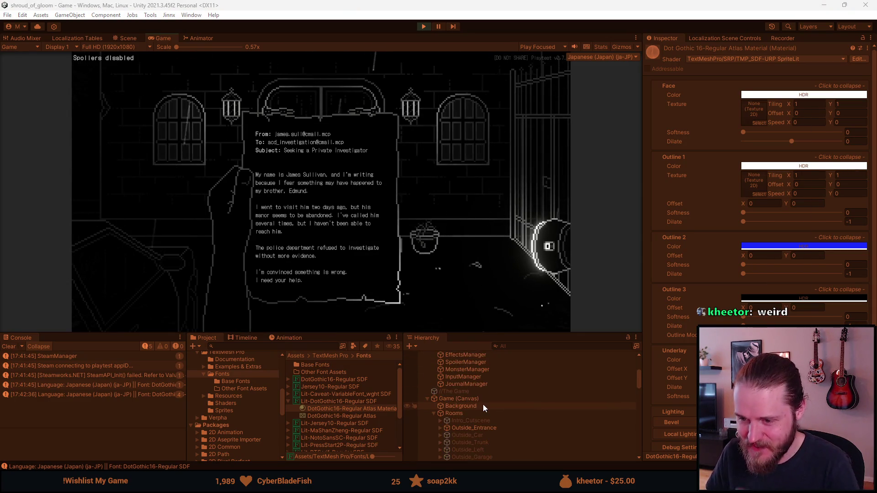
{"action": "scroll", "coordinate": [484, 405], "scroll_direction": "down", "scroll_amount": 10}
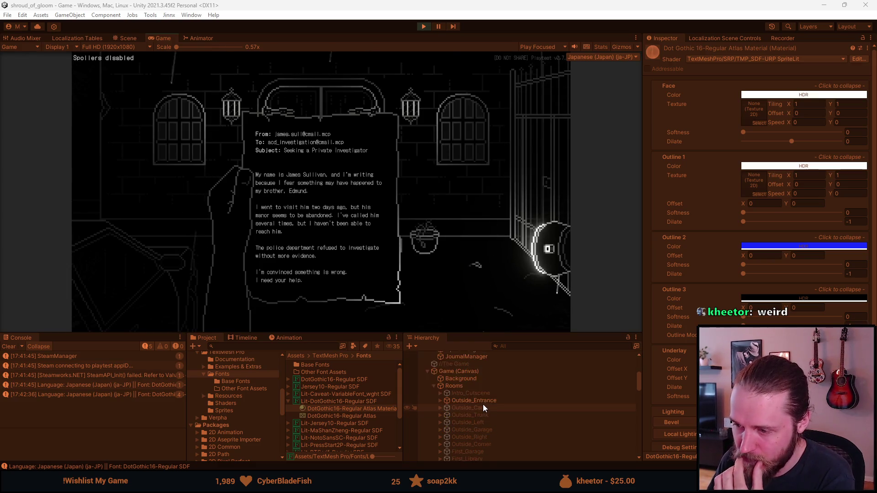
{"action": "scroll", "coordinate": [480, 406], "scroll_direction": "up", "scroll_amount": 15}
{"action": "scroll", "coordinate": [466, 406], "scroll_direction": "down", "scroll_amount": 20}
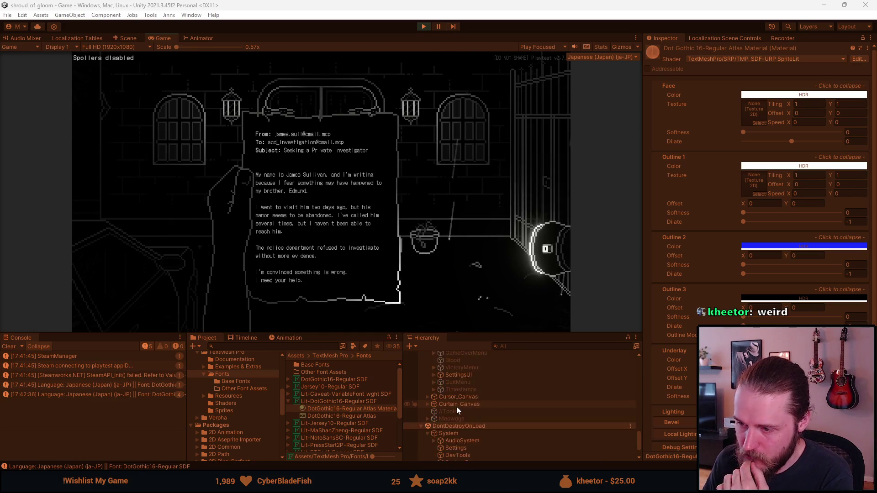
{"action": "left_click", "coordinate": [463, 429]}
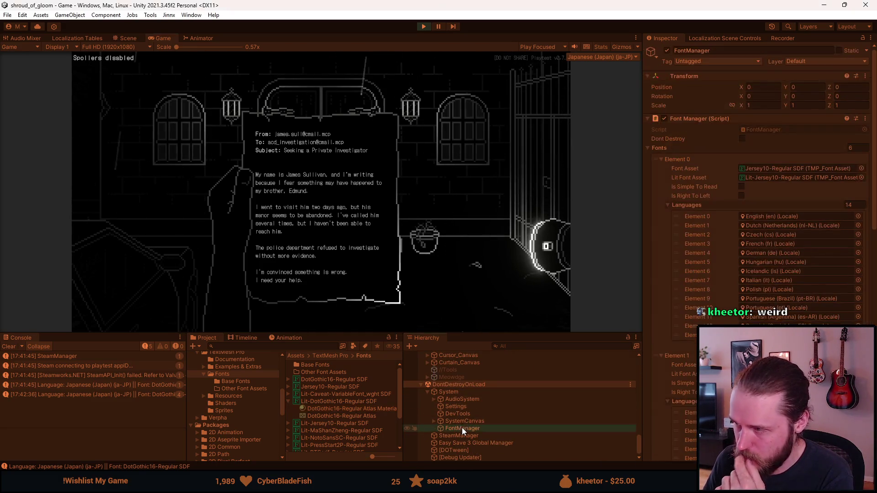
{"action": "scroll", "coordinate": [758, 182], "scroll_direction": "down", "scroll_amount": 5}
{"action": "scroll", "coordinate": [759, 183], "scroll_direction": "down", "scroll_amount": 5}
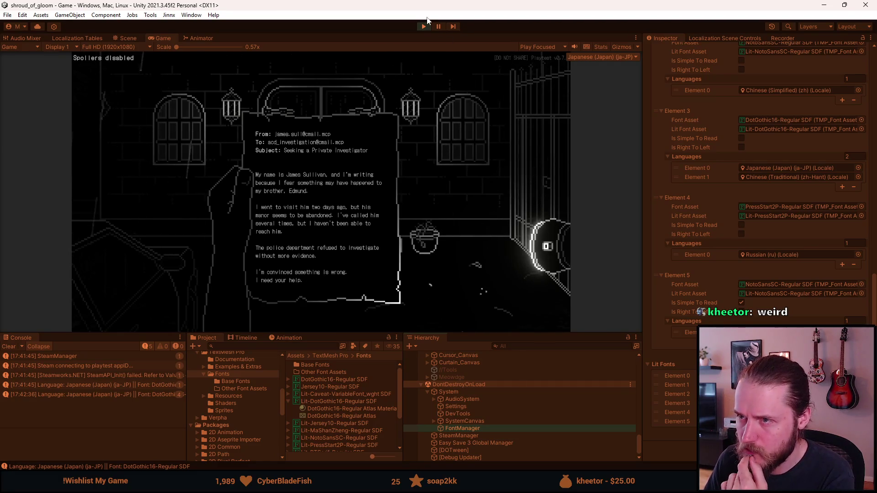
Step: Stop play mode and open FontManager.cs from the component's Script field
{"action": "left_click", "coordinate": [423, 27]}
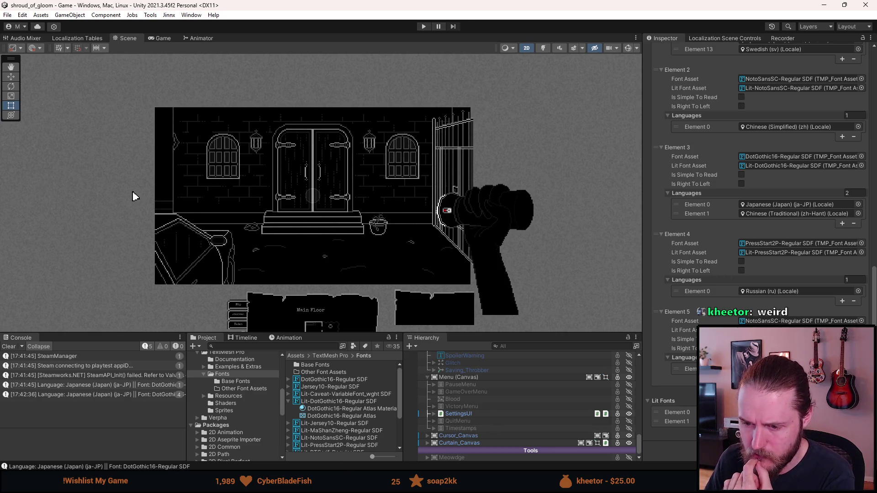
{"action": "scroll", "coordinate": [841, 303], "scroll_direction": "up", "scroll_amount": 10}
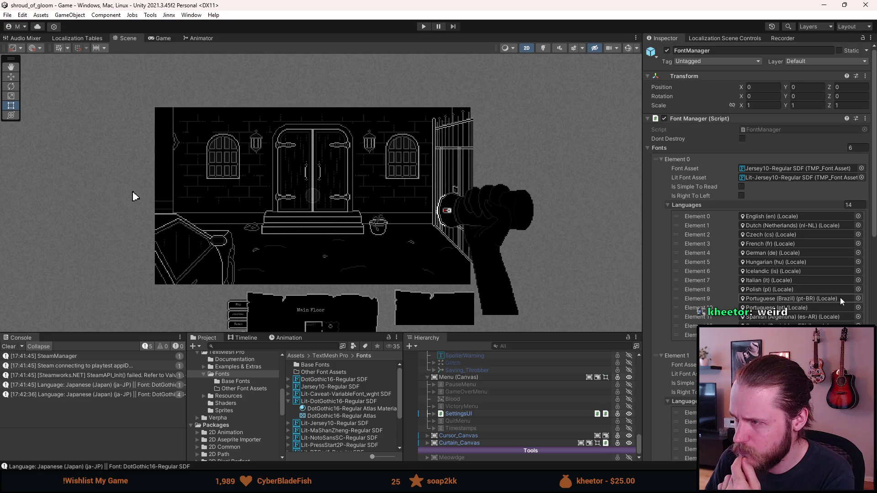
{"action": "double_click", "coordinate": [769, 129]}
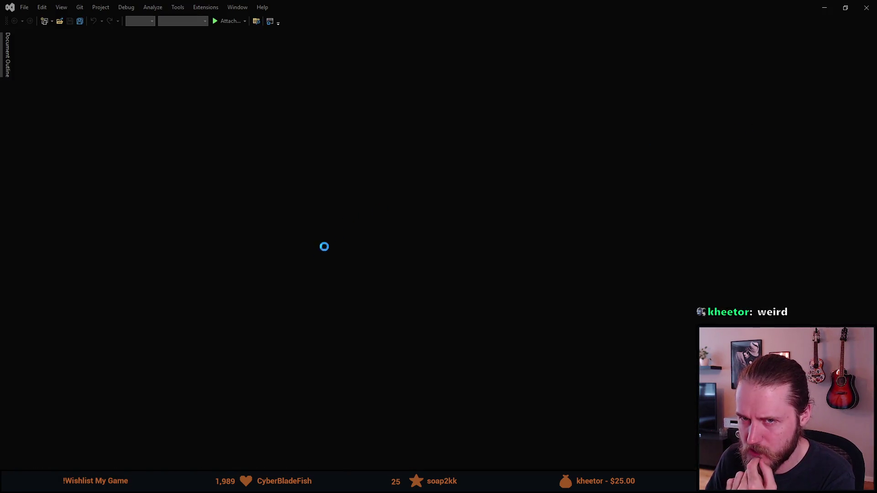
Step: Change line 48's check to `_litFonts == null`, save FontManager.cs, and return to Unity
{"action": "scroll", "coordinate": [209, 271], "scroll_direction": "down", "scroll_amount": 13}
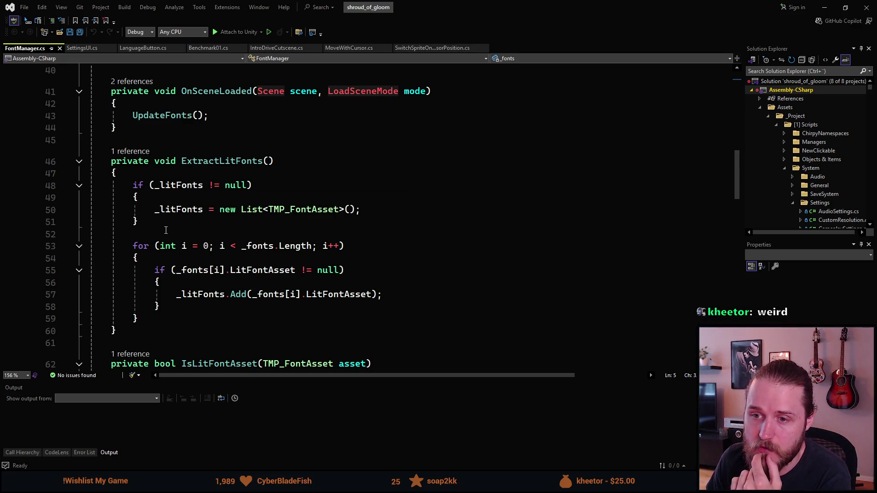
{"action": "left_click", "coordinate": [162, 185]}
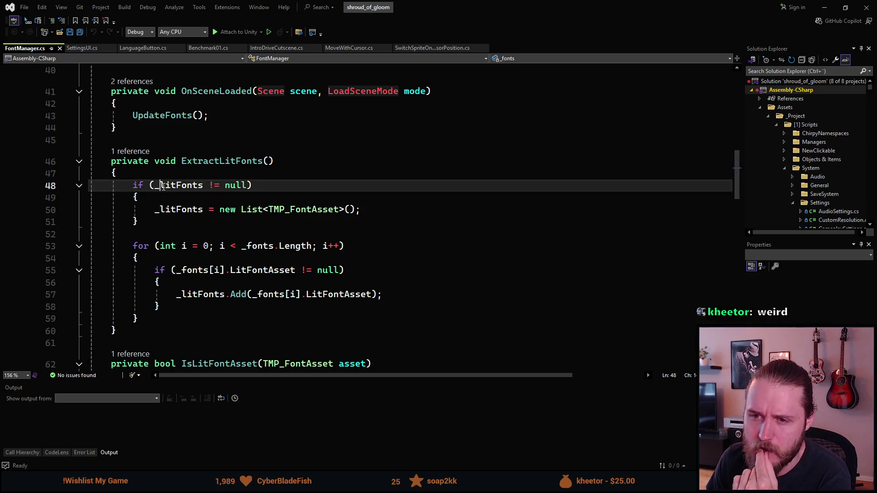
{"action": "left_click", "coordinate": [210, 185]}
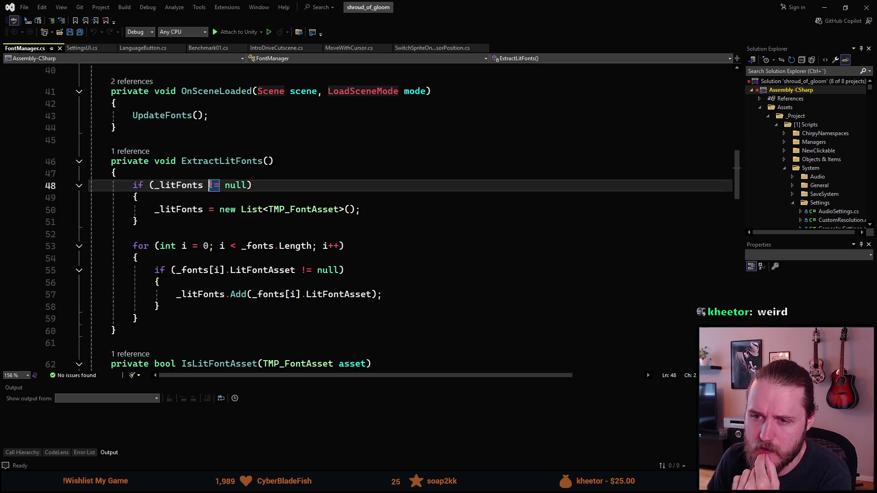
{"action": "type", "text": "=="}
{"action": "left_click", "coordinate": [191, 221]}
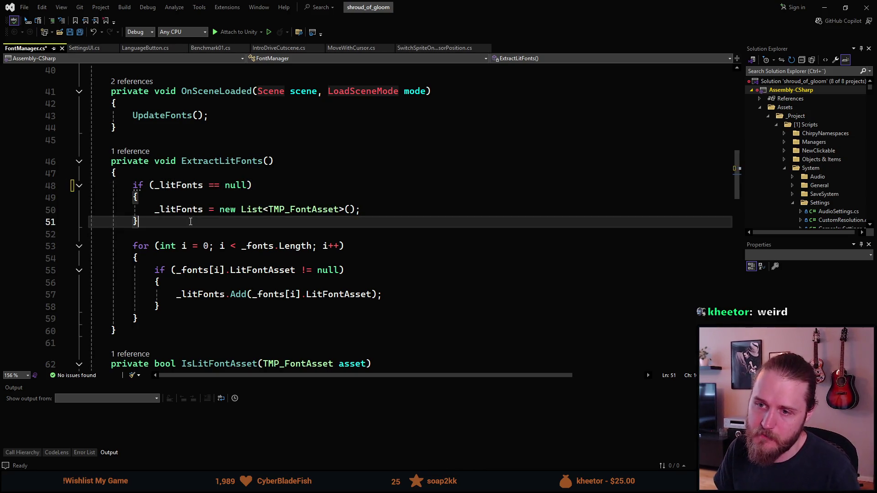
{"action": "key", "text": "ctrl+s"}
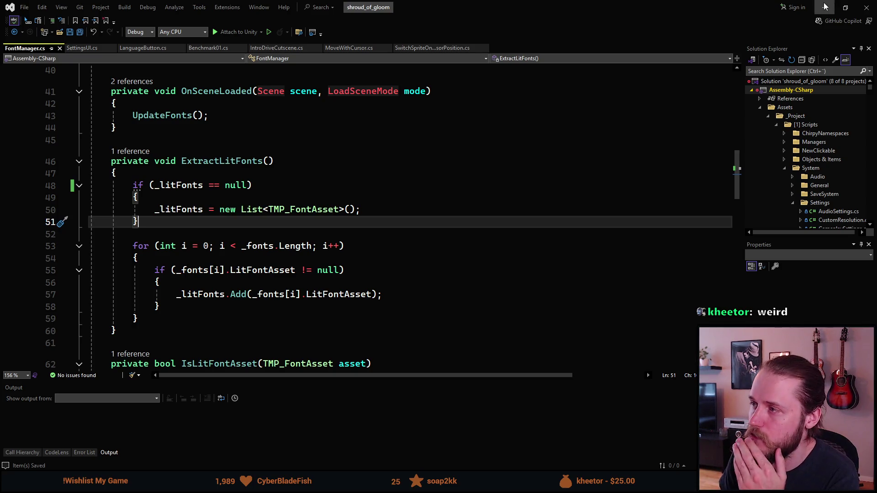
{"action": "left_click", "coordinate": [825, 8]}
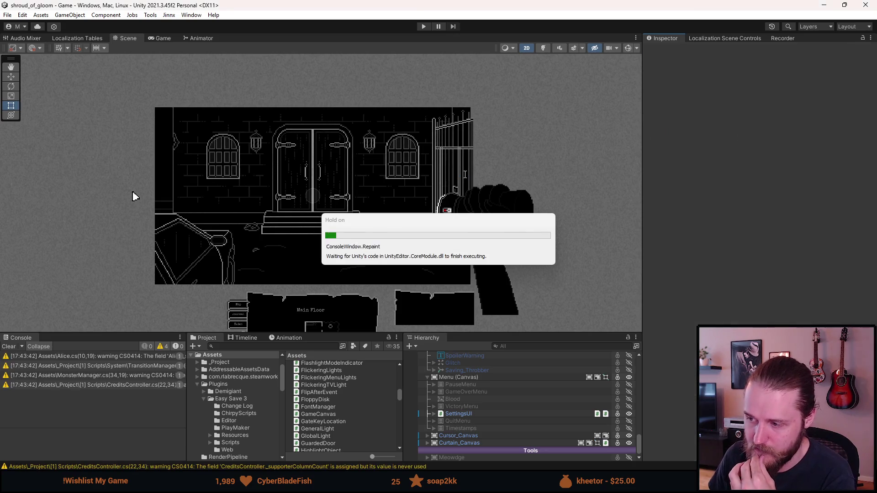
Step: Start play mode and switch the game language from Japanese to Svenska via Settings > 言語
{"action": "left_click", "coordinate": [423, 26]}
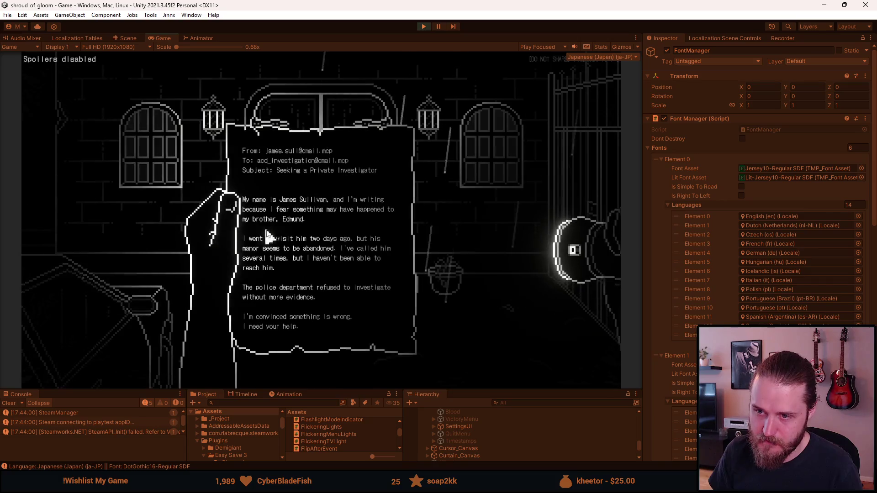
{"action": "left_click", "coordinate": [130, 224]}
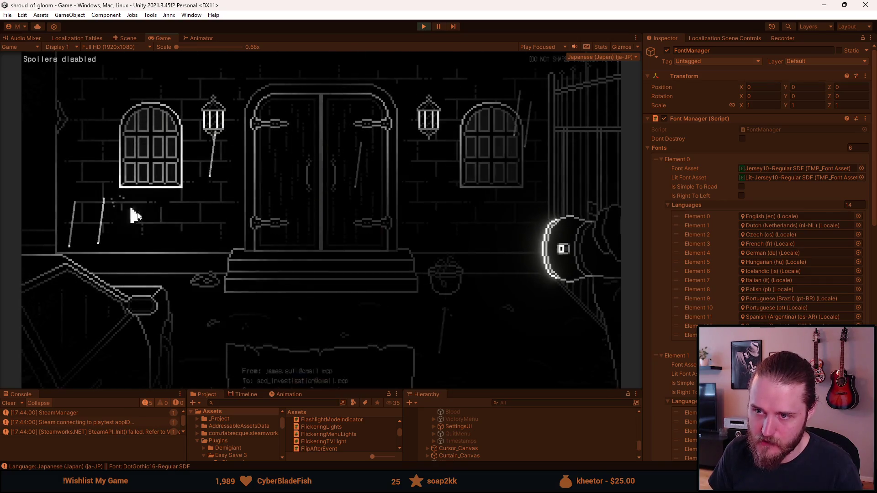
{"action": "key", "text": "Escape"}
{"action": "left_click", "coordinate": [327, 233]}
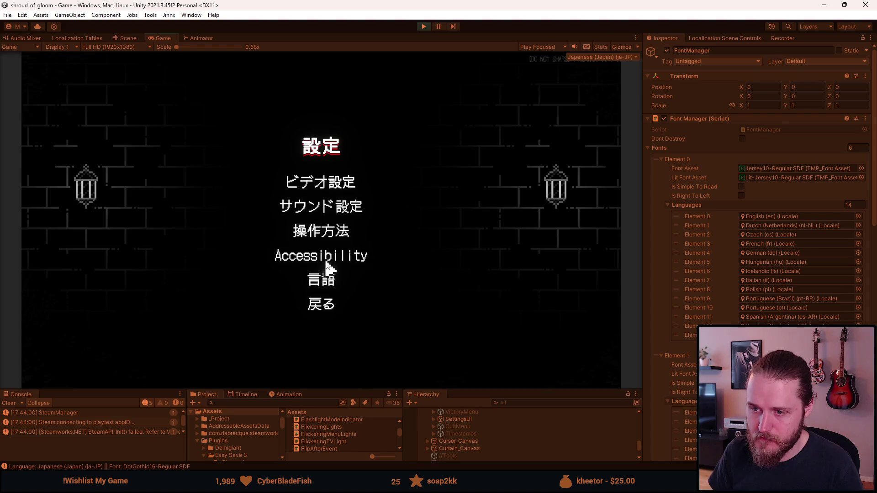
{"action": "left_click", "coordinate": [326, 282]}
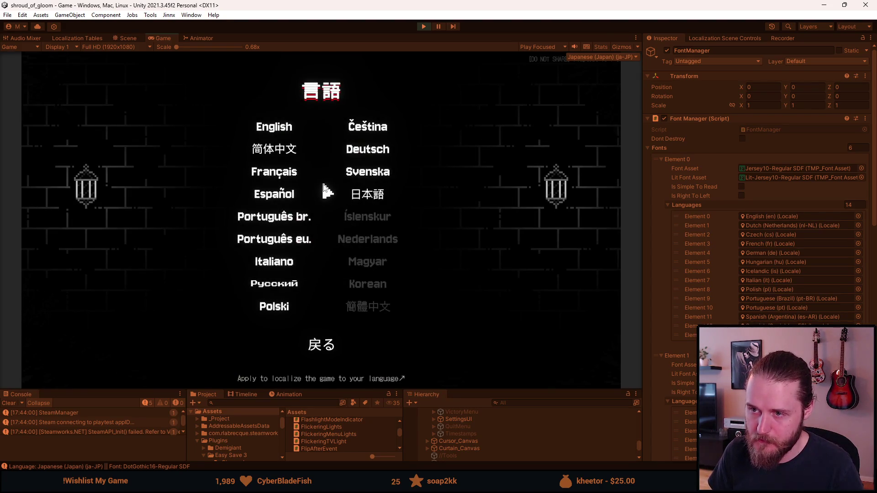
{"action": "left_click", "coordinate": [362, 170]}
{"action": "left_click", "coordinate": [315, 297]}
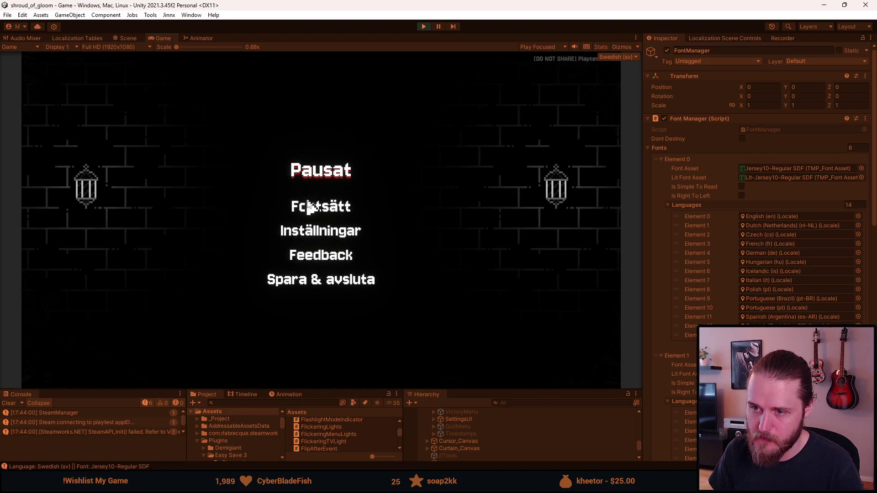
{"action": "left_click", "coordinate": [309, 205]}
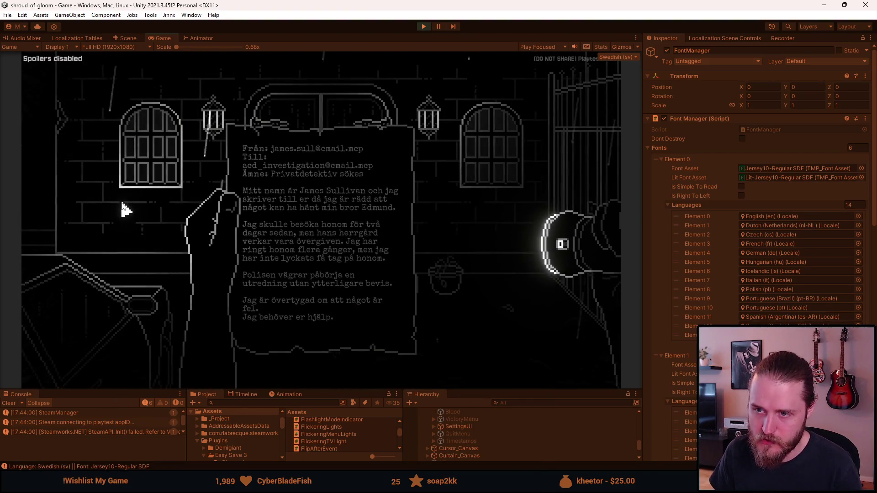
Step: Check the letter in Swedish, then change the language to Russian via Inställningar > Språk
{"action": "mouse_move", "coordinate": [245, 221]}
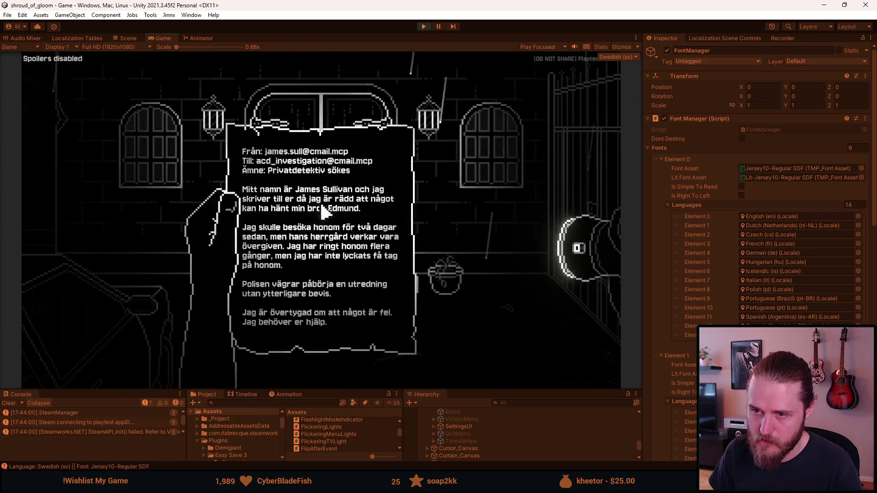
{"action": "key", "text": "Escape"}
{"action": "key", "text": "Escape"}
{"action": "left_click", "coordinate": [330, 230]}
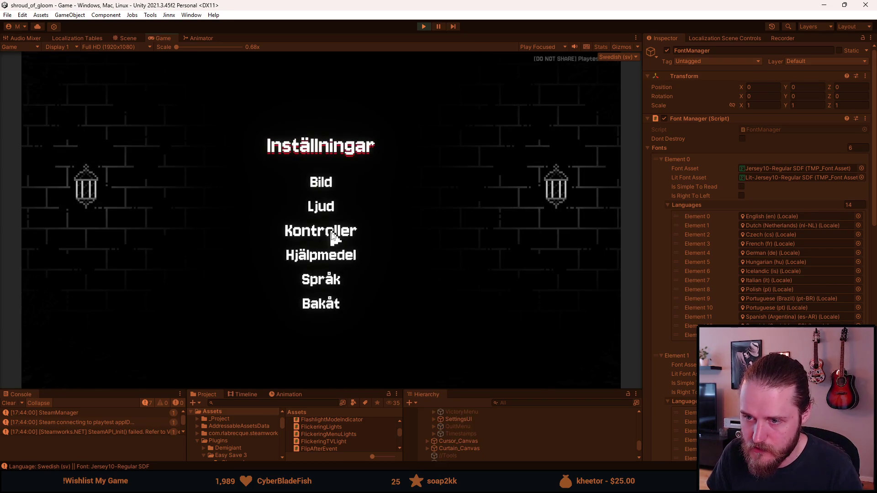
{"action": "left_click", "coordinate": [321, 279]}
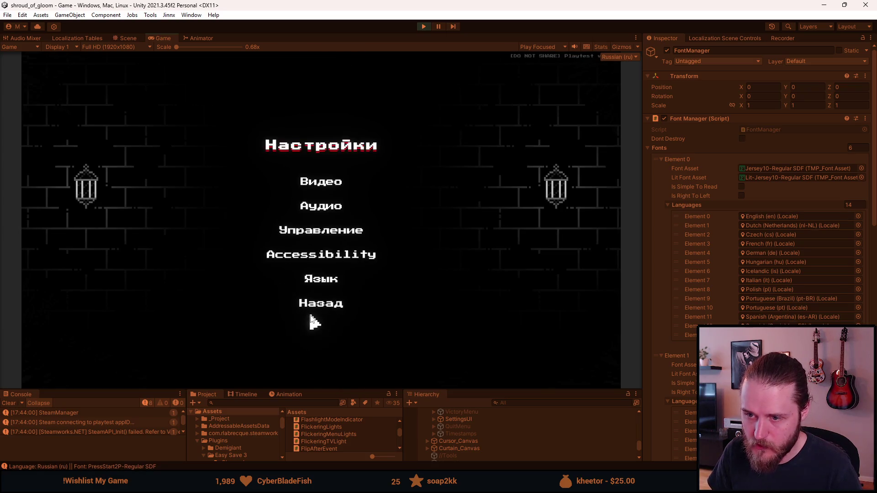
{"action": "left_click", "coordinate": [317, 305]}
{"action": "left_click", "coordinate": [298, 196]}
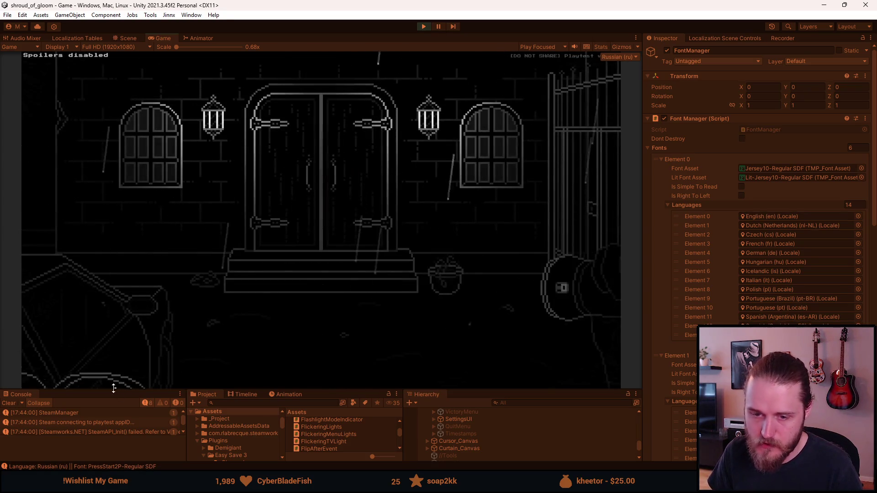
Step: Open the brother's concern letter, put it away, and reopen it from the inventory in Russian
{"action": "left_click", "coordinate": [50, 244]}
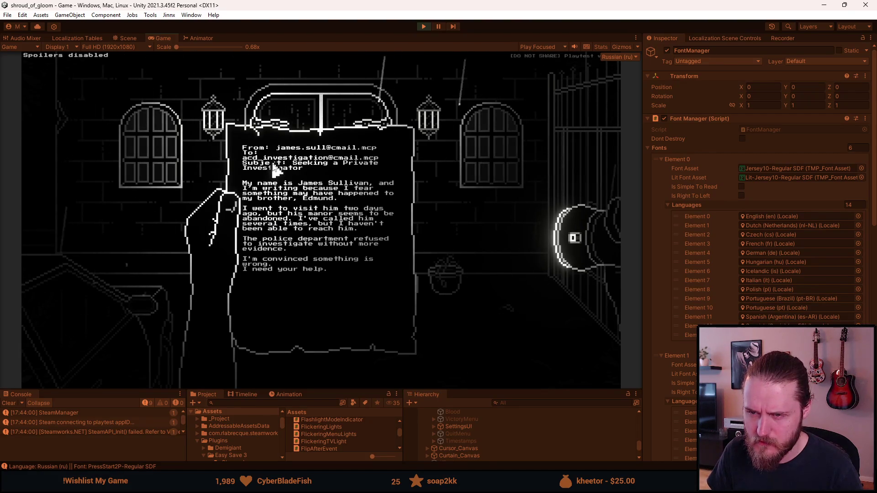
{"action": "left_click", "coordinate": [131, 213]}
{"action": "left_click", "coordinate": [36, 205]}
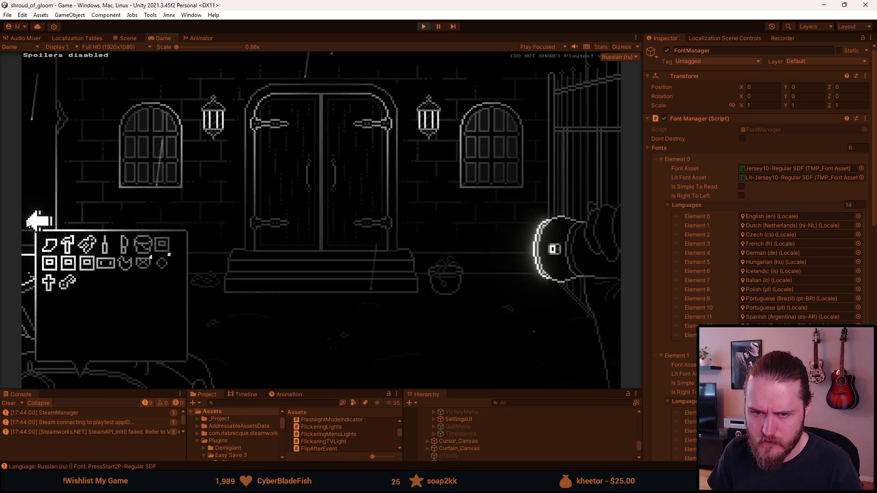
{"action": "left_click", "coordinate": [55, 228]}
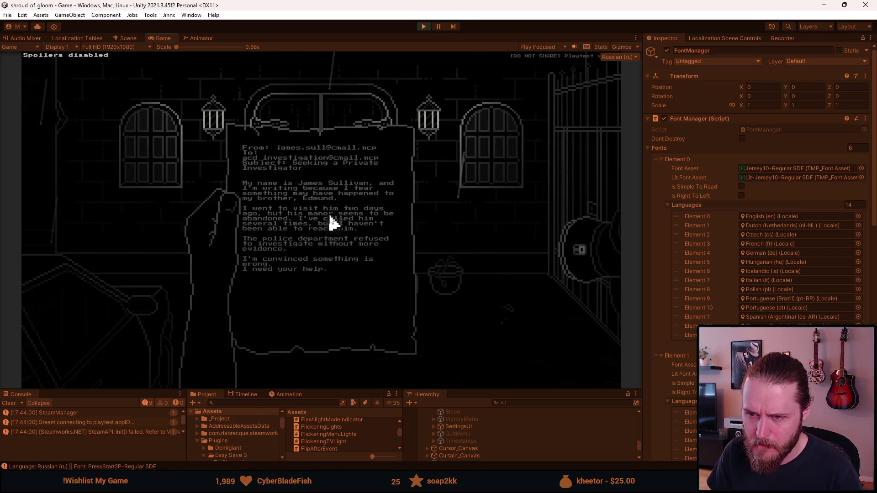
{"action": "left_click", "coordinate": [119, 273]}
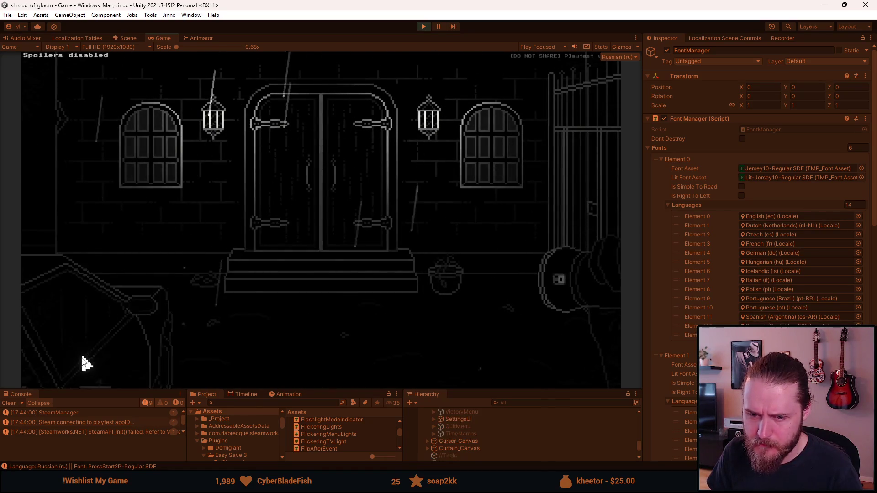
{"action": "left_click", "coordinate": [50, 253]}
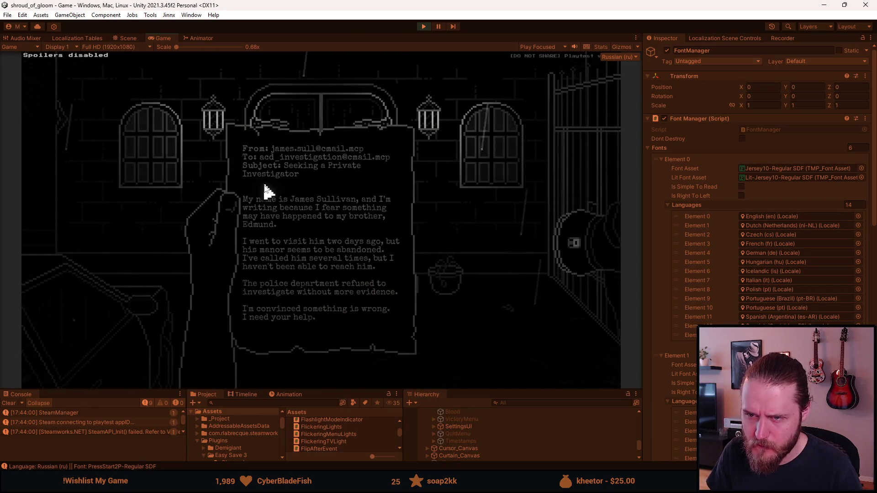
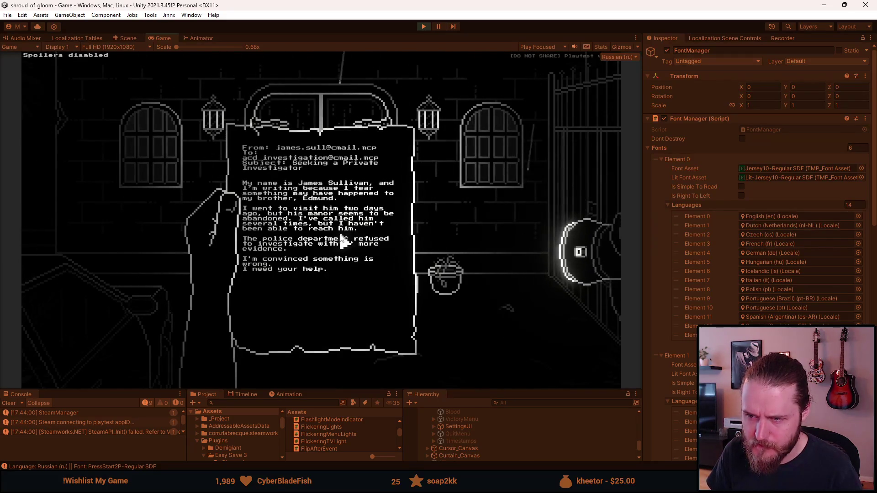
Step: Close the letter, open the inventory, then pause and switch the game language to Chinese (Simplified)
{"action": "left_click", "coordinate": [429, 216]}
{"action": "left_click", "coordinate": [86, 366]}
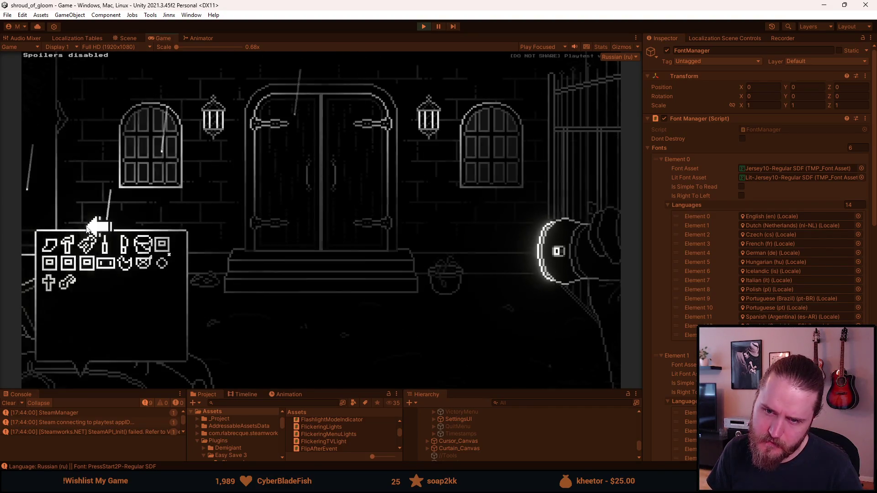
{"action": "key", "text": "Escape"}
{"action": "left_click", "coordinate": [329, 229]}
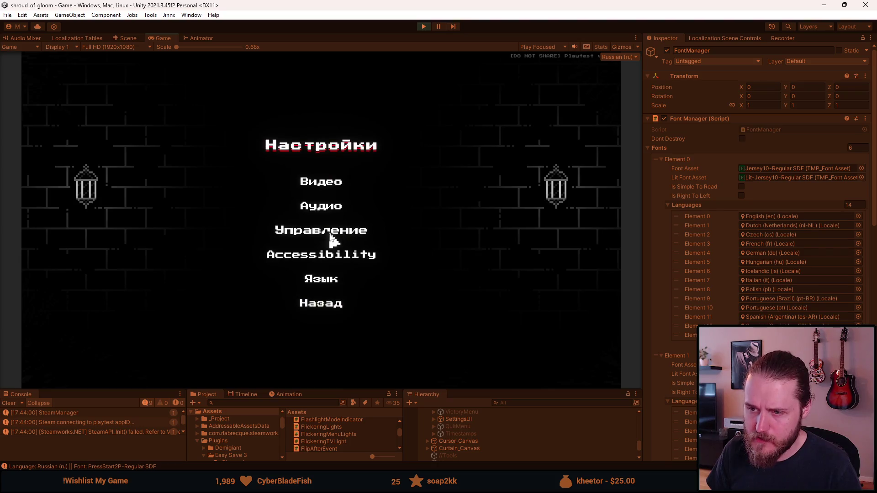
{"action": "left_click", "coordinate": [325, 281]}
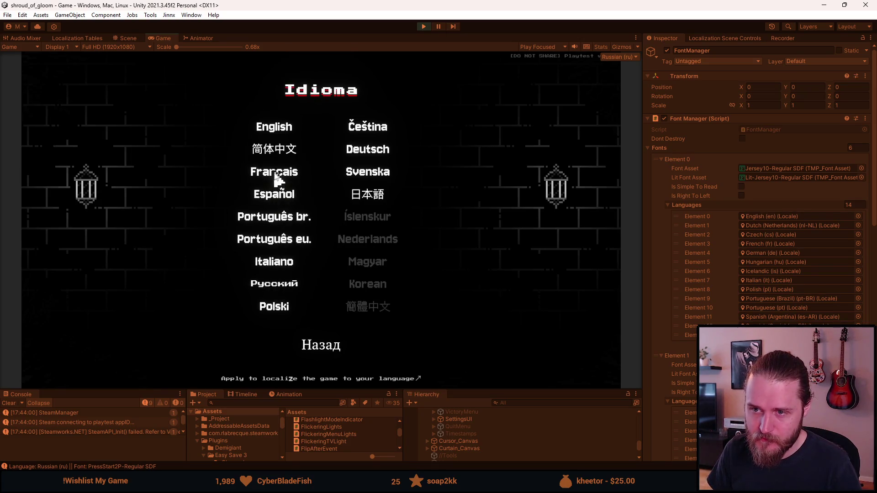
{"action": "left_click", "coordinate": [277, 151]}
Step: Resume the game and open the ITEM_A_BROTHERS_CONCERN letter to check it in Chinese
{"action": "left_click", "coordinate": [322, 303]}
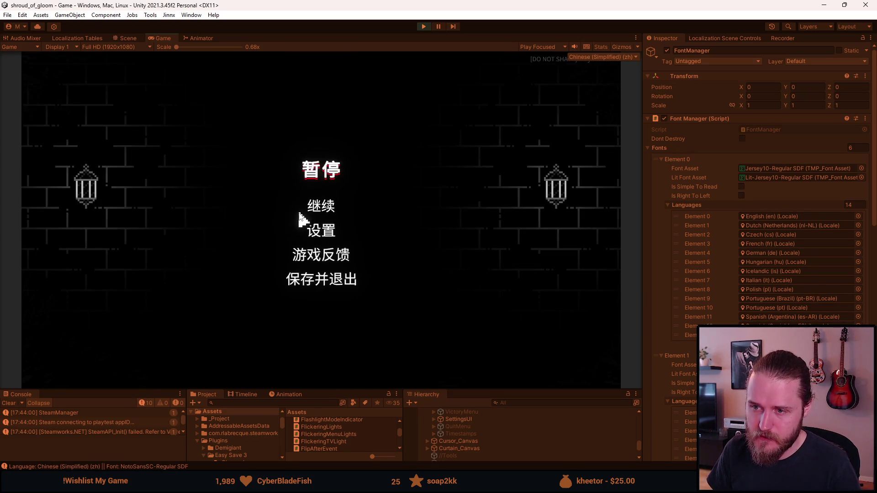
{"action": "left_click", "coordinate": [316, 206]}
{"action": "mouse_move", "coordinate": [192, 360]}
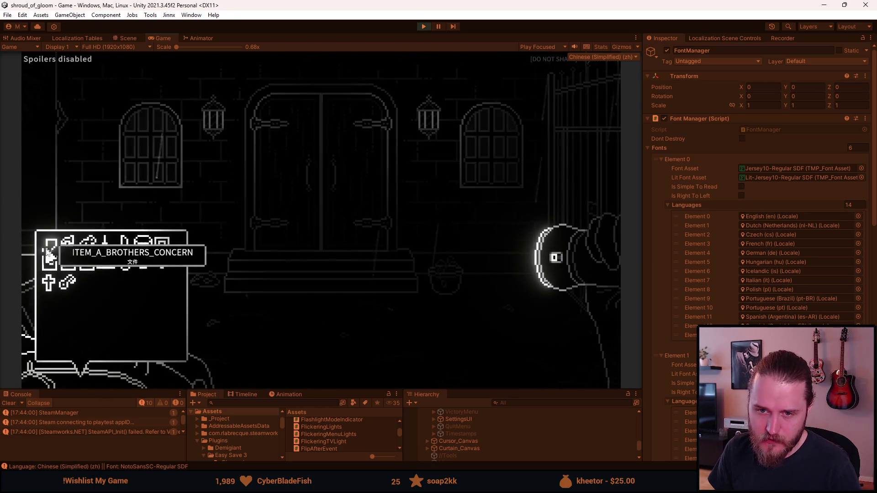
{"action": "left_click", "coordinate": [43, 252]}
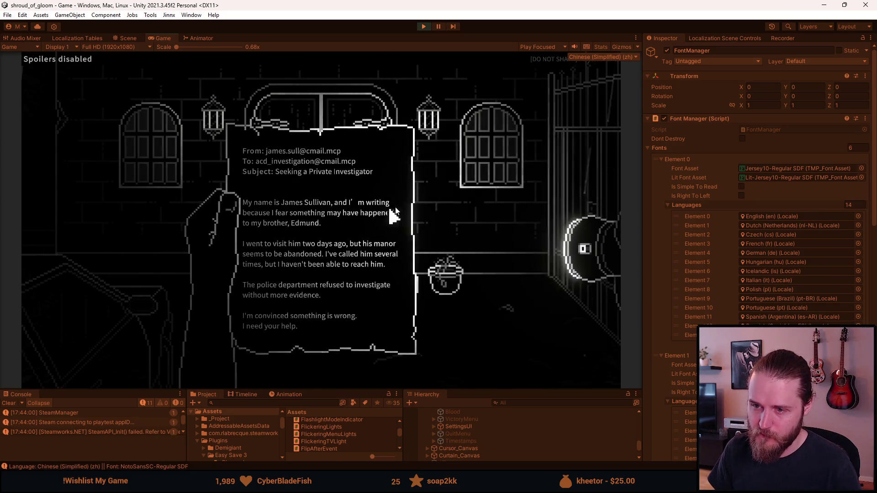
{"action": "left_click", "coordinate": [439, 195]}
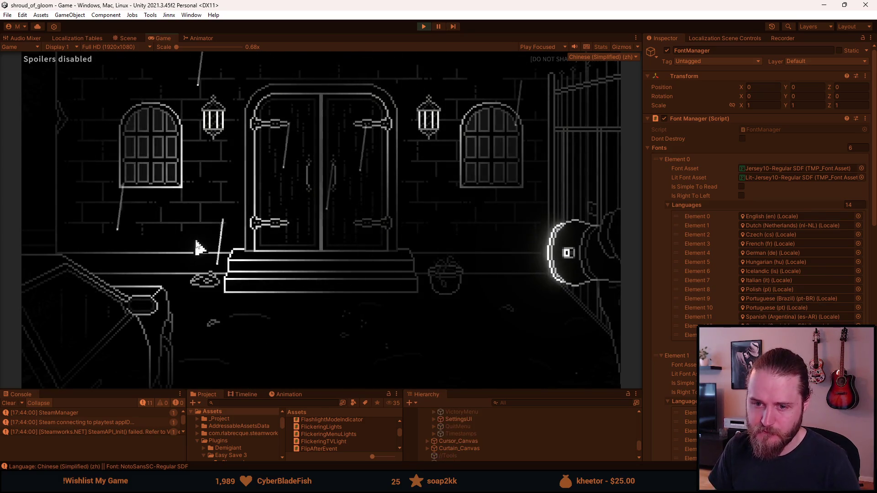
Step: Switch the game language back to English, pause again and stop play mode
{"action": "key", "text": "Escape"}
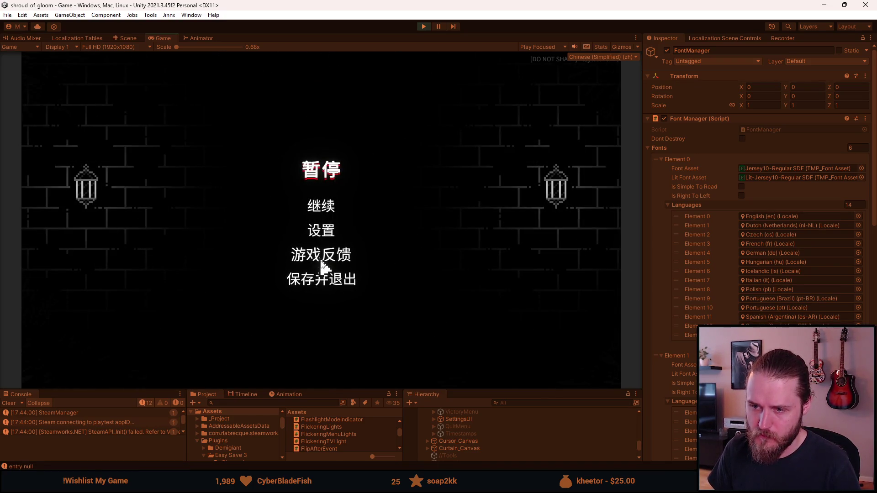
{"action": "left_click", "coordinate": [319, 236]}
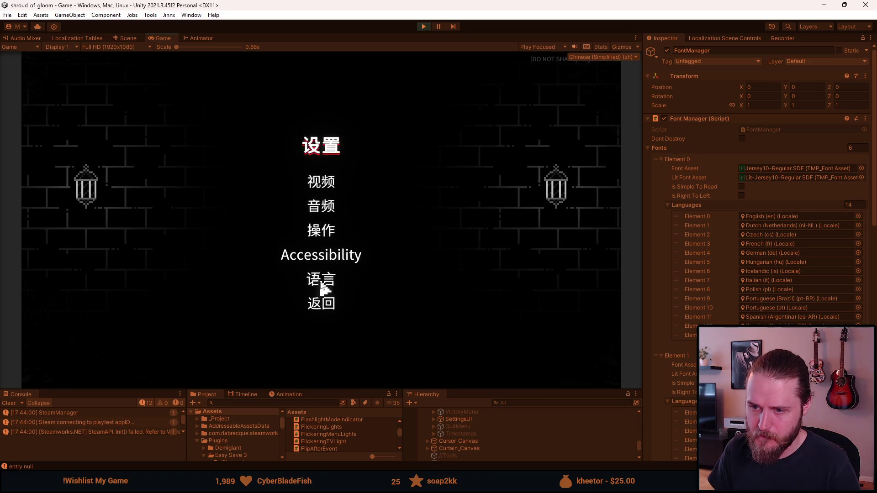
{"action": "left_click", "coordinate": [300, 280]}
{"action": "left_click", "coordinate": [281, 131]}
{"action": "left_click", "coordinate": [319, 305]}
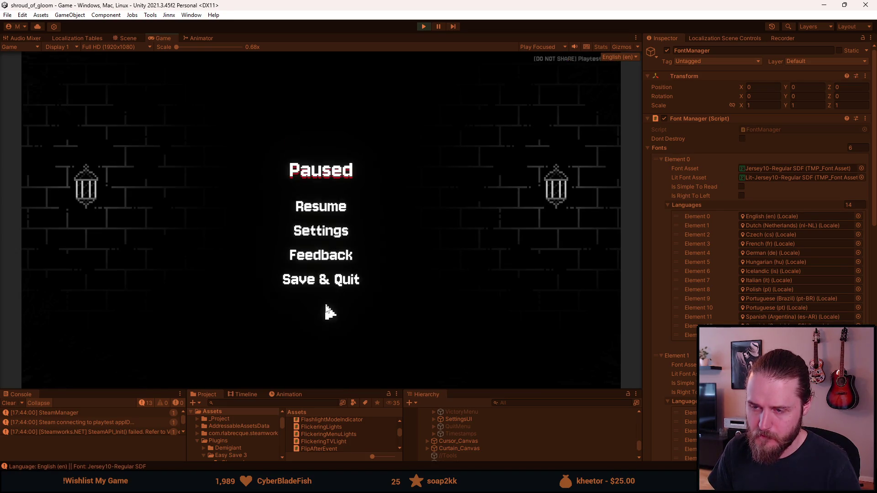
{"action": "left_click", "coordinate": [308, 204]}
{"action": "key", "text": "Escape"}
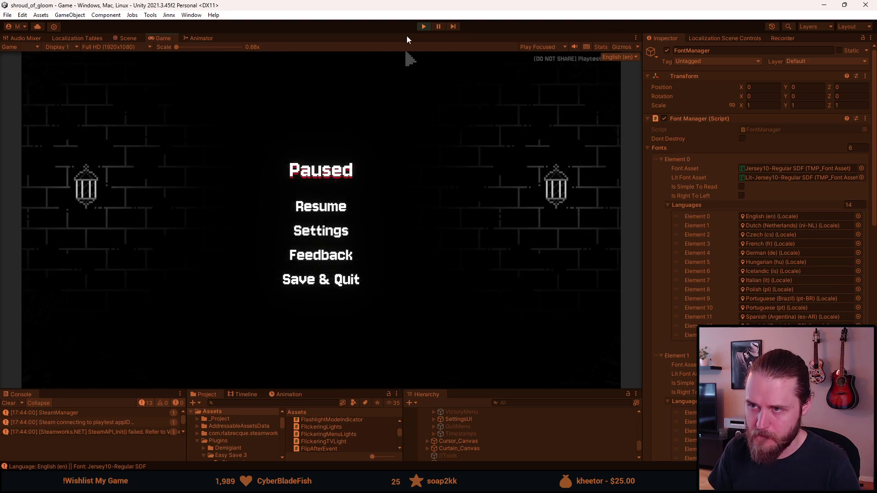
{"action": "left_click", "coordinate": [423, 26]}
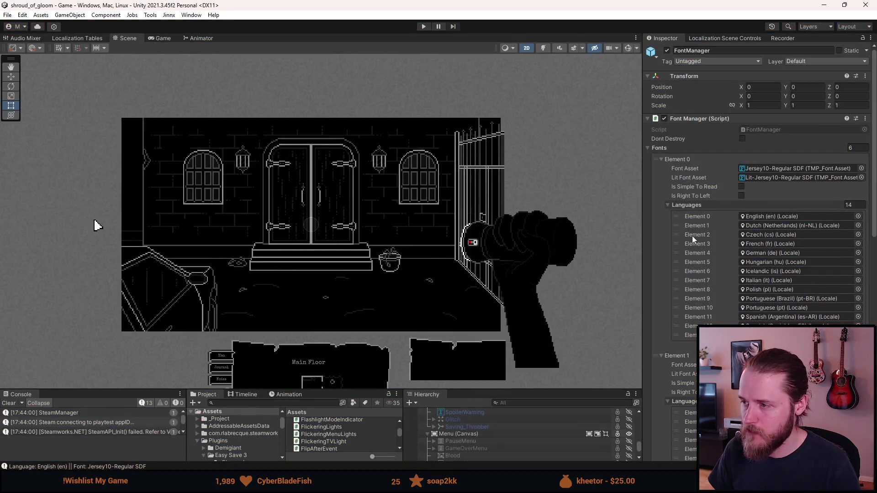
Step: Enlarge the bottom panels and clear the Console log
{"action": "scroll", "coordinate": [692, 236], "scroll_direction": "down", "scroll_amount": 5}
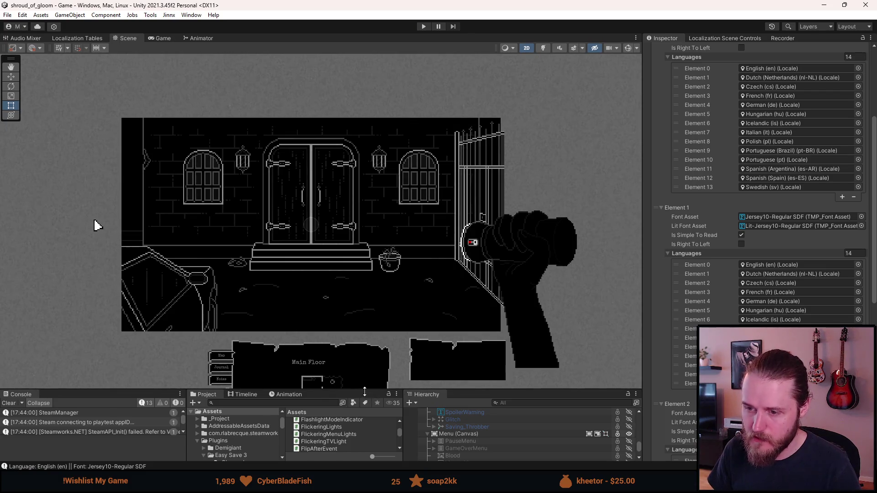
{"action": "left_click_drag", "start_coordinate": [366, 389], "coordinate": [365, 261]}
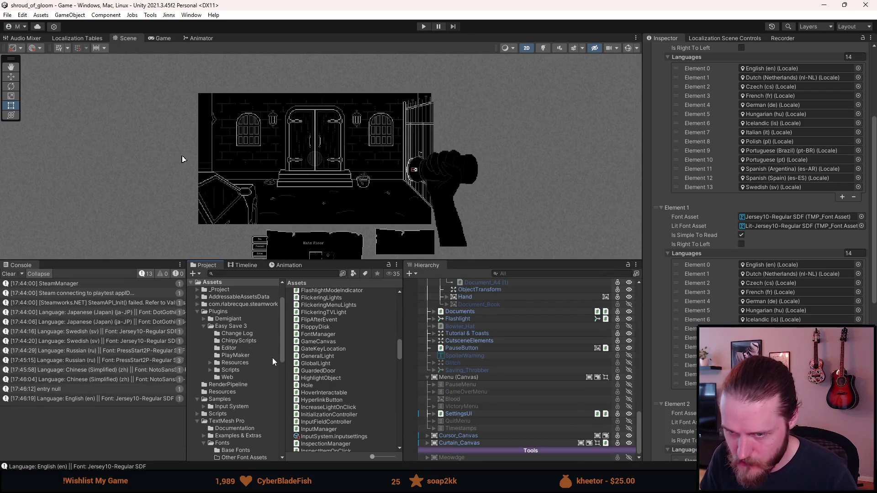
{"action": "scroll", "coordinate": [242, 376], "scroll_direction": "down", "scroll_amount": 3}
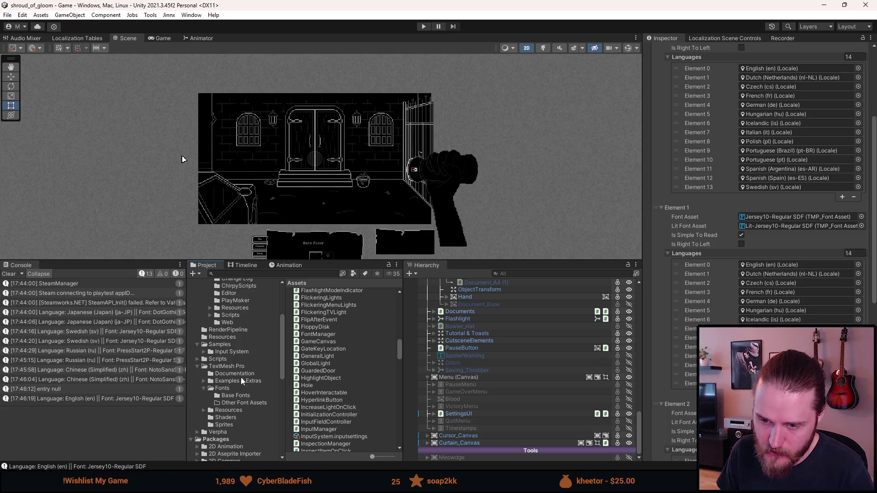
{"action": "scroll", "coordinate": [241, 400], "scroll_direction": "down", "scroll_amount": 2}
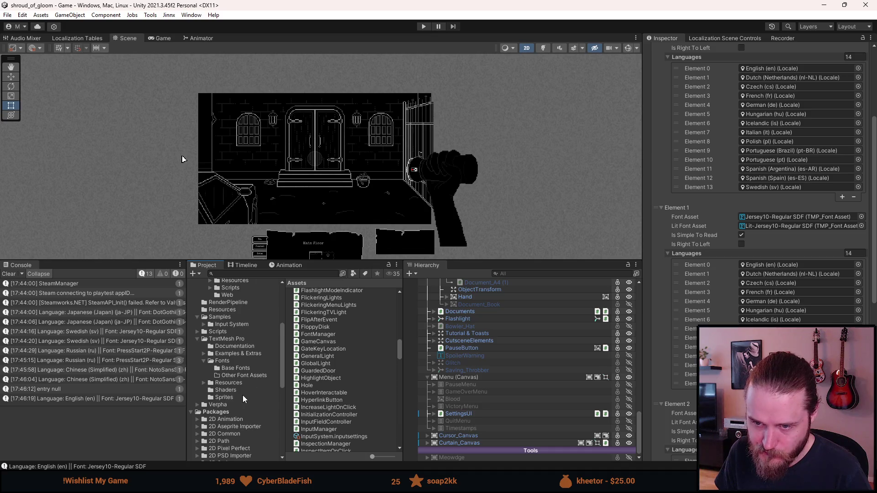
{"action": "scroll", "coordinate": [243, 396], "scroll_direction": "up", "scroll_amount": 3}
{"action": "scroll", "coordinate": [245, 393], "scroll_direction": "up", "scroll_amount": 2}
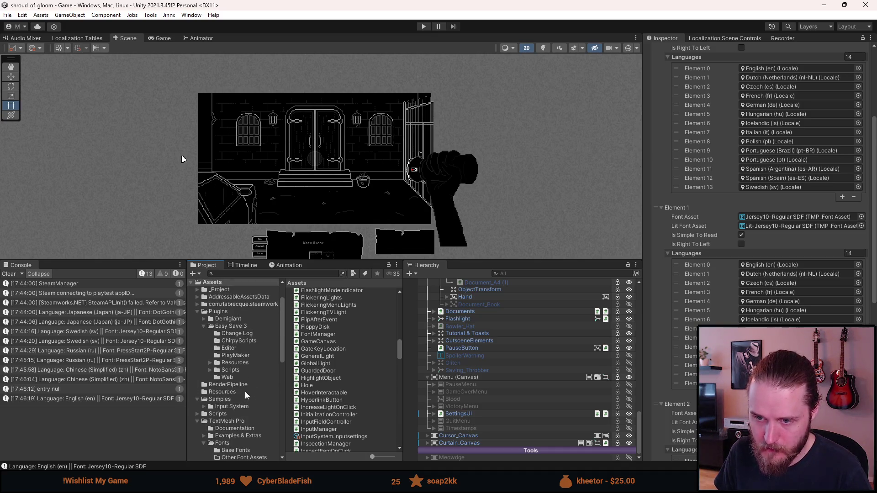
{"action": "left_click", "coordinate": [9, 275]}
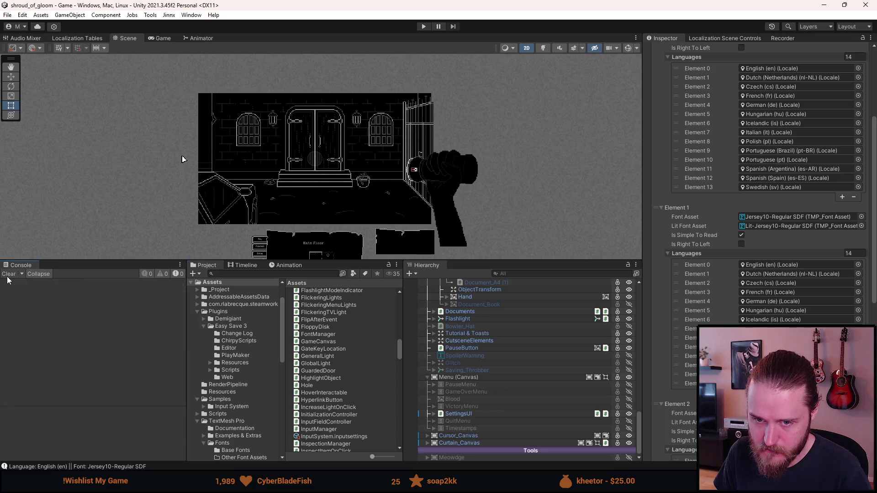
Step: Assign SpecialElite-Regular and SpecialLIT-Regular as Element 1's font and lit font, then run the game
{"action": "scroll", "coordinate": [259, 377], "scroll_direction": "down", "scroll_amount": 3}
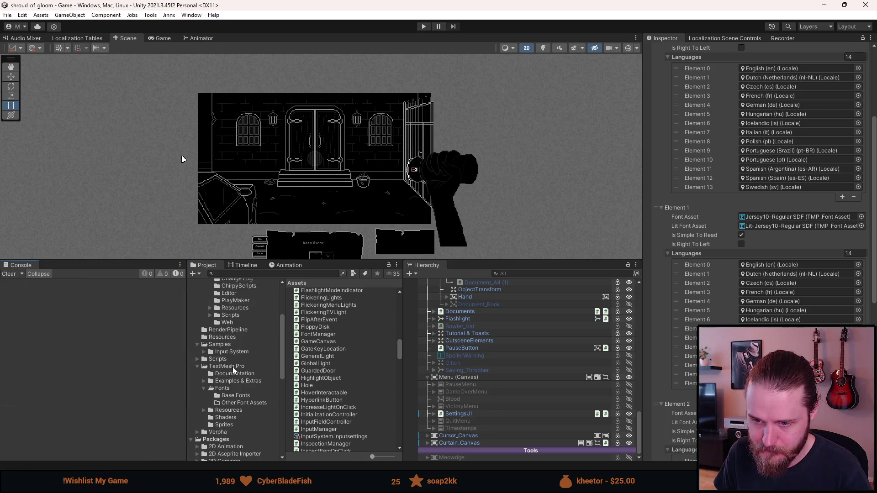
{"action": "left_click", "coordinate": [231, 391]}
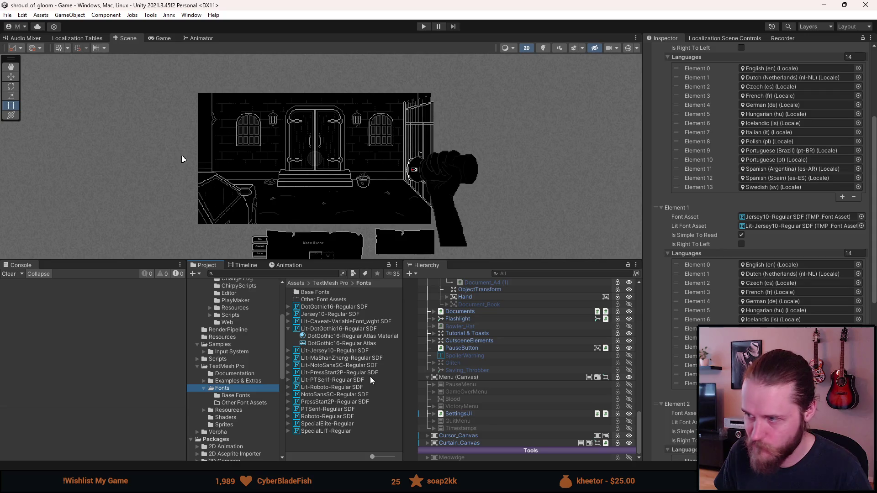
{"action": "mouse_move", "coordinate": [333, 424]}
{"action": "left_mouse_down"}
{"action": "mouse_move", "coordinate": [830, 219]}
{"action": "mouse_move", "coordinate": [787, 221]}
{"action": "left_mouse_up"}
{"action": "mouse_move", "coordinate": [318, 433]}
{"action": "left_mouse_down"}
{"action": "mouse_move", "coordinate": [594, 343]}
{"action": "mouse_move", "coordinate": [768, 233]}
{"action": "left_mouse_up"}
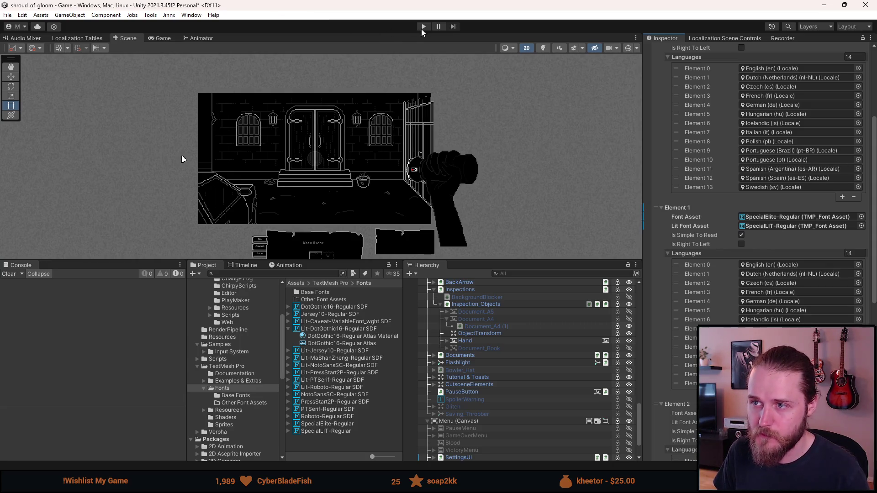
{"action": "left_click", "coordinate": [424, 27]}
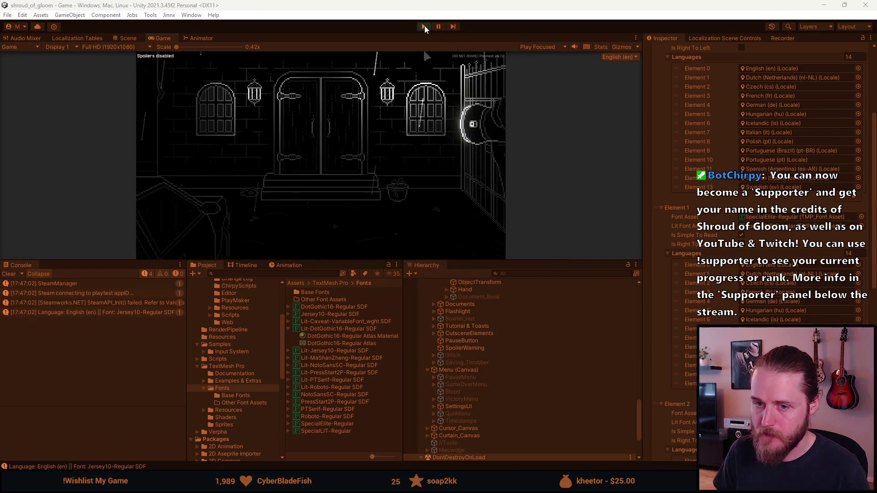
Step: Stop play mode and expand SettingsUI in the Hierarchy
{"action": "key", "text": "ctrl+p"}
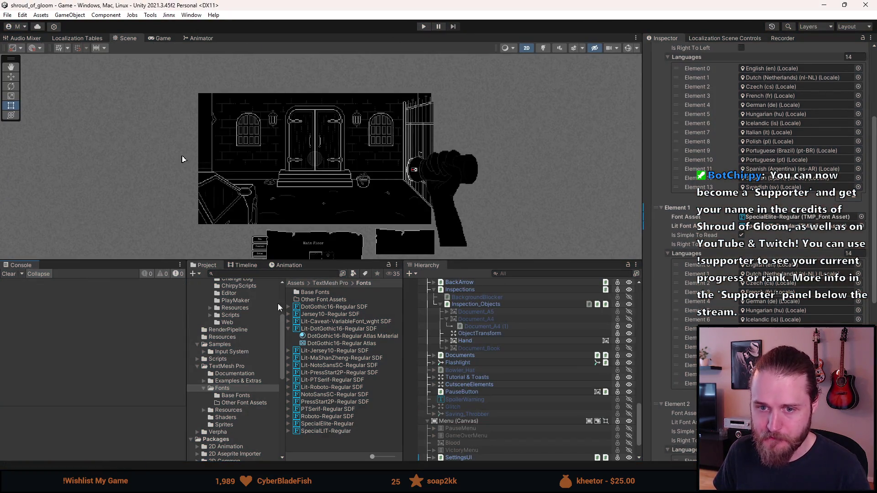
{"action": "scroll", "coordinate": [468, 340], "scroll_direction": "down", "scroll_amount": 3}
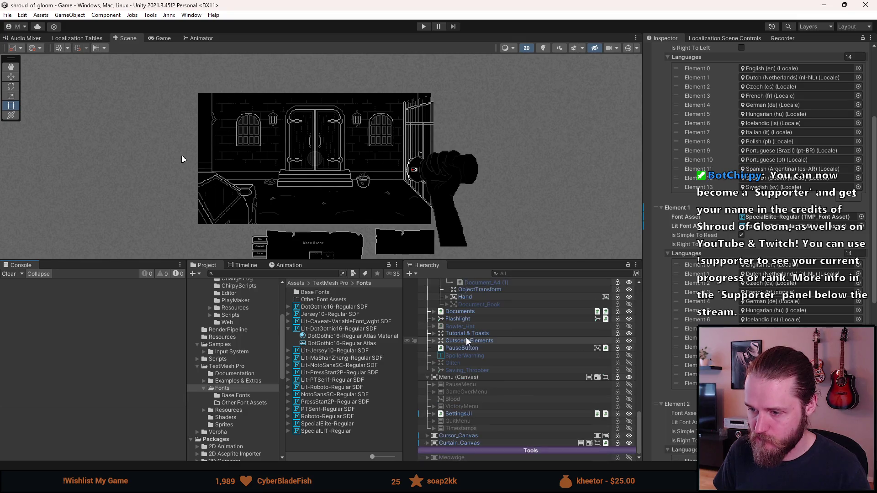
{"action": "left_click", "coordinate": [433, 415]}
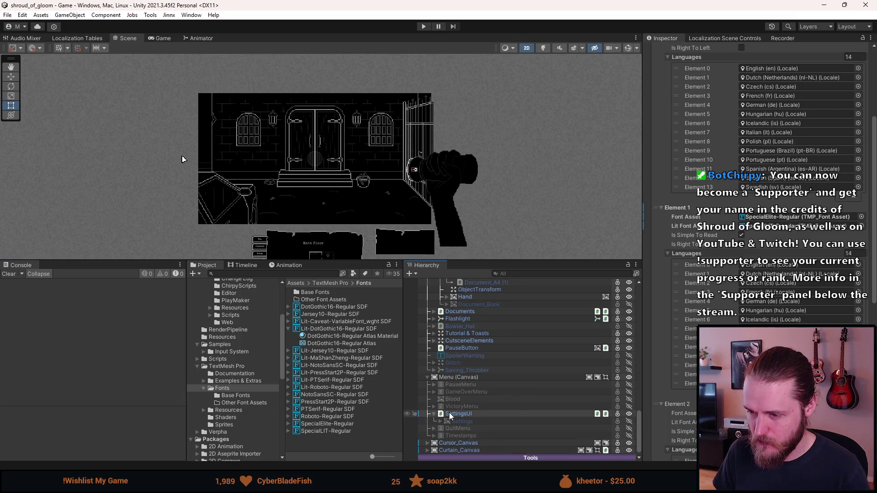
Step: Open the SettingsUI prefab, enable its Settings object and collapse LanguageSettings
{"action": "left_click", "coordinate": [452, 414]}
{"action": "left_click", "coordinate": [706, 69]}
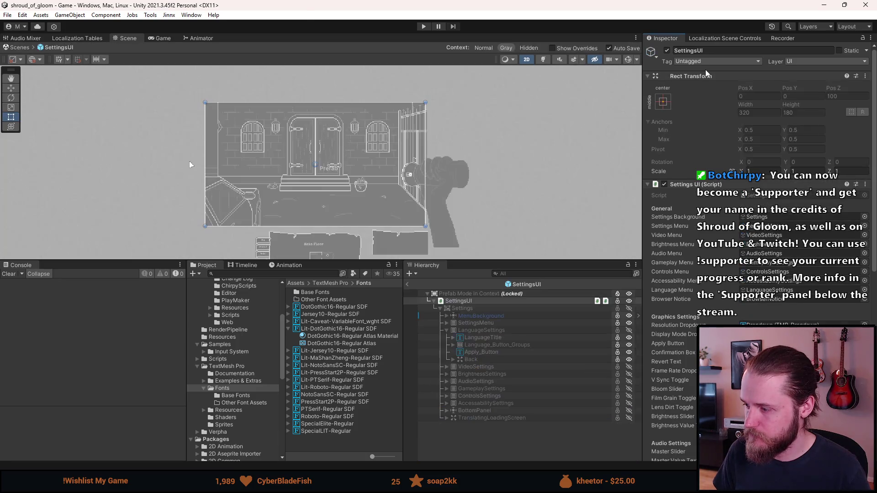
{"action": "left_click", "coordinate": [489, 309]}
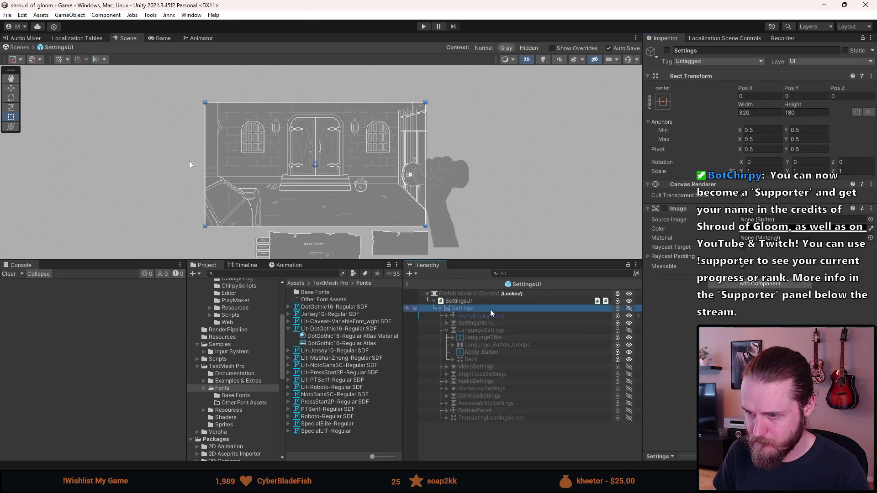
{"action": "key", "text": "alt+shift+a"}
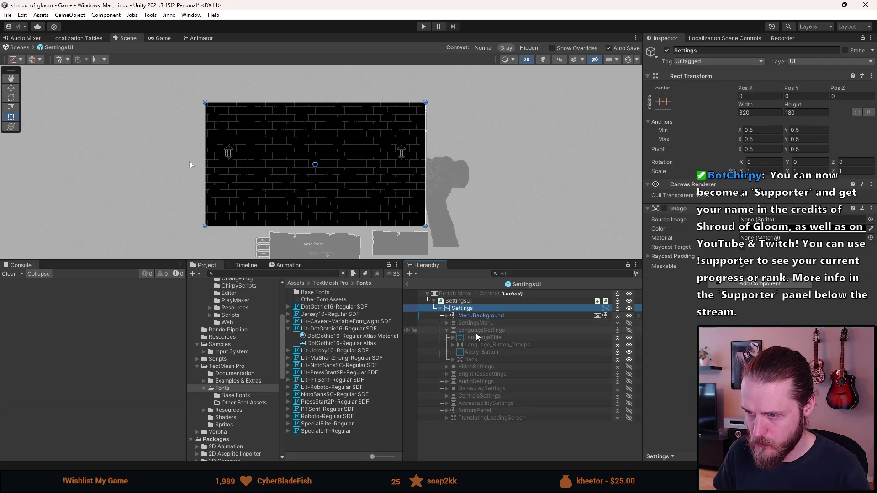
{"action": "left_click", "coordinate": [446, 330]}
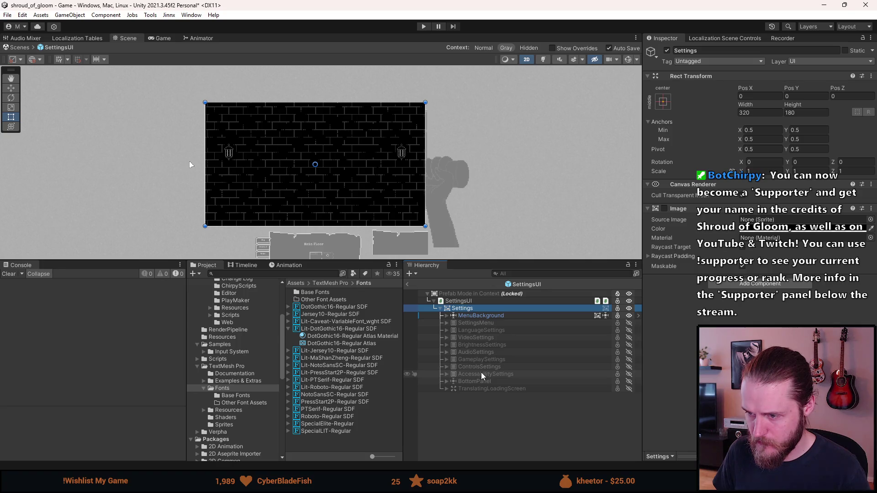
Step: Enable and expand AccessabilitySettings, and enable SimpleFont so Simpler fonts appears
{"action": "key", "text": "a"}
{"action": "left_click", "coordinate": [447, 375]}
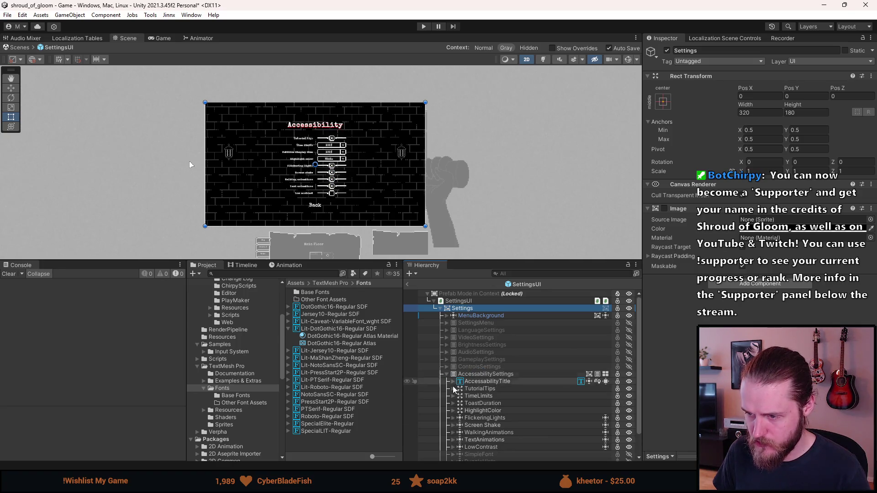
{"action": "scroll", "coordinate": [475, 425], "scroll_direction": "down", "scroll_amount": 1}
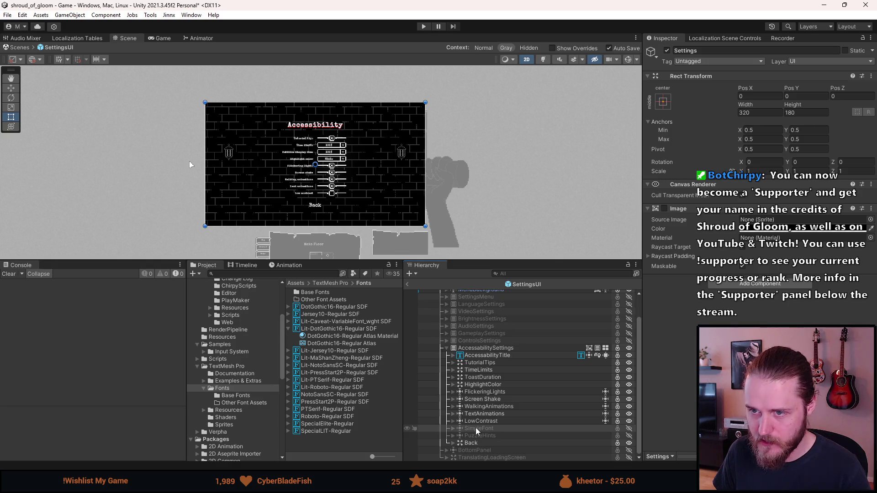
{"action": "key", "text": "a"}
{"action": "scroll", "coordinate": [338, 206], "scroll_direction": "up", "scroll_amount": 5}
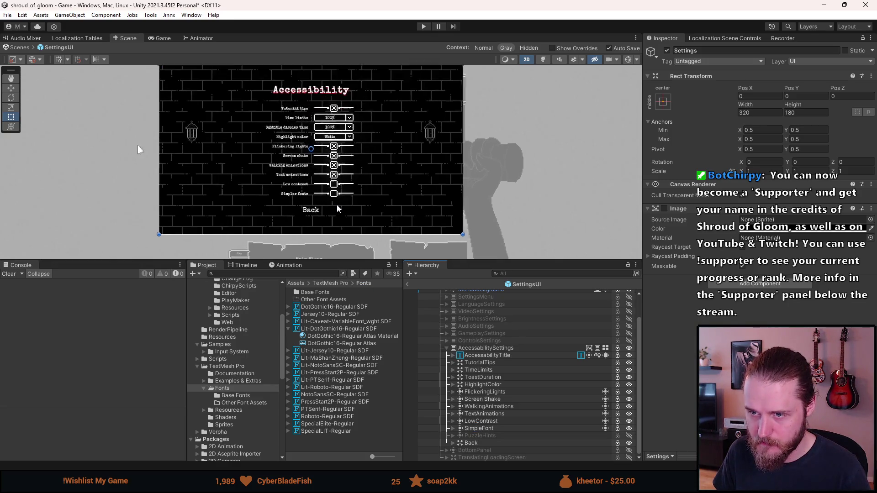
{"action": "scroll", "coordinate": [337, 209], "scroll_direction": "up", "scroll_amount": 1}
Step: Expand SimpleFont and inspect the SimpleFontText label's font settings
{"action": "left_click", "coordinate": [493, 430]}
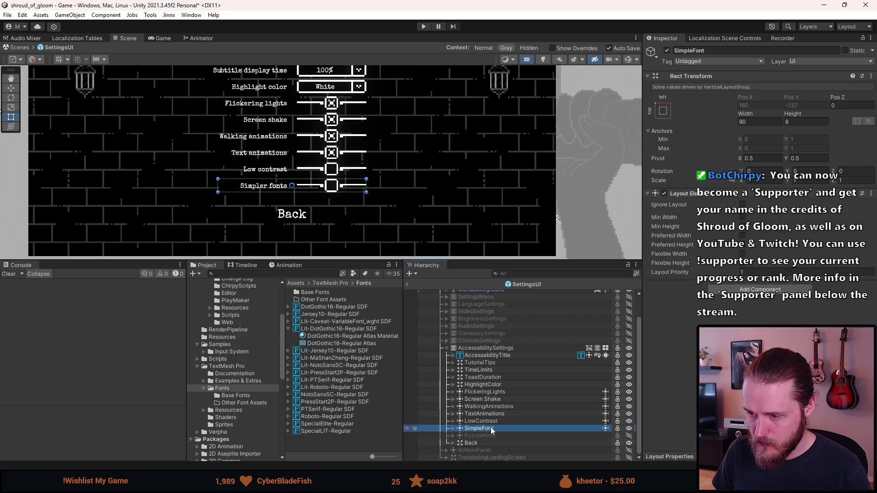
{"action": "left_click", "coordinate": [453, 430]}
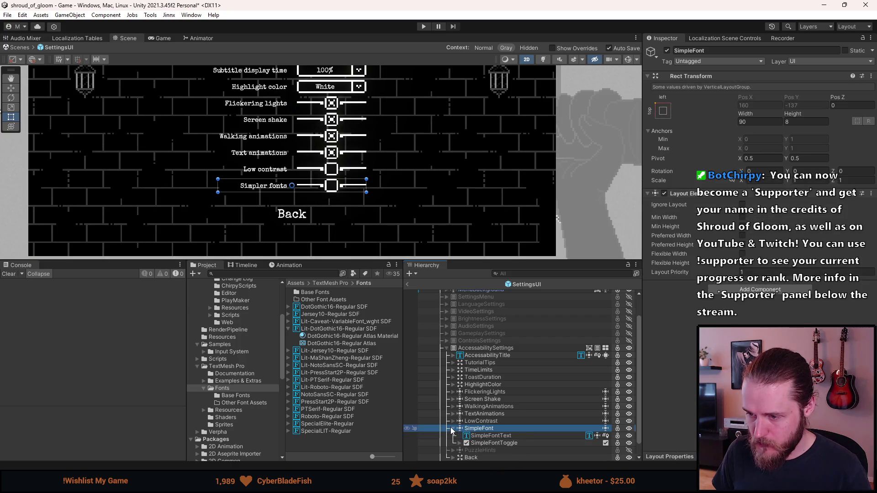
{"action": "left_click", "coordinate": [490, 436]}
{"action": "scroll", "coordinate": [759, 183], "scroll_direction": "down", "scroll_amount": 10}
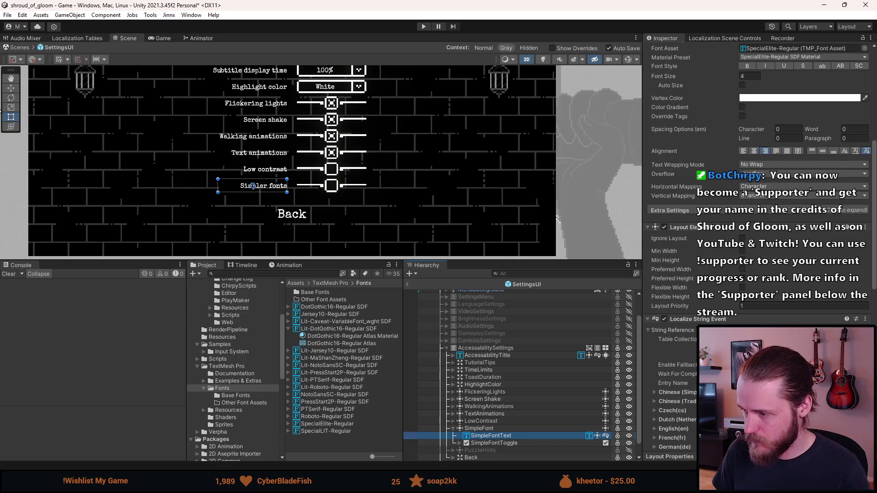
{"action": "scroll", "coordinate": [759, 183], "scroll_direction": "up", "scroll_amount": 10}
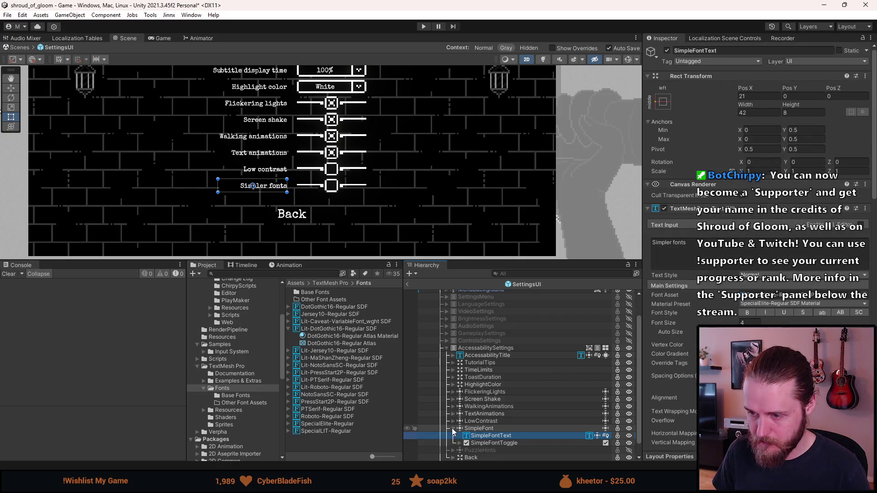
{"action": "left_click", "coordinate": [454, 430]}
{"action": "left_click", "coordinate": [487, 430]}
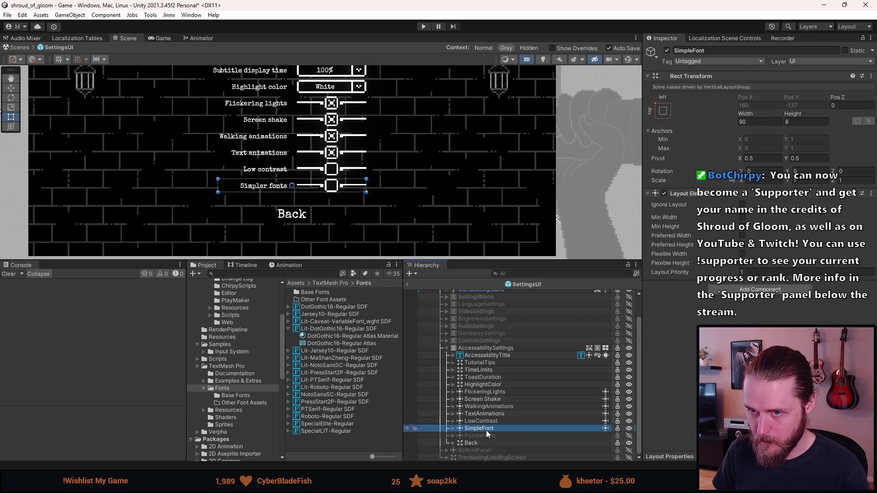
{"action": "scroll", "coordinate": [487, 434], "scroll_direction": "up", "scroll_amount": 2}
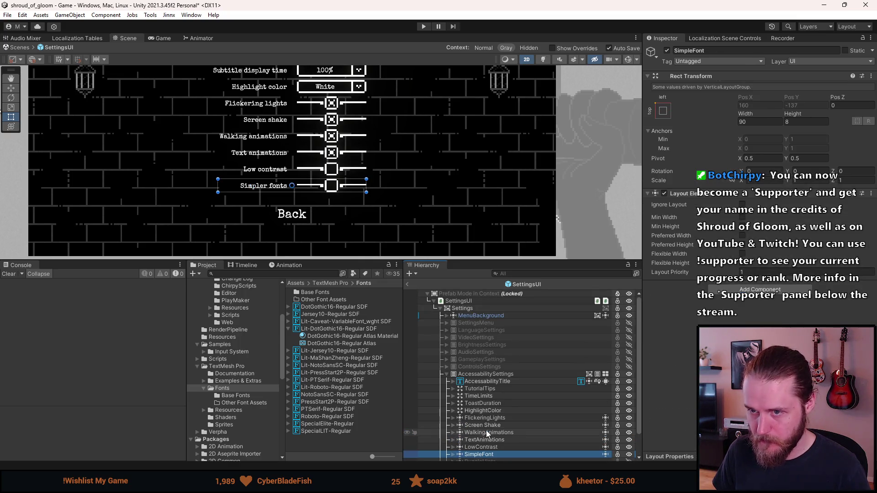
{"action": "scroll", "coordinate": [487, 434], "scroll_direction": "down", "scroll_amount": 2}
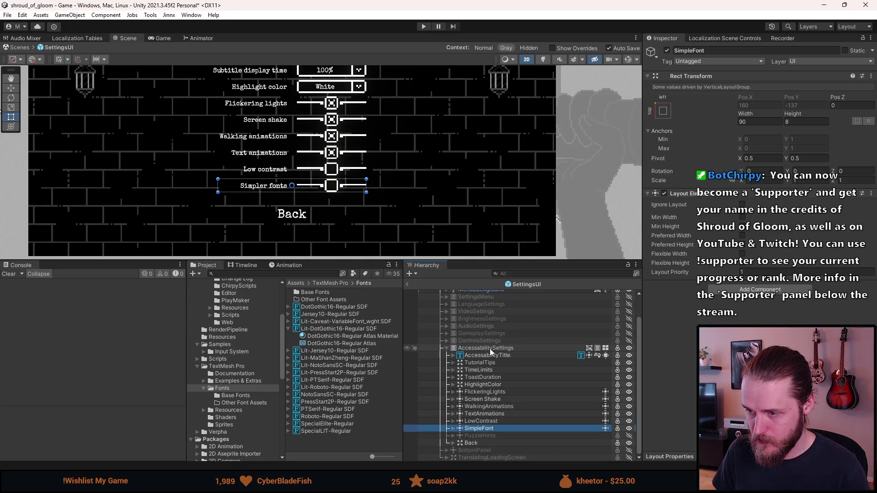
Step: Review the AccessabilitySettings children and reselect the SimpleFont object
{"action": "left_click", "coordinate": [477, 346]}
{"action": "key", "text": "Left"}
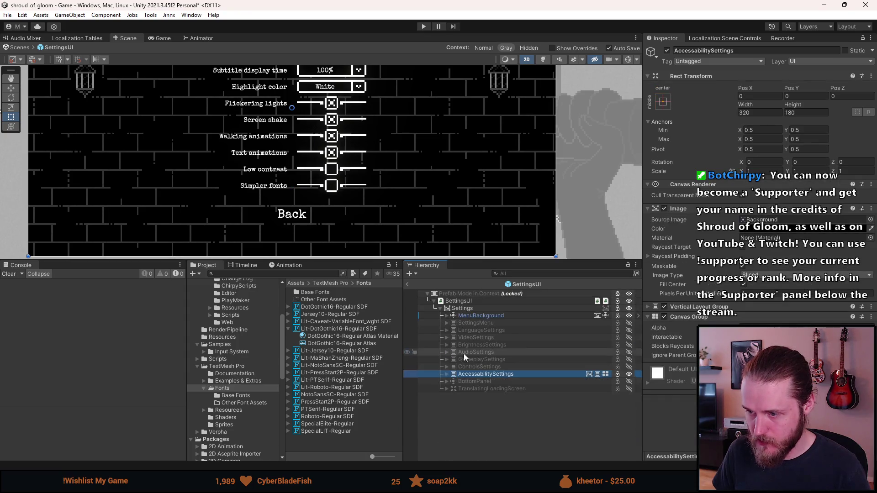
{"action": "key", "text": "Right"}
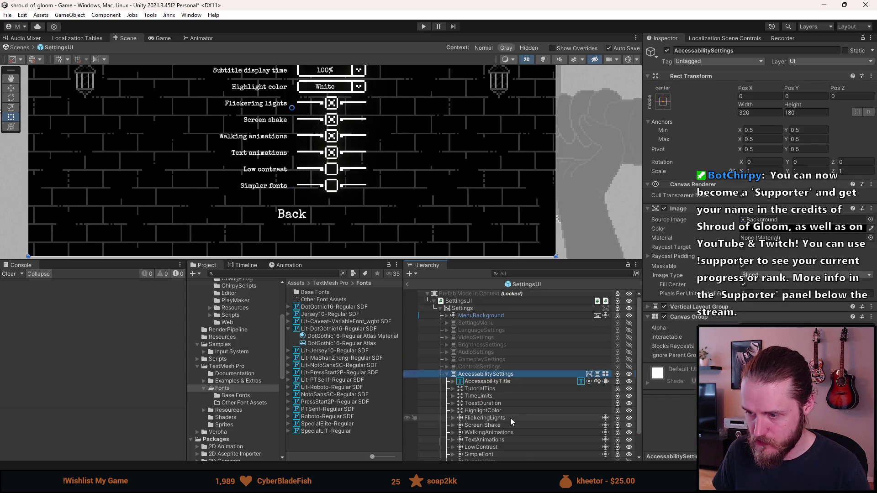
{"action": "scroll", "coordinate": [511, 418], "scroll_direction": "down", "scroll_amount": 2}
{"action": "left_click", "coordinate": [485, 429]}
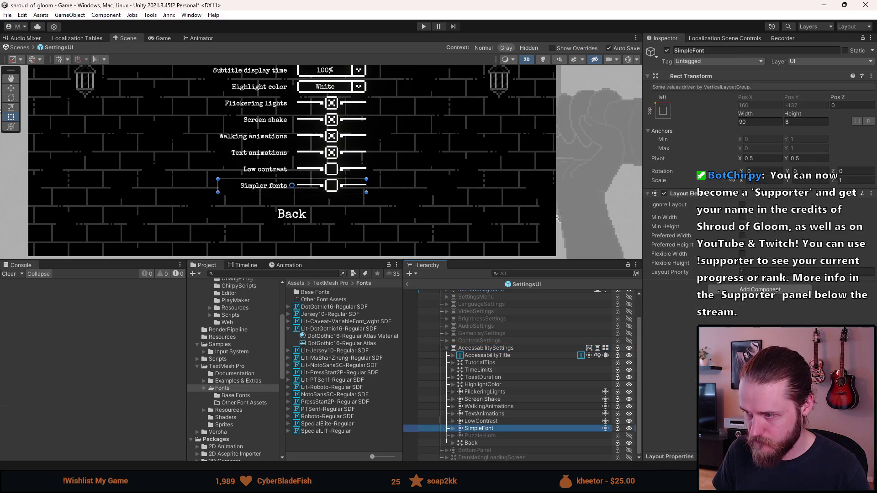
{"action": "scroll", "coordinate": [485, 367], "scroll_direction": "up", "scroll_amount": 2}
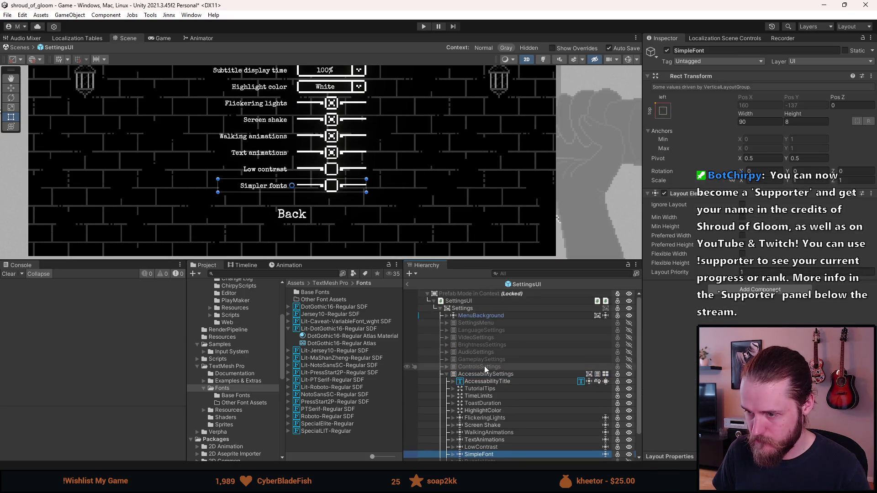
Step: Select the root SettingsUI object and open its script in Visual Studio
{"action": "left_click", "coordinate": [475, 301]}
{"action": "scroll", "coordinate": [758, 183], "scroll_direction": "down", "scroll_amount": 5}
{"action": "scroll", "coordinate": [758, 183], "scroll_direction": "down", "scroll_amount": 3}
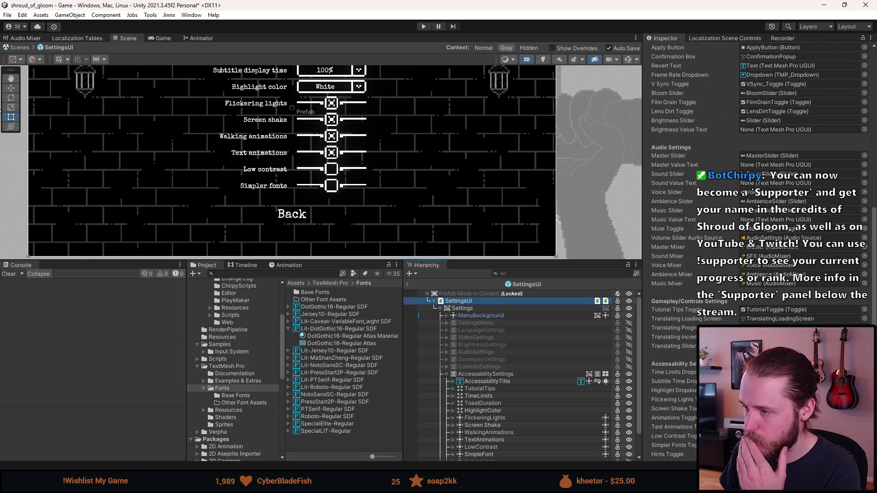
{"action": "scroll", "coordinate": [758, 183], "scroll_direction": "down", "scroll_amount": 3}
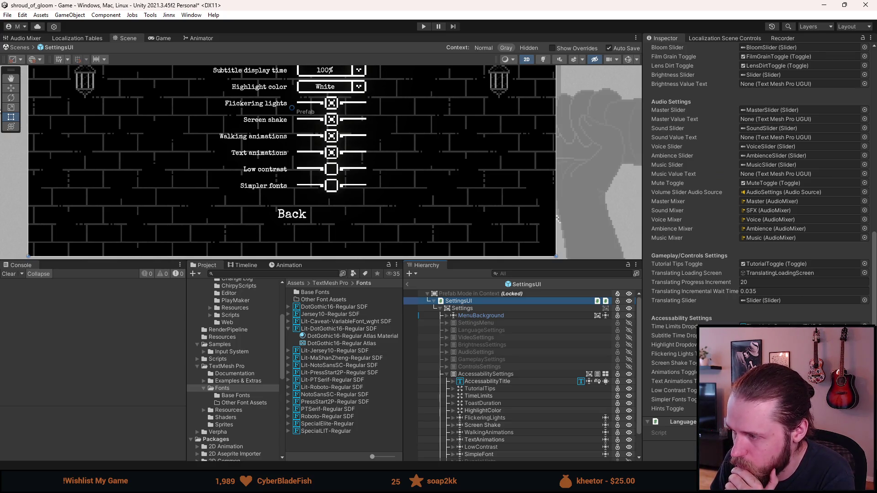
{"action": "scroll", "coordinate": [758, 183], "scroll_direction": "up", "scroll_amount": 6}
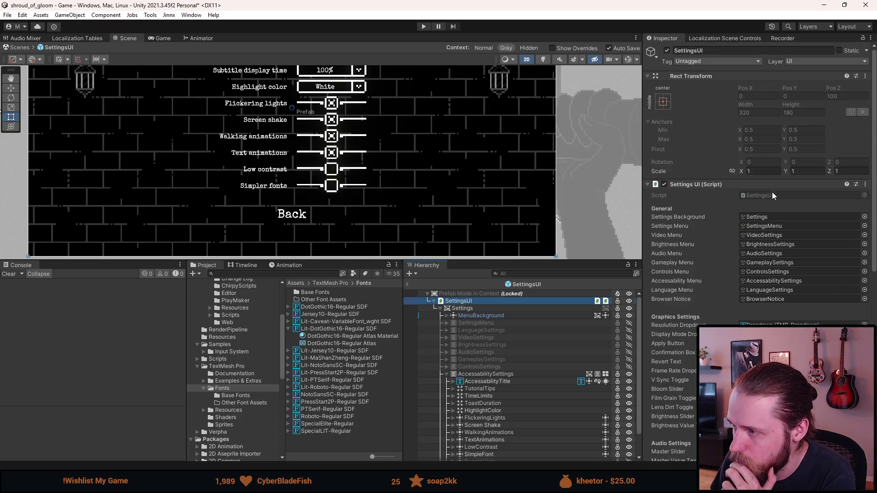
{"action": "double_click", "coordinate": [769, 195]}
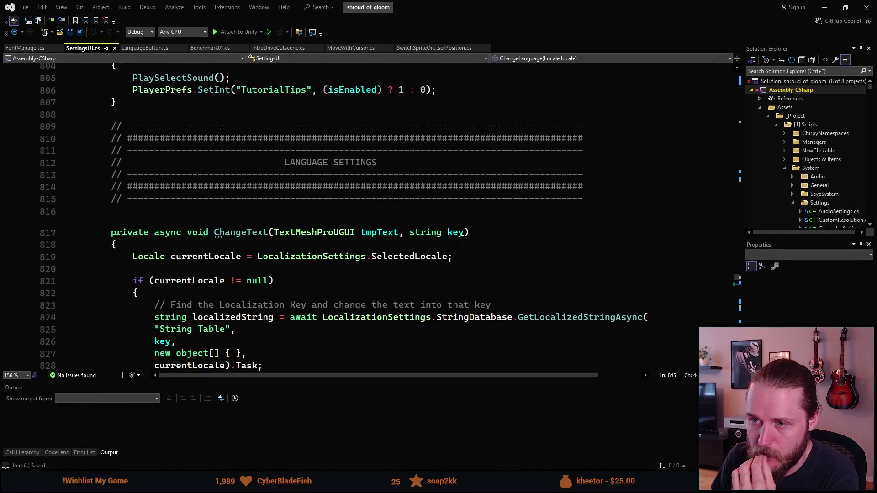
Step: Search SettingsUI.cs for "fonts" and step through the matches, including PP_SimplerFonts
{"action": "left_click", "coordinate": [455, 237]}
{"action": "key", "text": "ctrl+f"}
{"action": "type", "text": "fonts"}
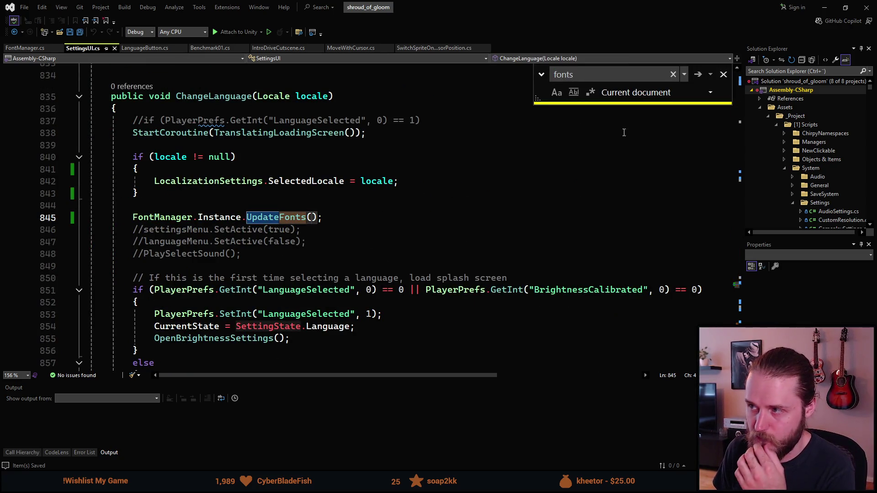
{"action": "left_click", "coordinate": [700, 75]}
{"action": "left_click", "coordinate": [700, 75]}
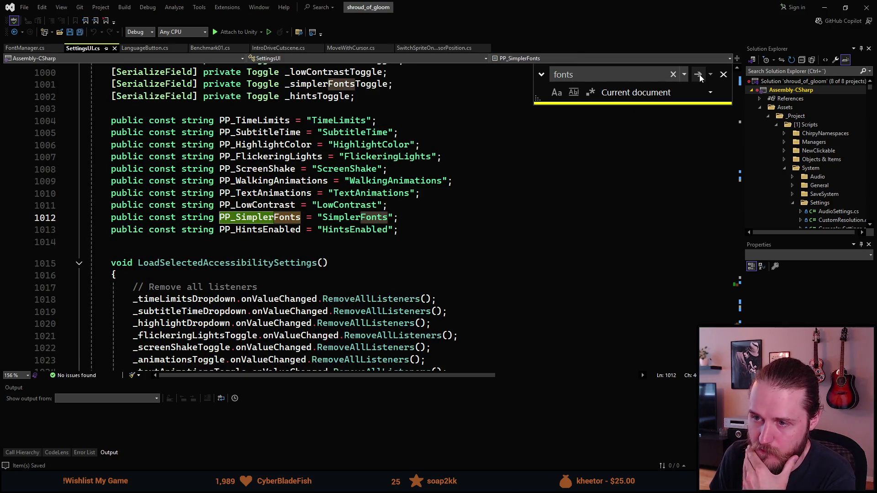
{"action": "mouse_move", "coordinate": [265, 224]}
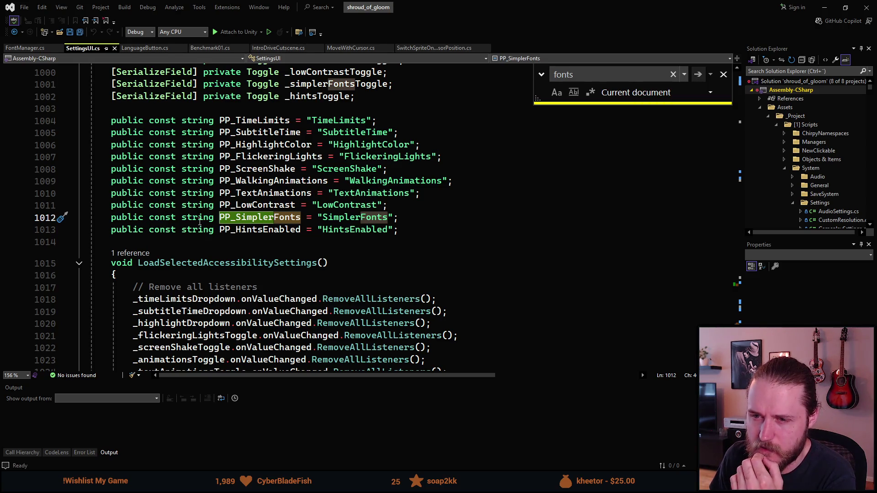
{"action": "scroll", "coordinate": [95, 223], "scroll_direction": "up", "scroll_amount": 3}
{"action": "scroll", "coordinate": [169, 192], "scroll_direction": "down", "scroll_amount": 5}
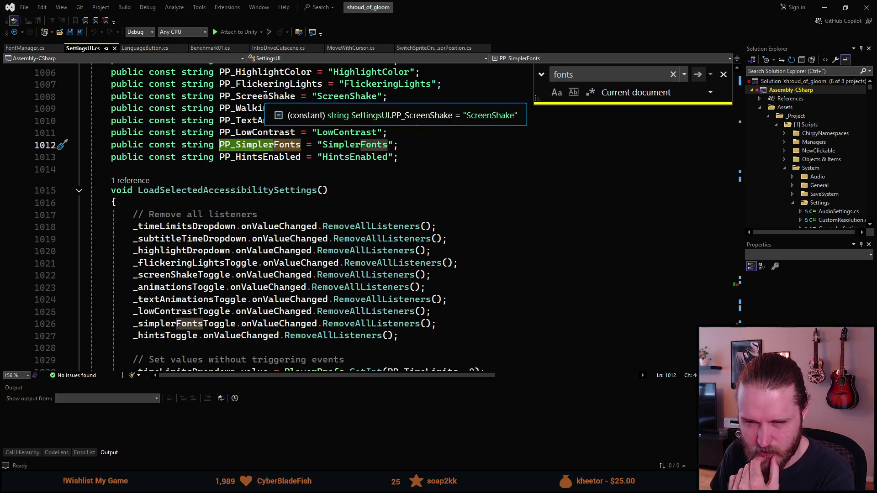
{"action": "left_click", "coordinate": [696, 76]}
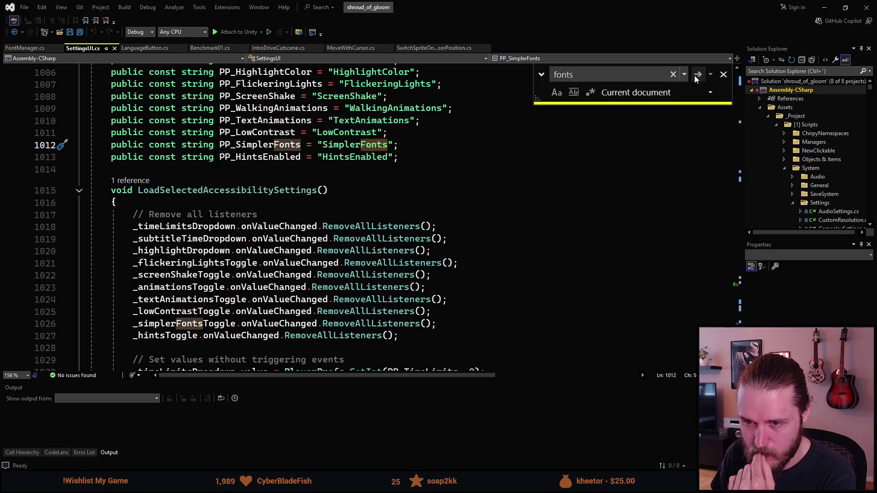
{"action": "scroll", "coordinate": [425, 199], "scroll_direction": "down", "scroll_amount": 4}
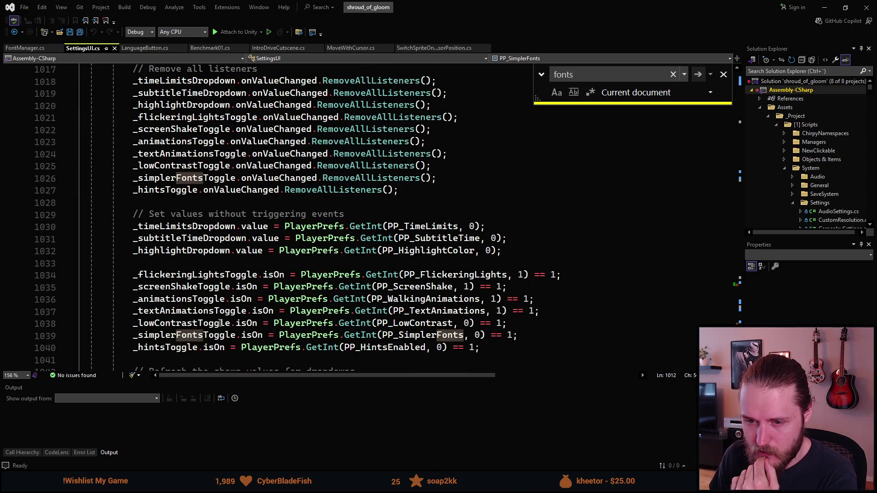
{"action": "scroll", "coordinate": [361, 330], "scroll_direction": "down", "scroll_amount": 5}
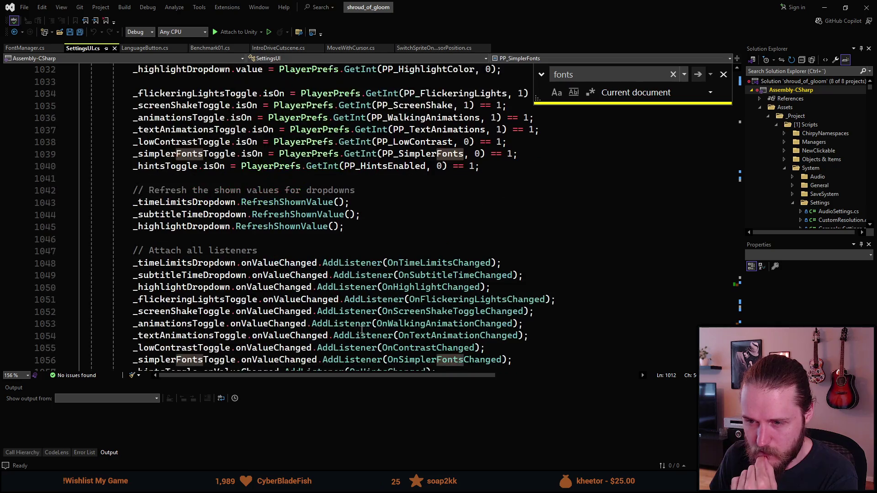
{"action": "scroll", "coordinate": [248, 293], "scroll_direction": "down", "scroll_amount": 3}
Step: Go to OnSimplerFontsChanged's definition, check the "SimplerFonts" key constant, then switch to FontManager.cs
{"action": "left_click", "coordinate": [440, 251]}
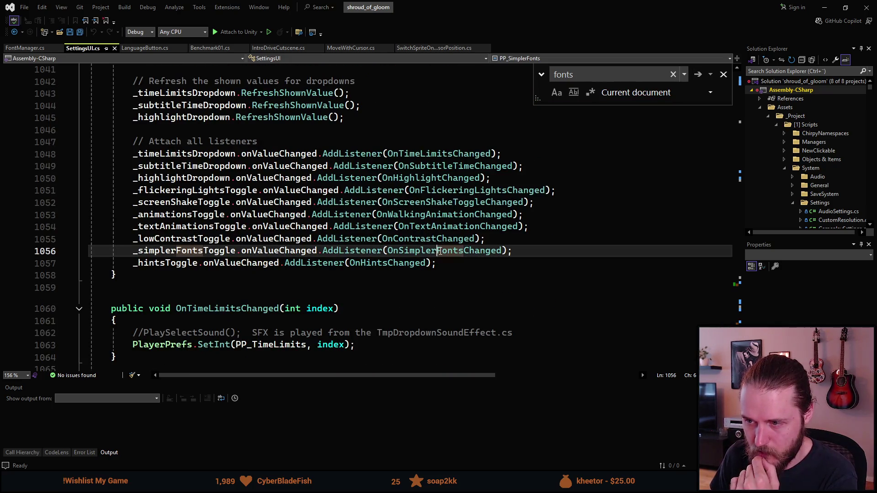
{"action": "key", "text": "F12"}
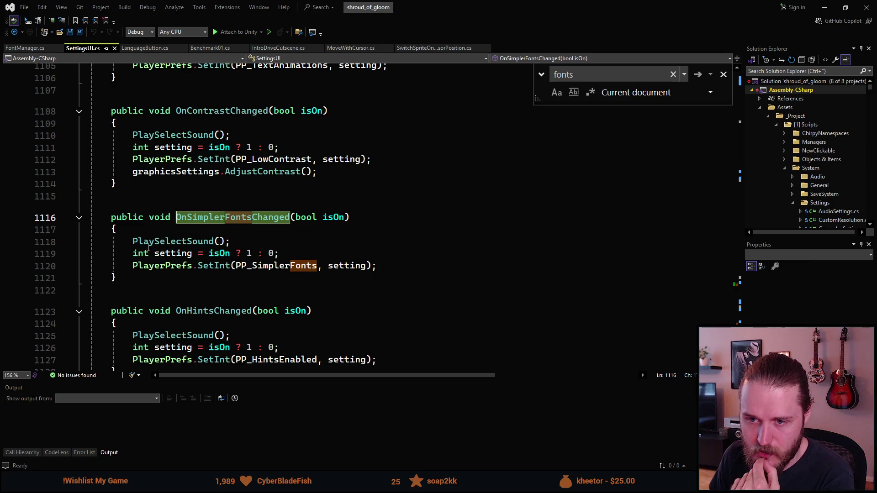
{"action": "mouse_move", "coordinate": [208, 268]}
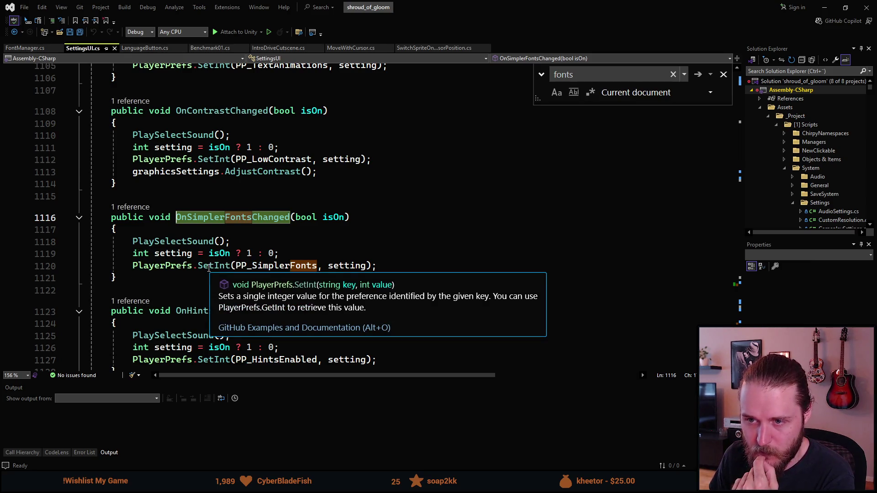
{"action": "mouse_move", "coordinate": [257, 269]}
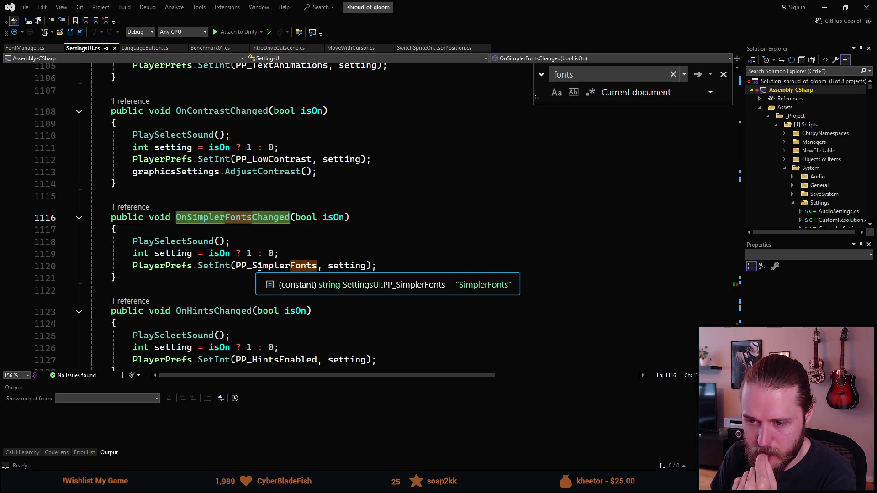
{"action": "mouse_move", "coordinate": [350, 270]}
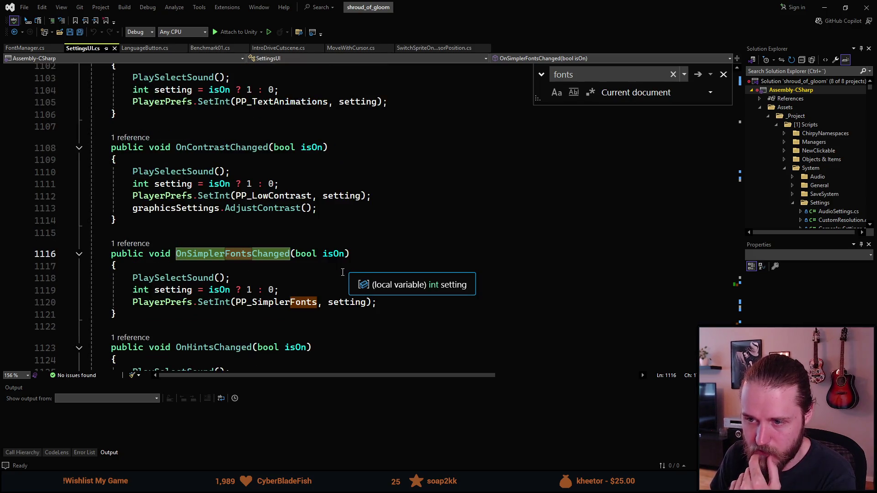
{"action": "scroll", "coordinate": [320, 299], "scroll_direction": "up", "scroll_amount": 10}
{"action": "scroll", "coordinate": [320, 299], "scroll_direction": "up", "scroll_amount": 17}
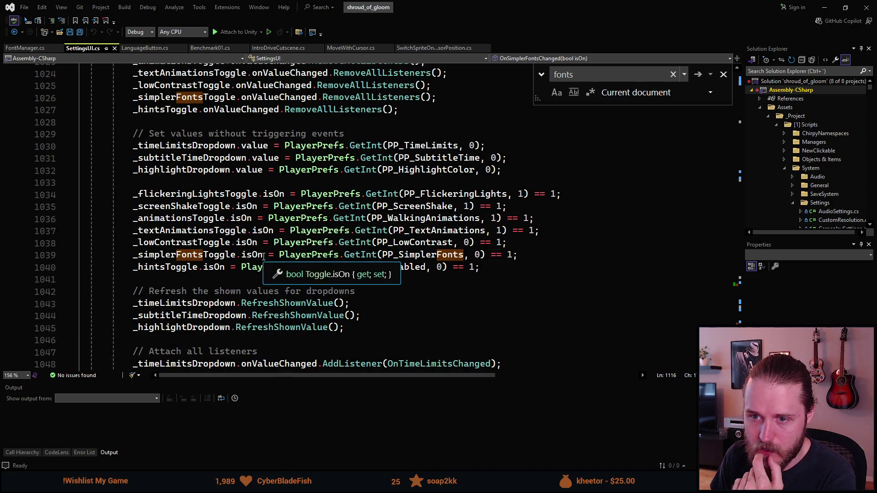
{"action": "mouse_move", "coordinate": [392, 253]}
{"action": "scroll", "coordinate": [411, 256], "scroll_direction": "up", "scroll_amount": 10}
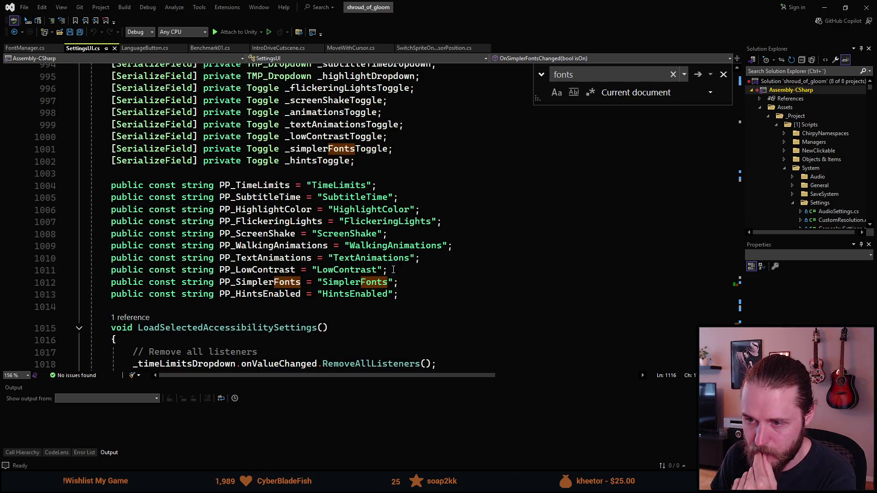
{"action": "left_click", "coordinate": [395, 282]}
{"action": "left_click", "coordinate": [319, 282]}
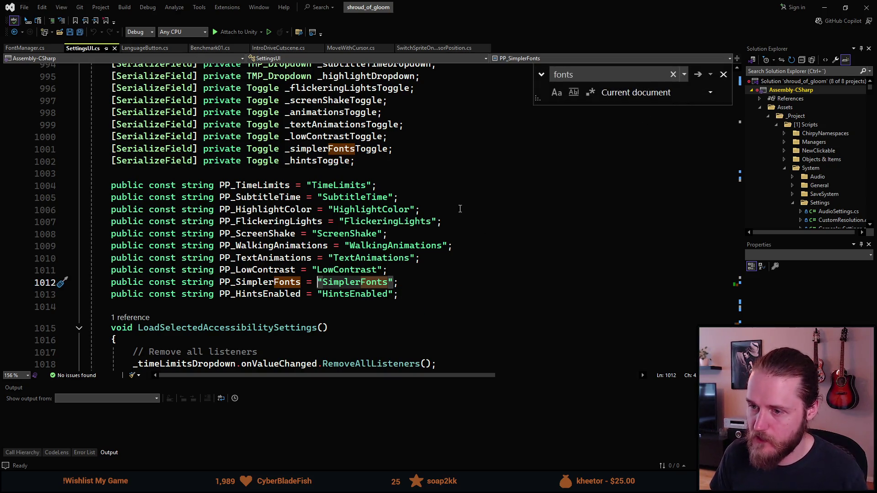
{"action": "key", "text": "Escape"}
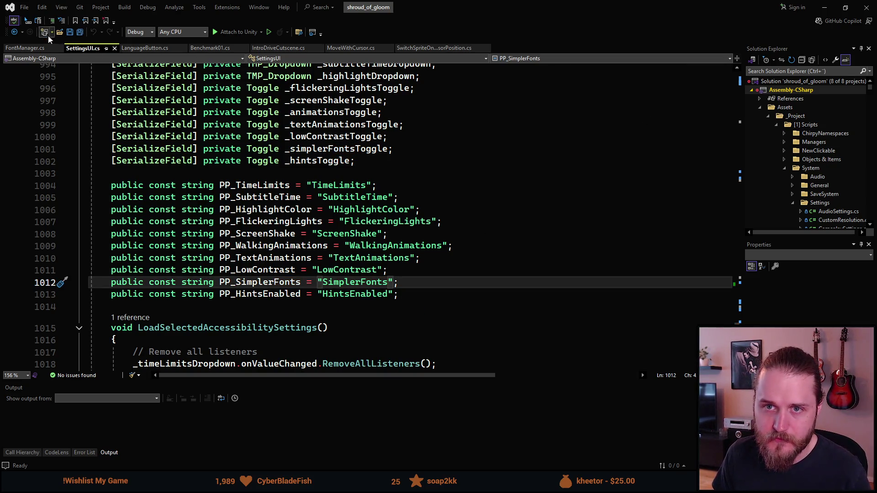
{"action": "left_click", "coordinate": [25, 48]}
{"action": "scroll", "coordinate": [210, 190], "scroll_direction": "up", "scroll_amount": 7}
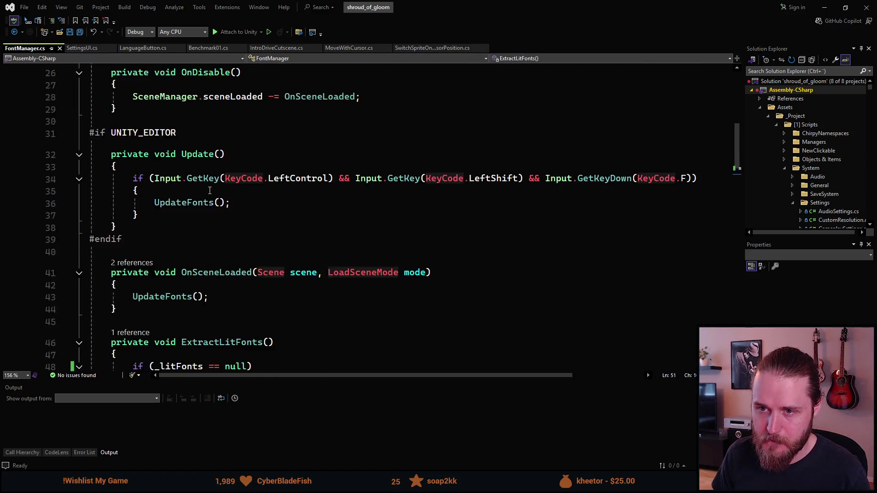
{"action": "scroll", "coordinate": [210, 190], "scroll_direction": "down", "scroll_amount": 16}
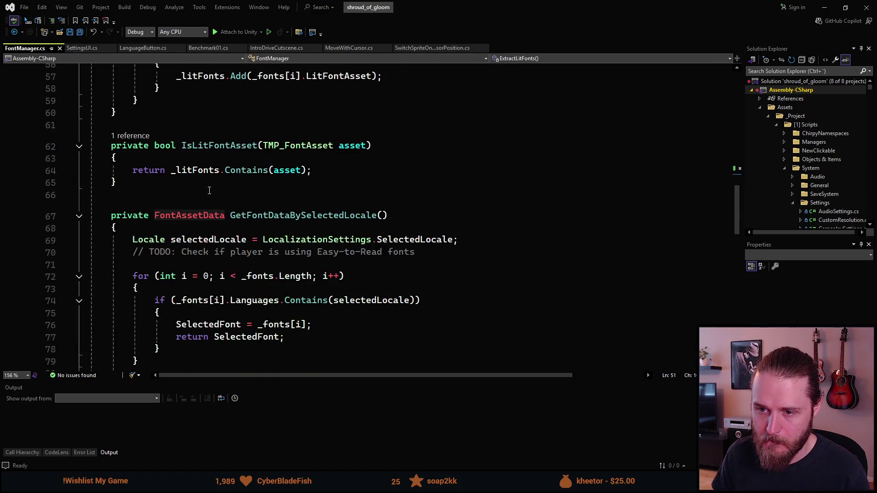
{"action": "scroll", "coordinate": [258, 191], "scroll_direction": "down", "scroll_amount": 2}
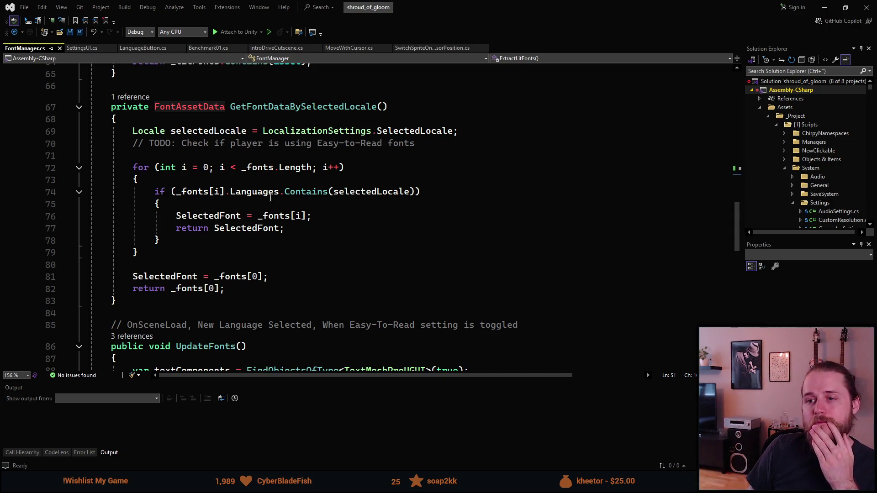
{"action": "mouse_move", "coordinate": [208, 192]}
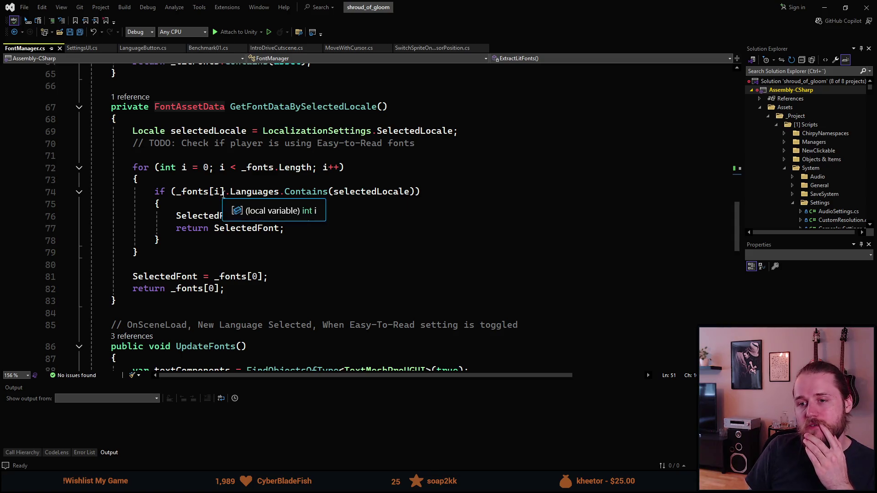
{"action": "mouse_move", "coordinate": [253, 196]}
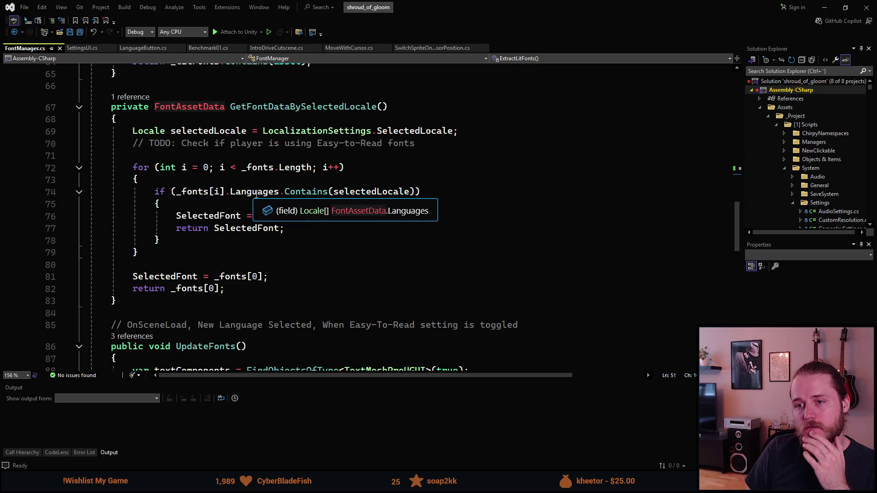
{"action": "left_click", "coordinate": [241, 190]}
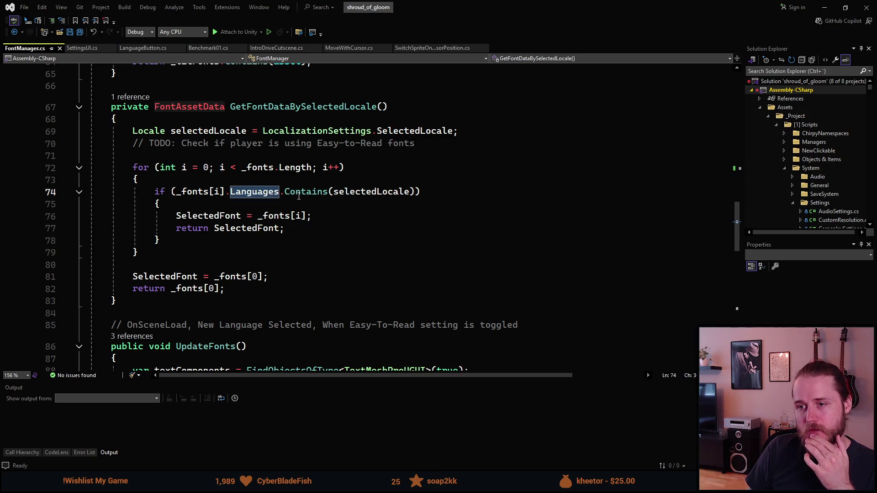
{"action": "left_click", "coordinate": [410, 200]}
{"action": "key", "text": "Right"}
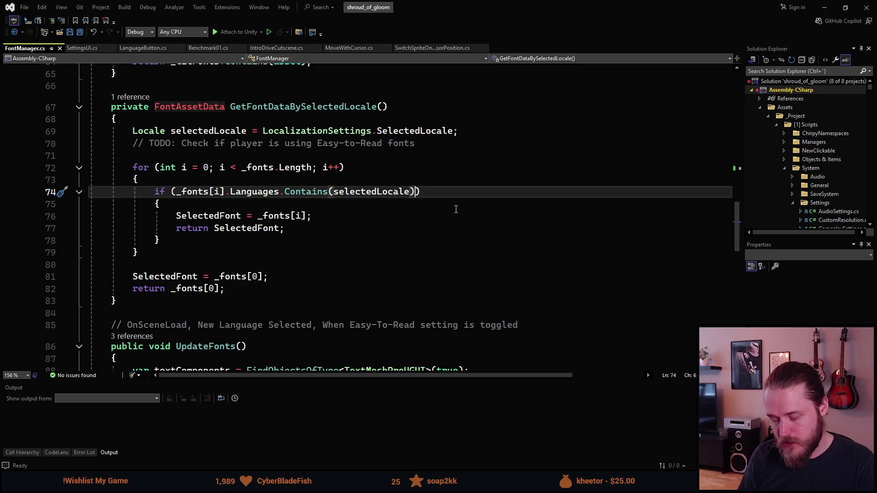
{"action": "type", "text": "&&"}
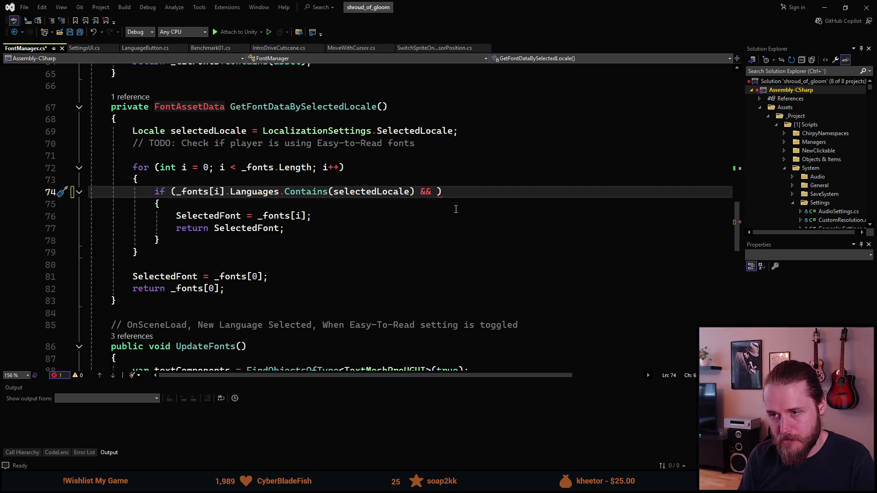
{"action": "key", "text": "BackSpace"}
{"action": "key", "text": "BackSpace"}
{"action": "key", "text": "BackSpace"}
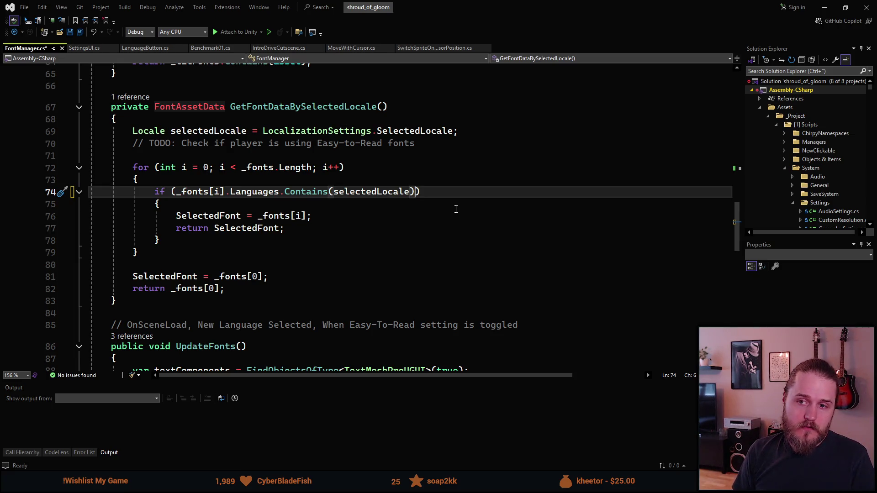
{"action": "key", "text": "Up"}
{"action": "key", "text": "Up"}
{"action": "key", "text": "Up"}
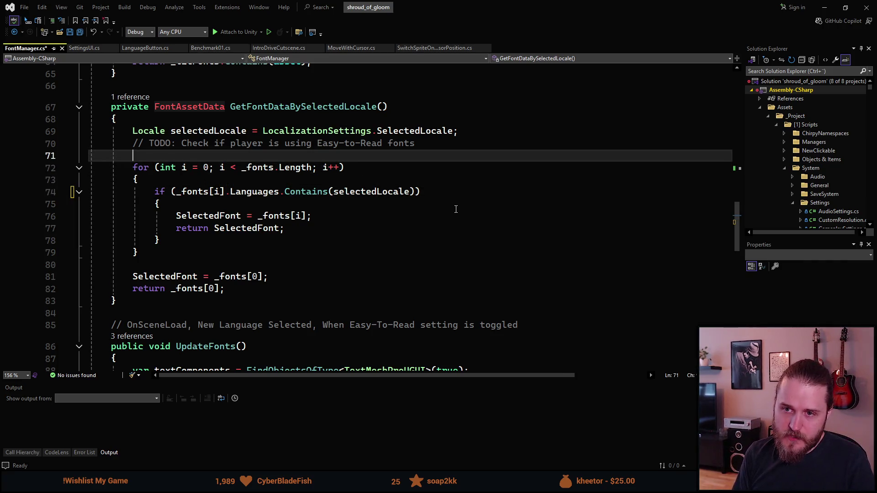
Step: Replace the TODO comment with bool isSimpleFontsEnabled = PlayerPrefs.GetInt("SimplerFonts", 0) == 1;
{"action": "key", "text": "Return"}
{"action": "key", "text": "Up"}
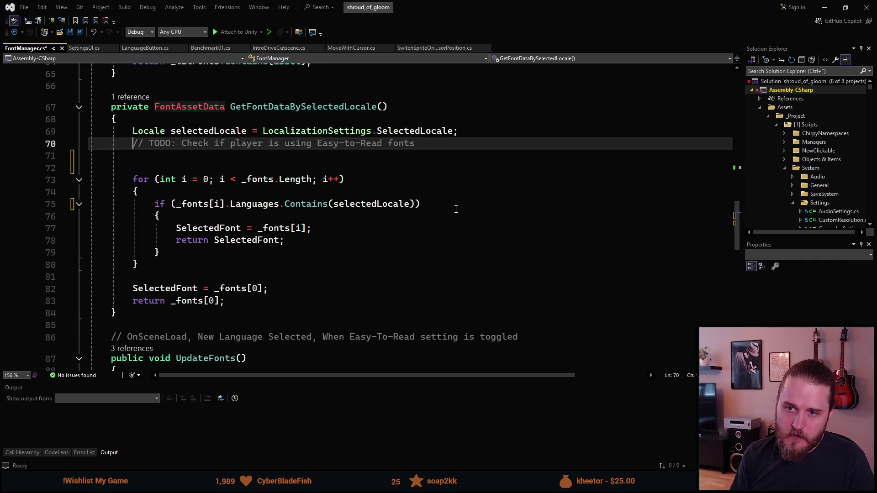
{"action": "key", "text": "ctrl+x"}
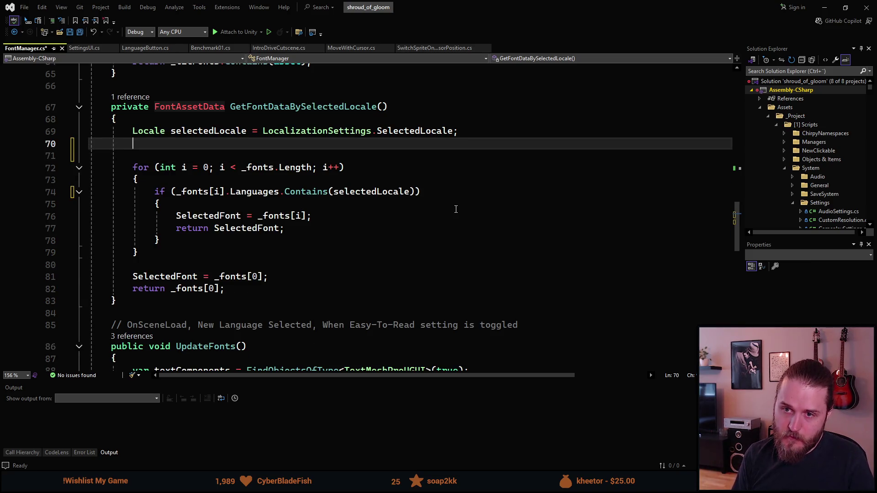
{"action": "type", "text": "bool "}
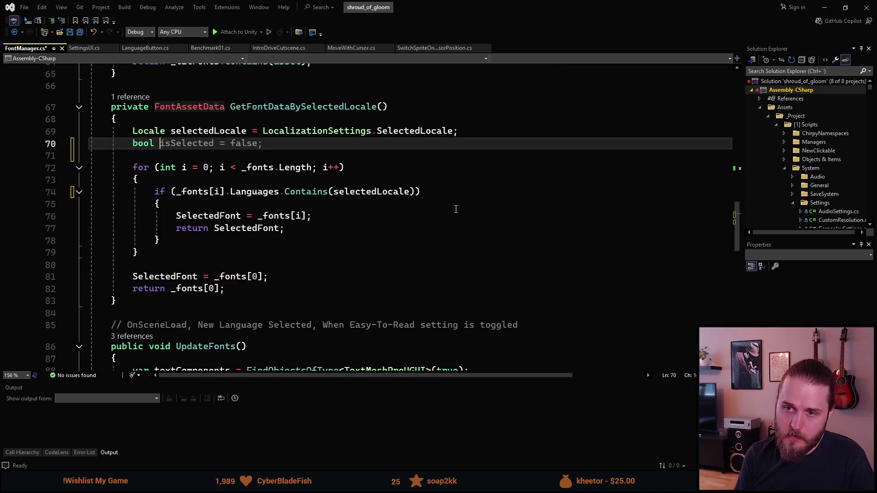
{"action": "type", "text": "isSi"}
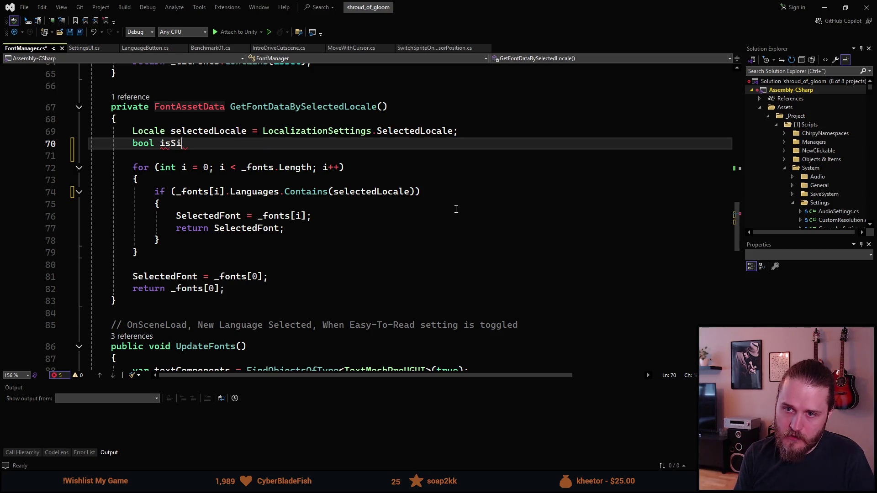
{"action": "type", "text": "mple"}
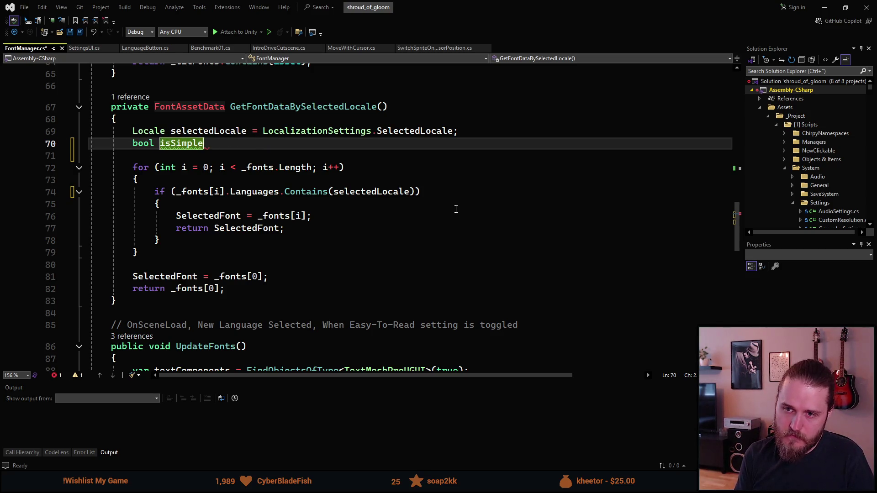
{"action": "type", "text": "F"}
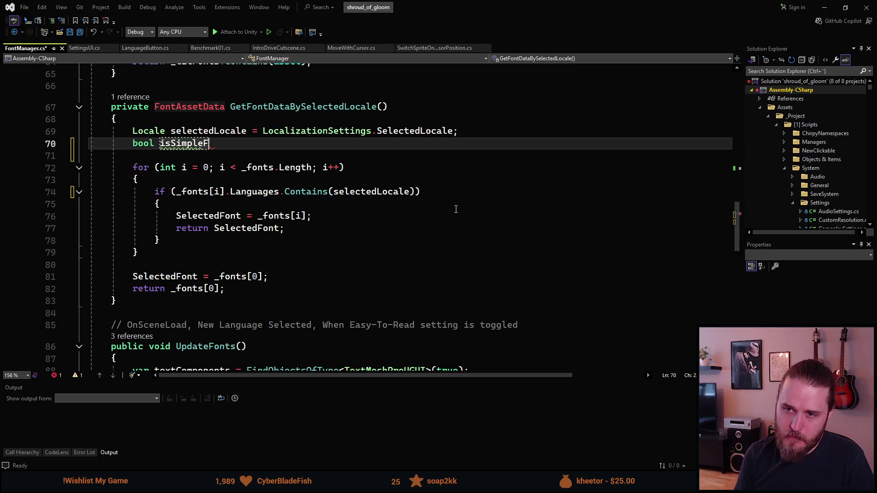
{"action": "type", "text": "ontsEnabled "}
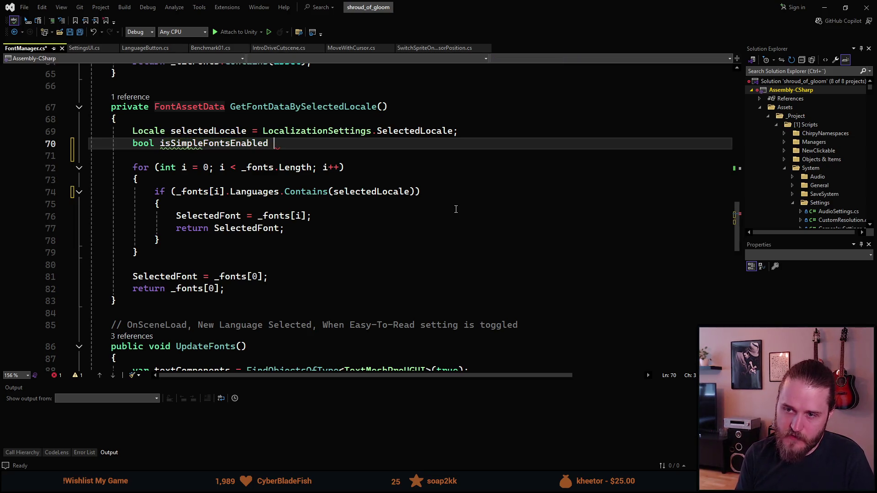
{"action": "type", "text": "= Player"}
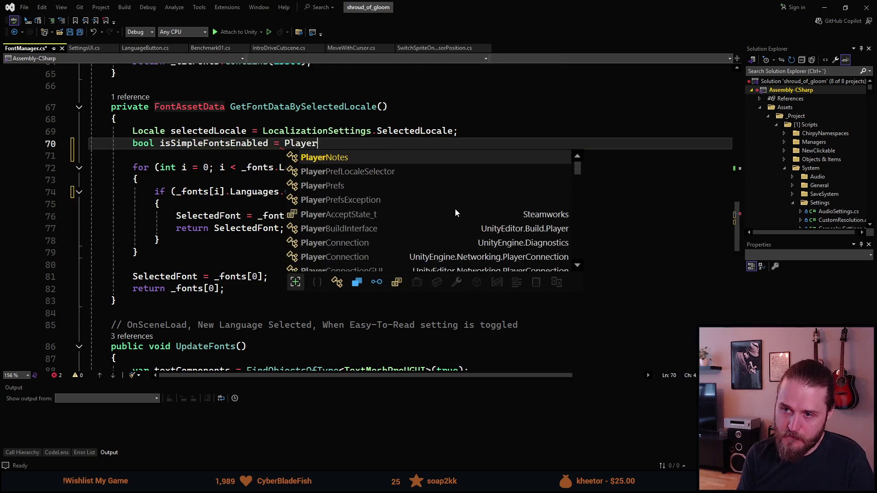
{"action": "type", "text": "Prefs.G"}
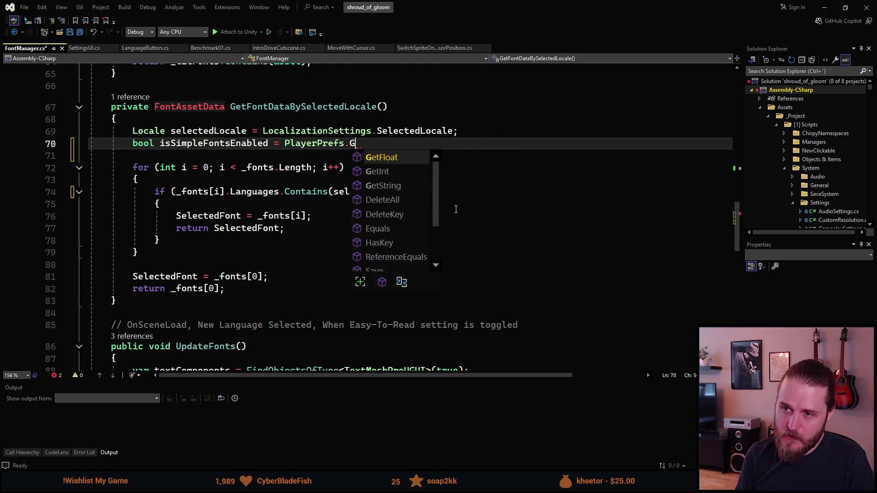
{"action": "type", "text": "etInt("}
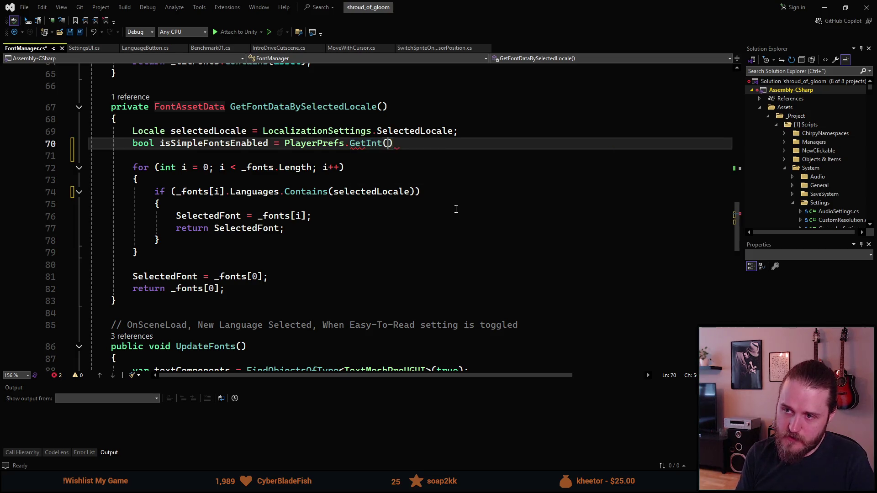
{"action": "type", "text": "\"SimplerFonts\", "}
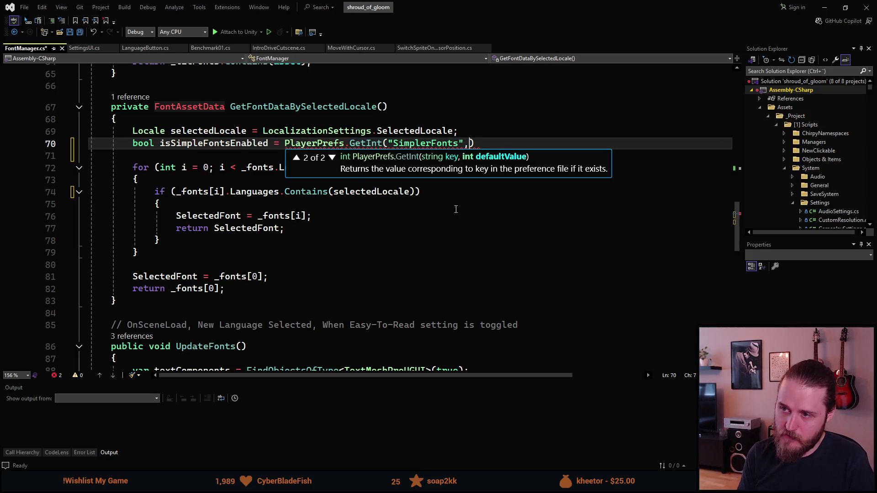
{"action": "type", "text": "0) == 1;"}
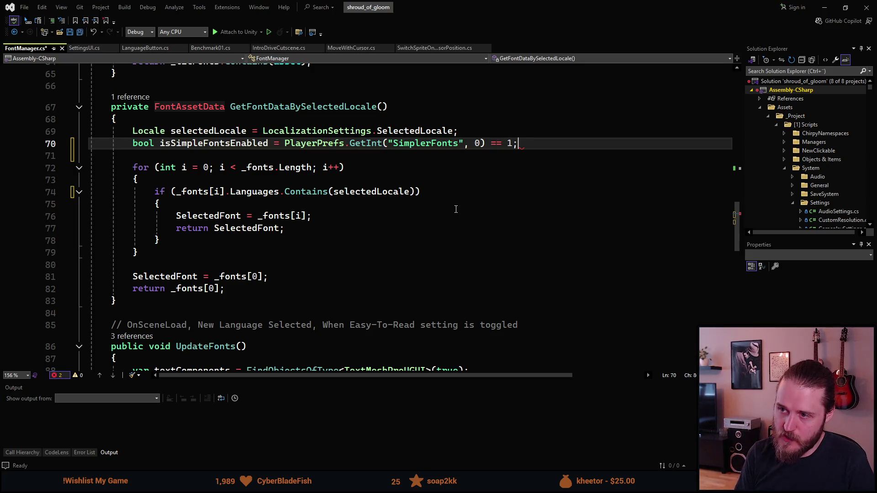
{"action": "key", "text": "Down"}
{"action": "key", "text": "Down"}
{"action": "key", "text": "Down"}
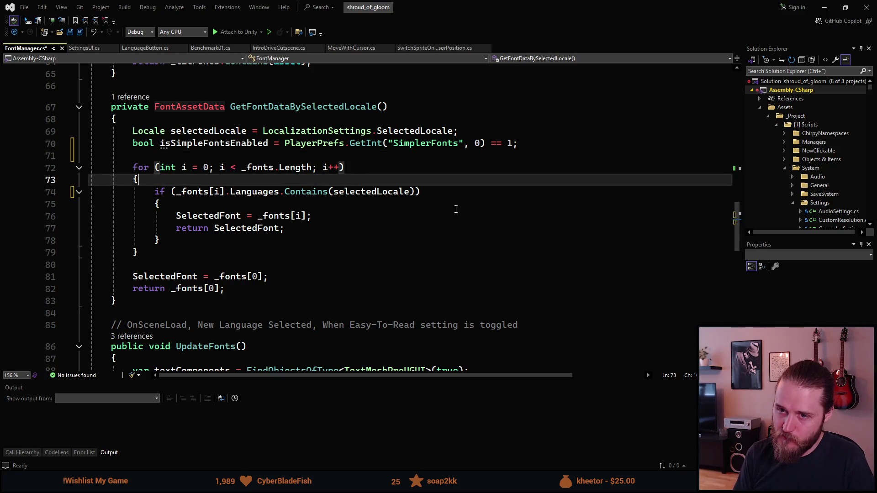
Step: Add && _fonts[i].IsSimpleToRead == isSimpleFontsEnabled to the font check and save FontManager.cs
{"action": "key", "text": "Down"}
{"action": "type", "text": "&&"}
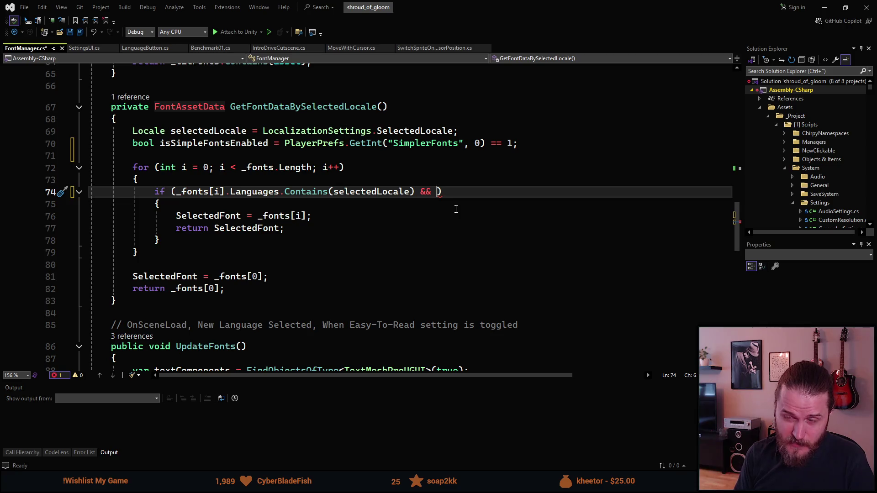
{"action": "type", "text": " _fonts["}
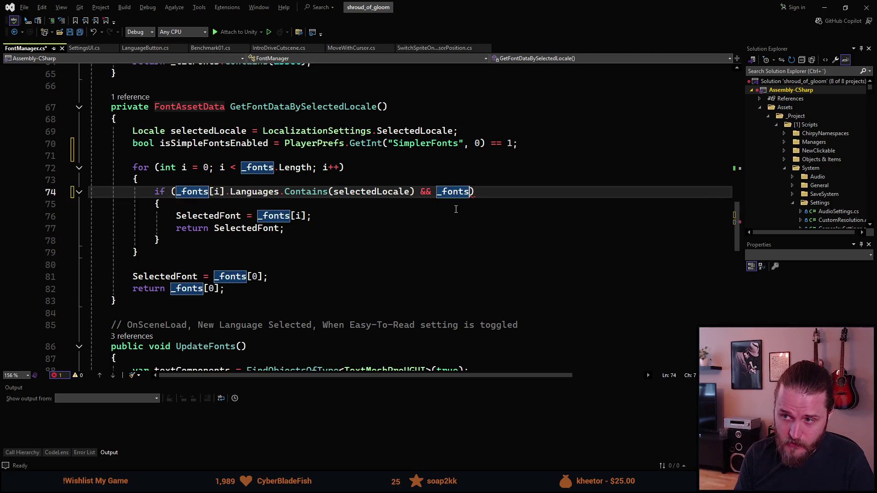
{"action": "type", "text": "i].i"}
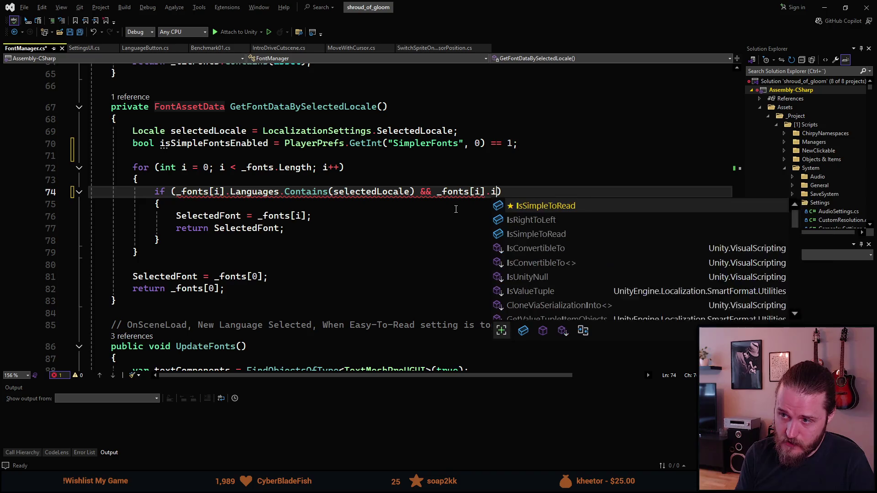
{"action": "key", "text": "Tab"}
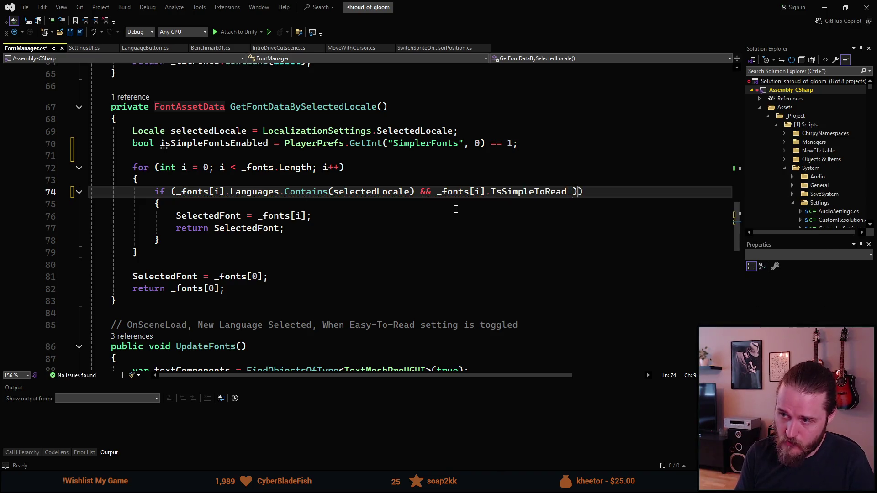
{"action": "type", "text": "== "}
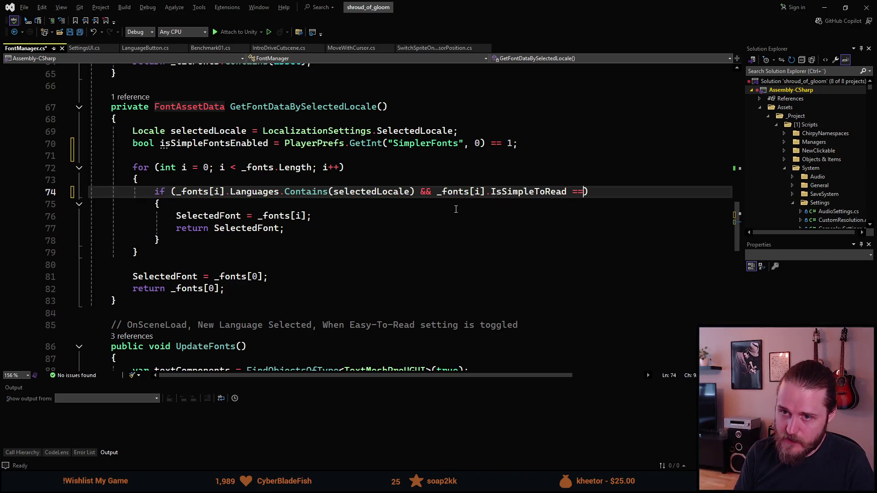
{"action": "type", "text": "isF"}
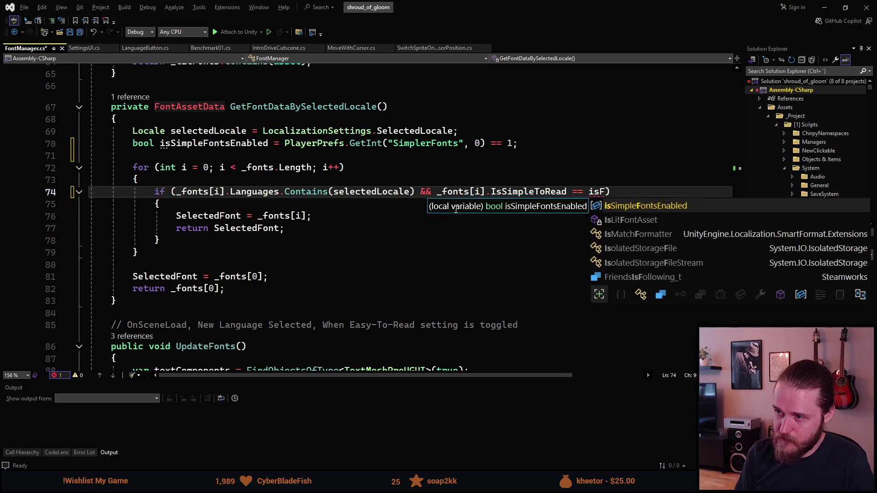
{"action": "key", "text": "Tab"}
{"action": "key", "text": "ctrl+s"}
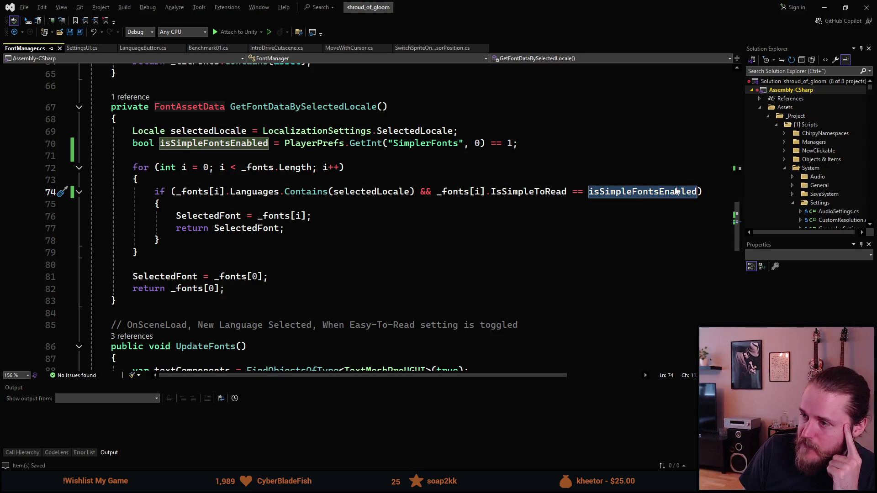
Step: Inspect the IsSimpleToRead field, then return to the Unity Editor
{"action": "left_click", "coordinate": [501, 195]}
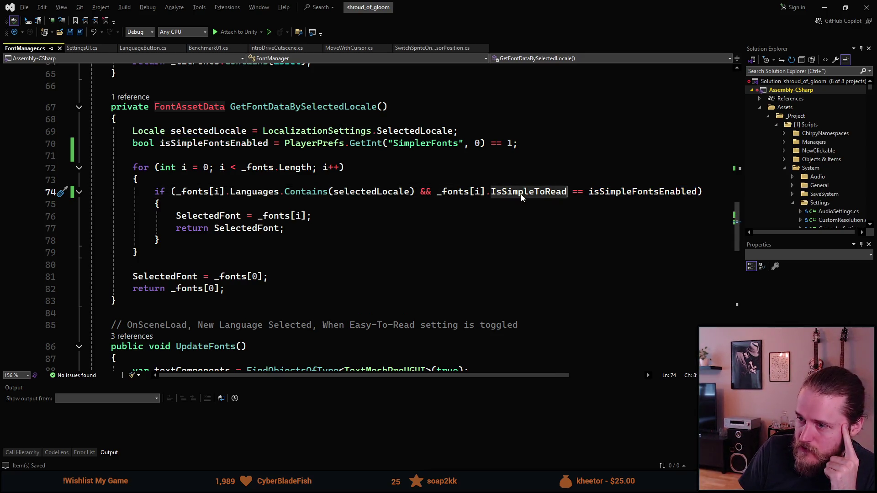
{"action": "mouse_move", "coordinate": [530, 196]}
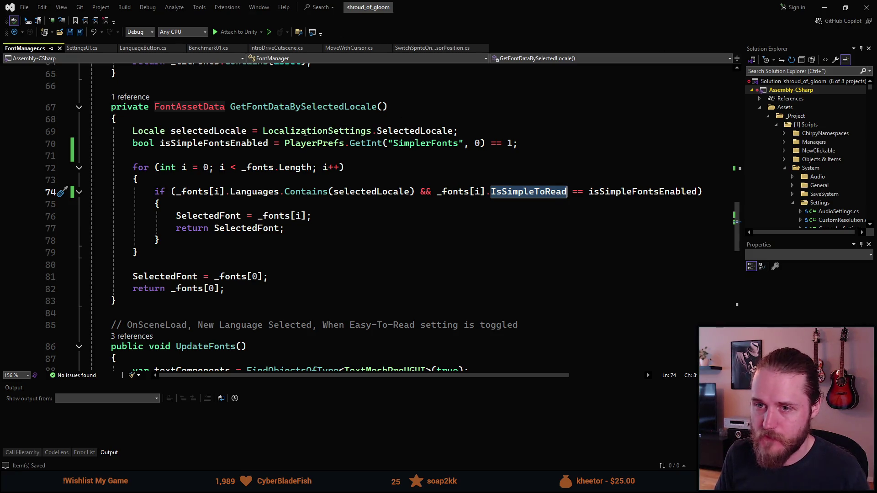
{"action": "scroll", "coordinate": [306, 133], "scroll_direction": "down", "scroll_amount": 2}
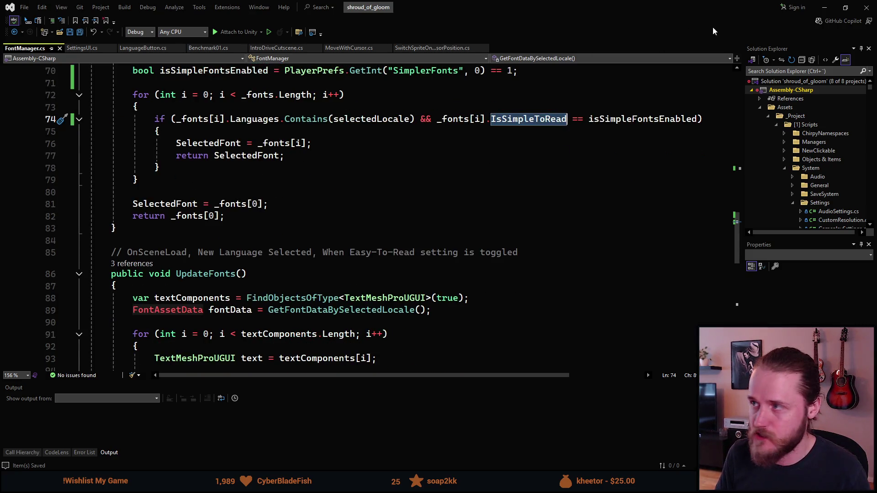
{"action": "left_click", "coordinate": [825, 8]}
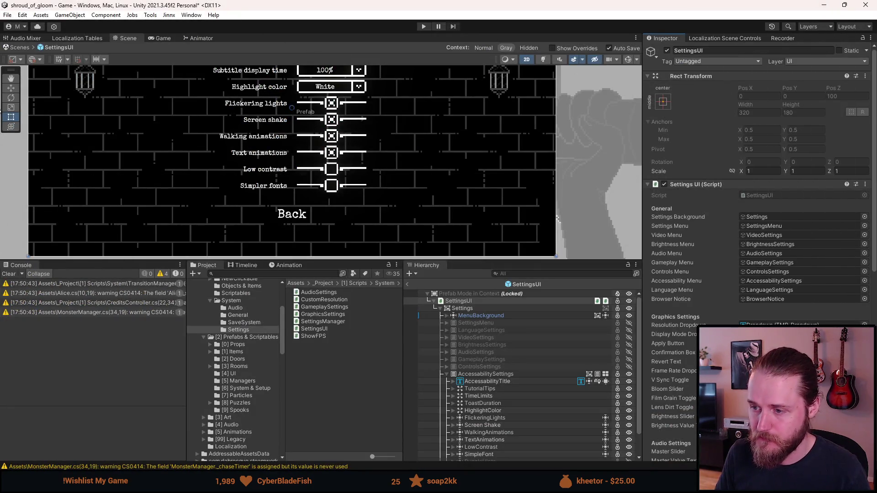
Step: Collapse AccessabilitySettings, restore SettingsMenu, exit prefab mode, play the game and enlarge the Game view
{"action": "left_click", "coordinate": [447, 375]}
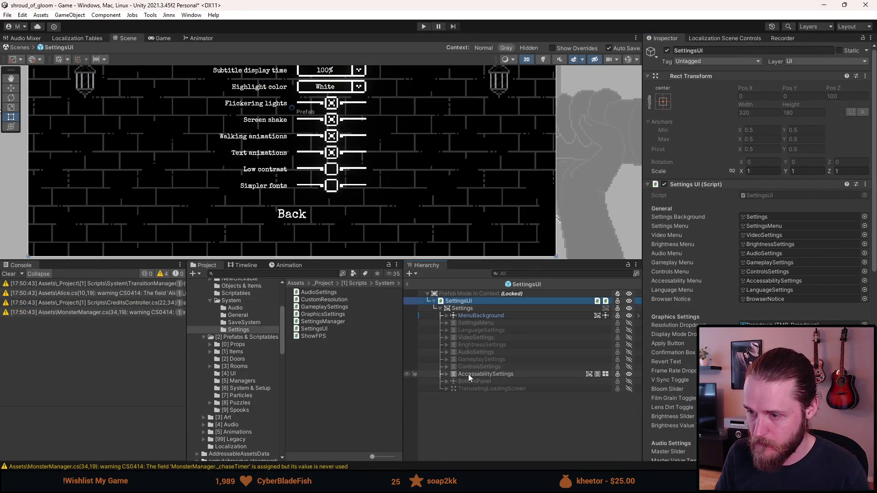
{"action": "key", "text": "a"}
{"action": "key", "text": "a"}
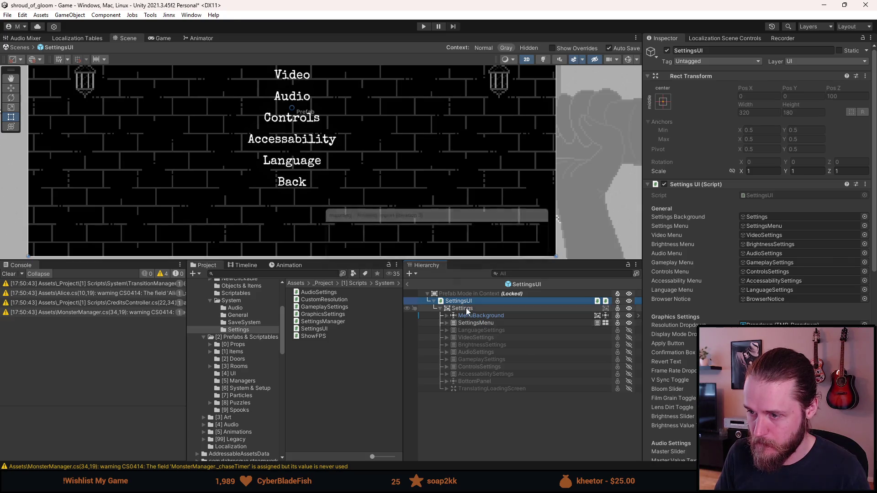
{"action": "left_click", "coordinate": [407, 285]}
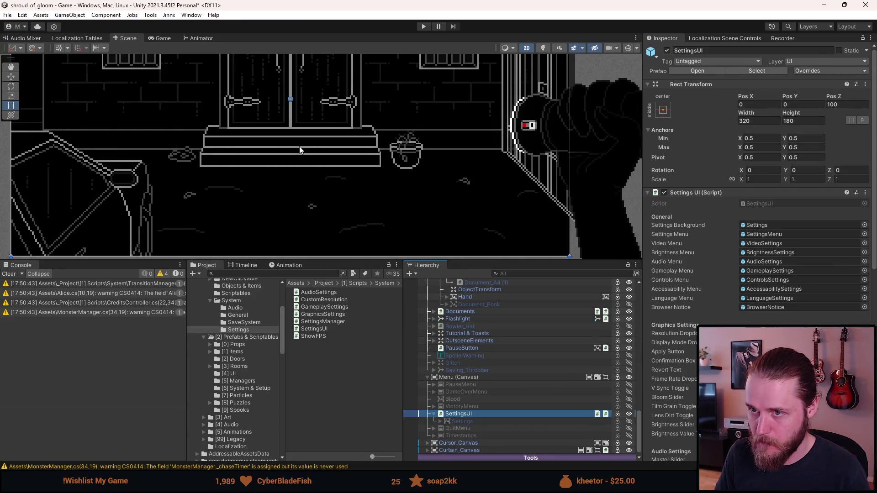
{"action": "left_click", "coordinate": [424, 27]}
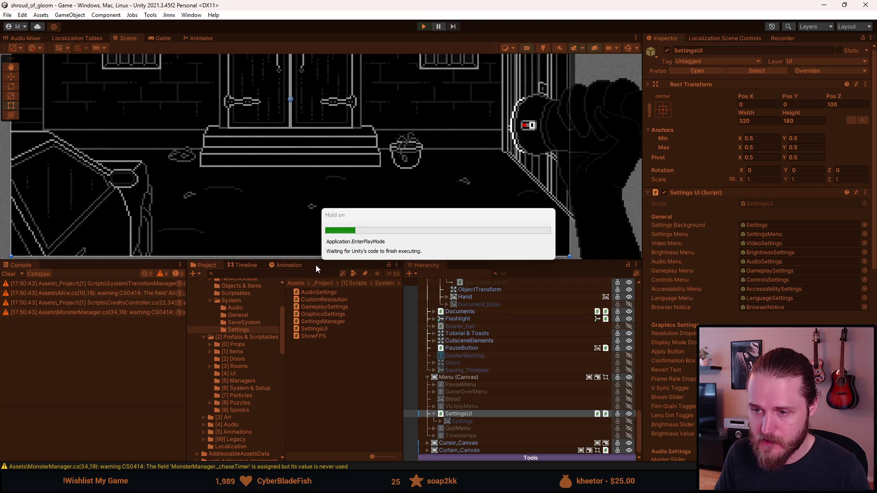
{"action": "left_click_drag", "start_coordinate": [318, 263], "coordinate": [304, 405]}
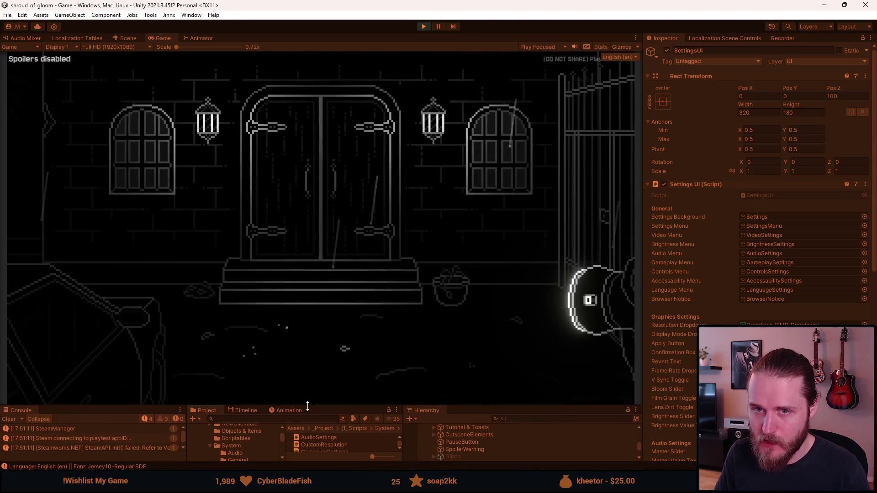
Step: Pause the game, open Settings > Language to review the list, then return to Settings
{"action": "key", "text": "Escape"}
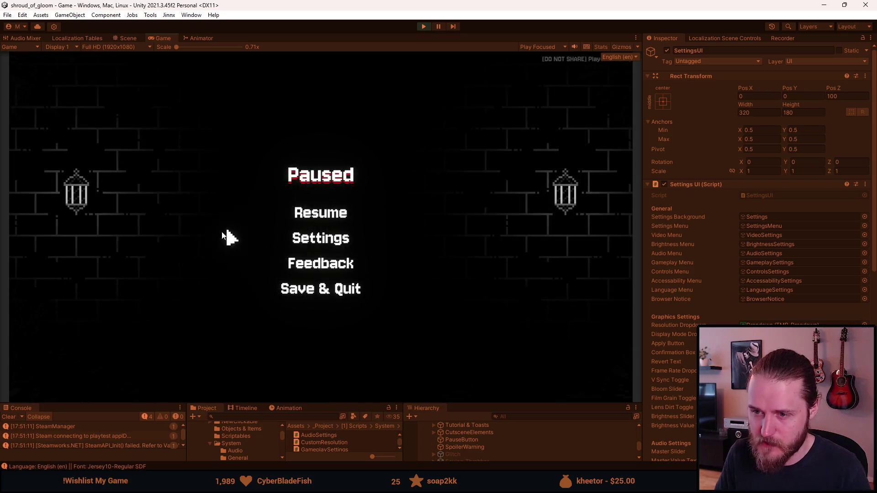
{"action": "left_click", "coordinate": [322, 246]}
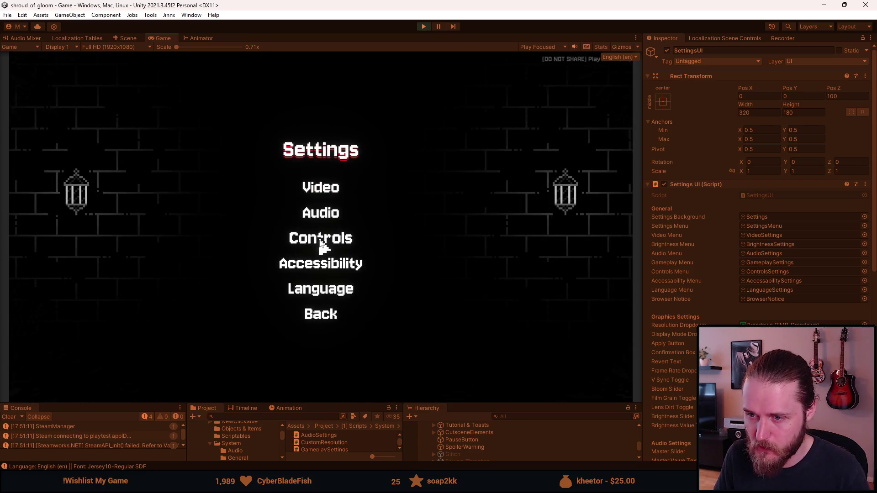
{"action": "left_click", "coordinate": [334, 289]}
{"action": "left_click", "coordinate": [321, 358]}
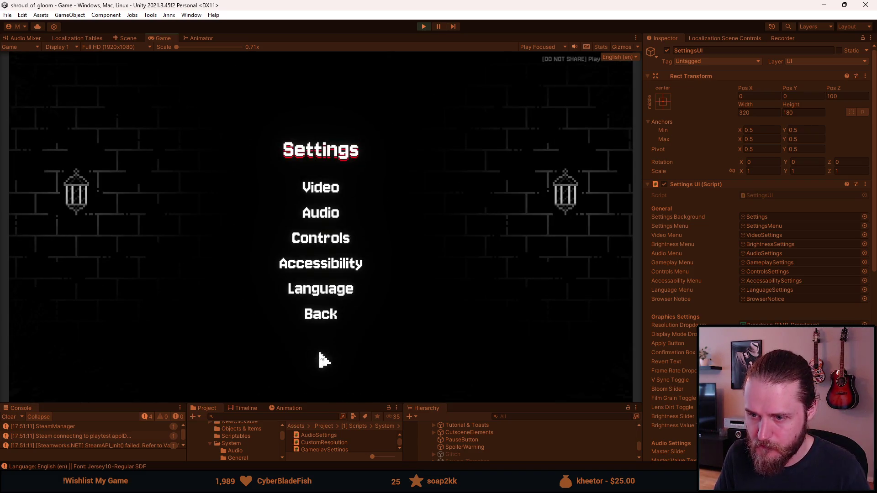
{"action": "left_click", "coordinate": [325, 296]}
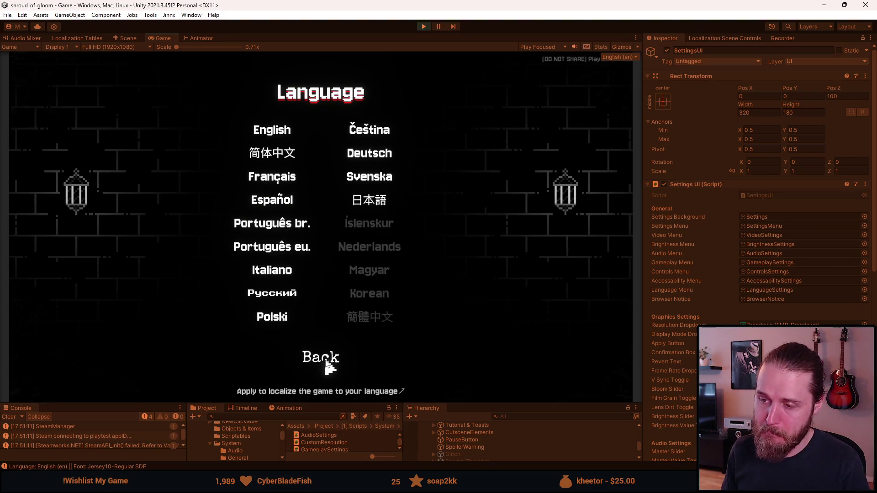
{"action": "left_click", "coordinate": [276, 132]}
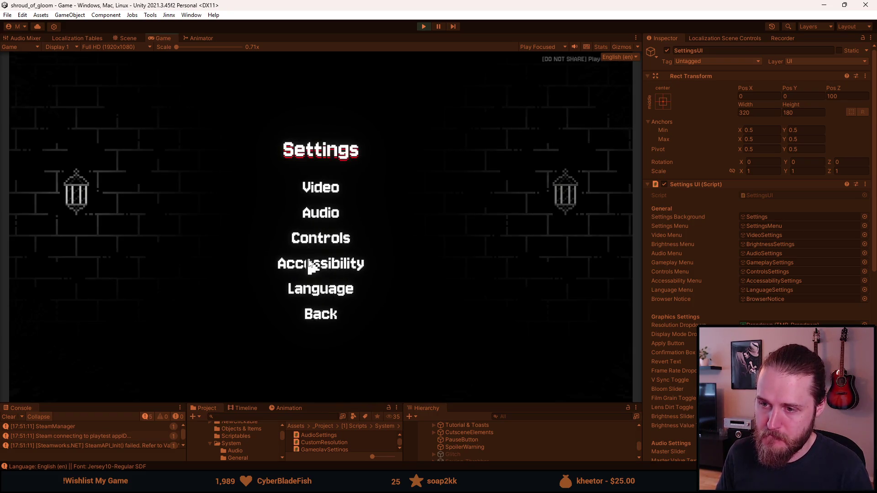
Step: Toggle the game's Simpler fonts option under Accessibility, then stop play mode and return to Visual Studio
{"action": "left_click", "coordinate": [309, 264]}
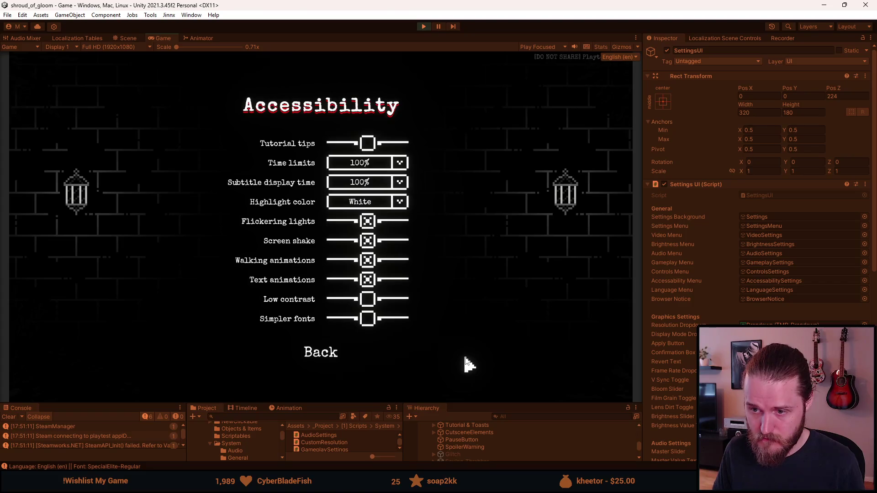
{"action": "left_click", "coordinate": [368, 319]}
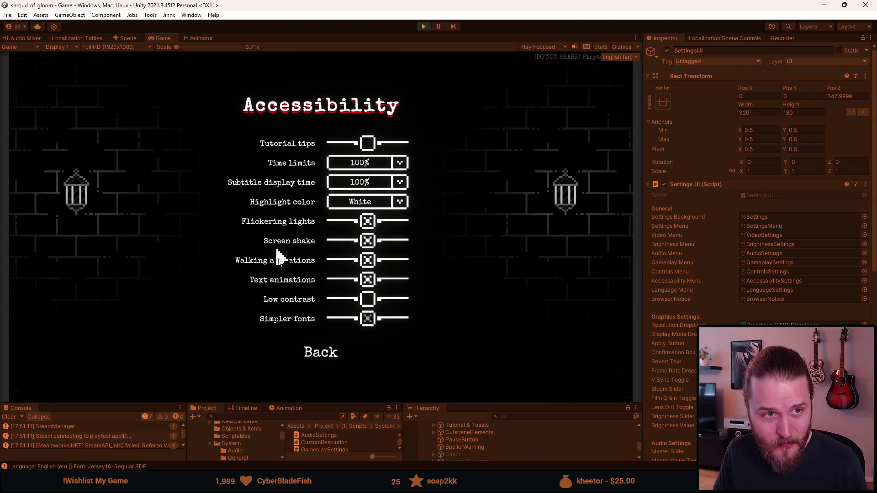
{"action": "left_click", "coordinate": [368, 320]}
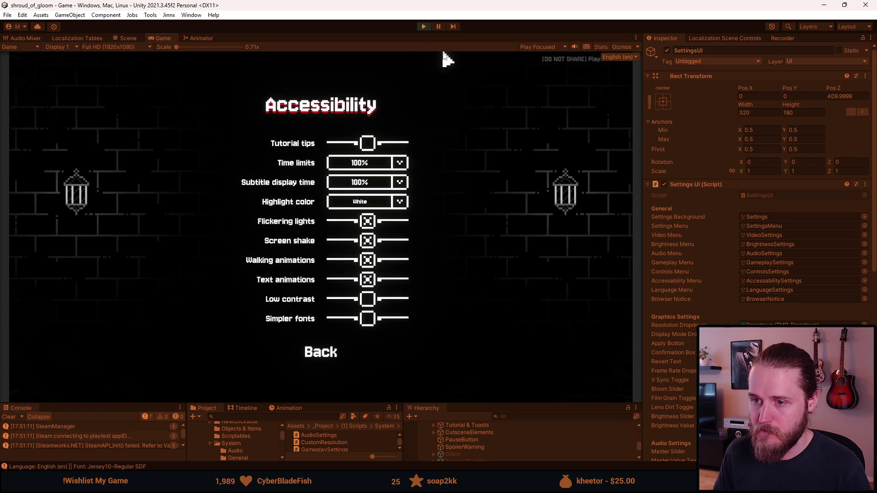
{"action": "left_click", "coordinate": [424, 28]}
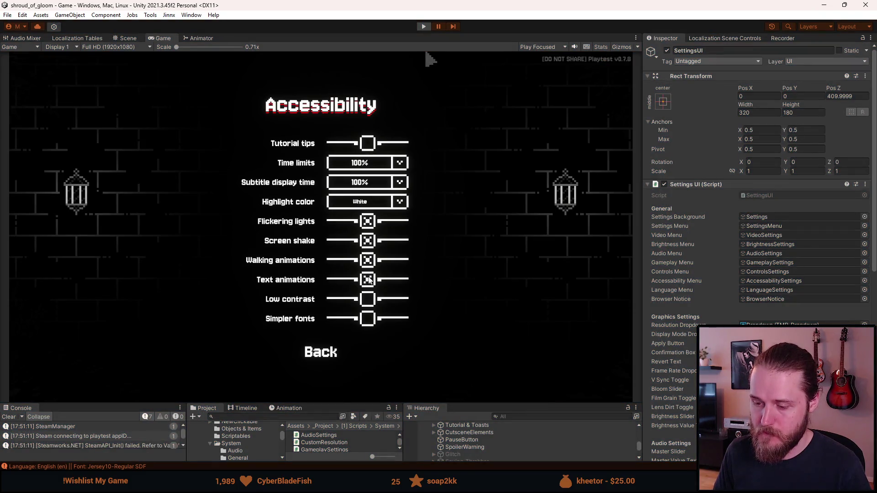
{"action": "key", "text": "alt+Tab"}
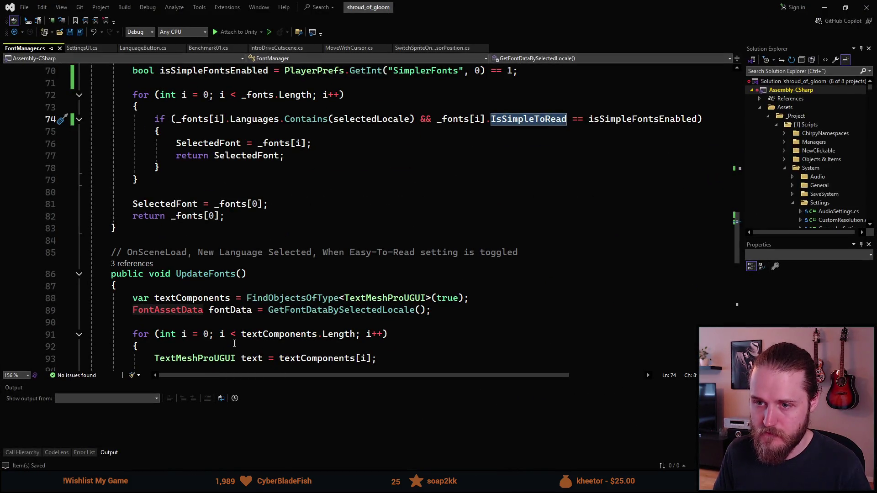
Step: Add 'FontManager.Instance.UpdateFonts();' after the SetInt line in SettingsUI.cs, save, and switch to Unity
{"action": "left_click", "coordinate": [82, 48]}
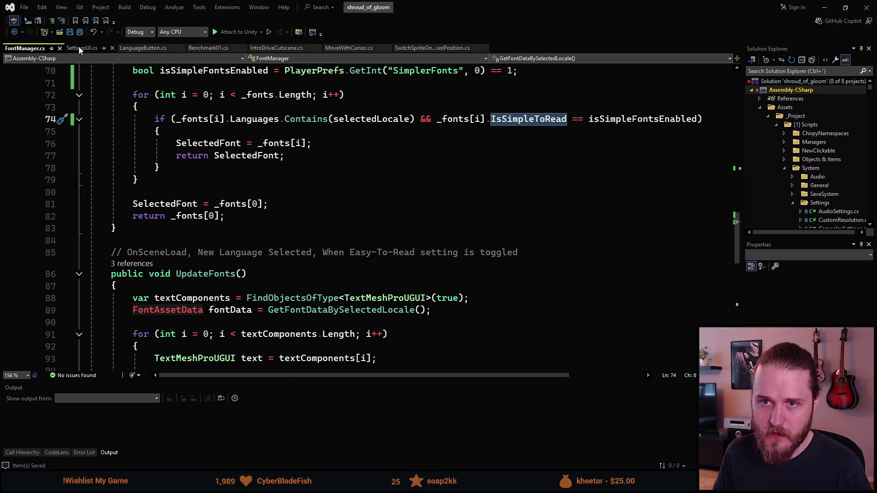
{"action": "scroll", "coordinate": [196, 213], "scroll_direction": "down", "scroll_amount": 20}
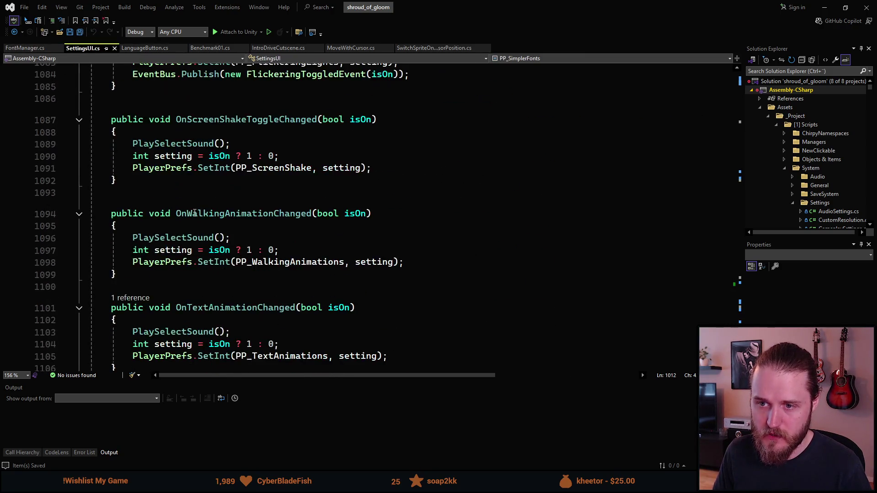
{"action": "scroll", "coordinate": [195, 213], "scroll_direction": "down", "scroll_amount": 9}
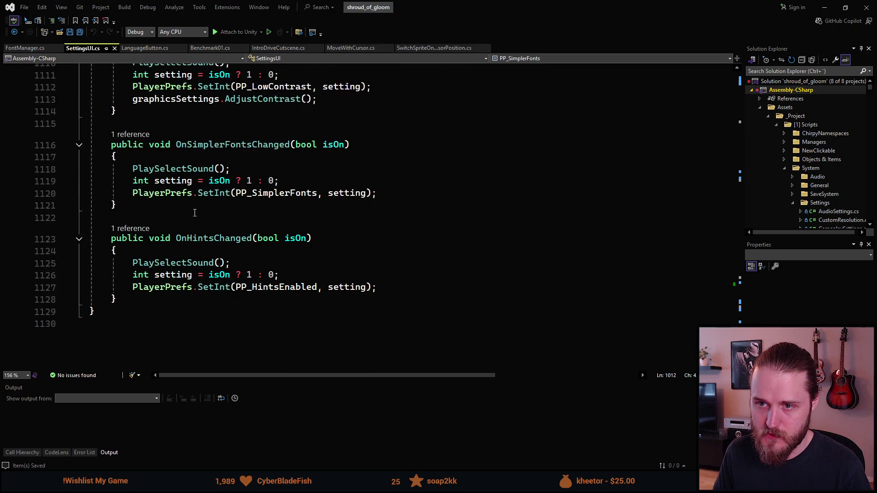
{"action": "left_click", "coordinate": [392, 193]}
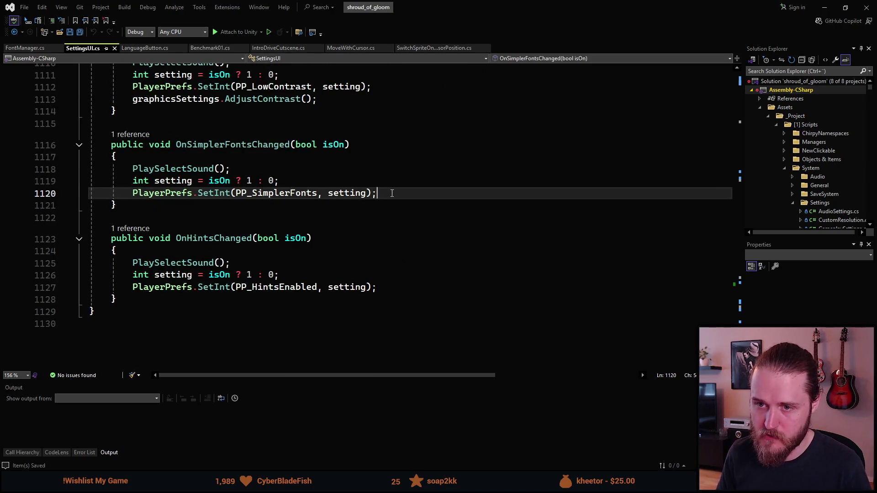
{"action": "key", "text": "Return"}
{"action": "type", "text": "FontM"}
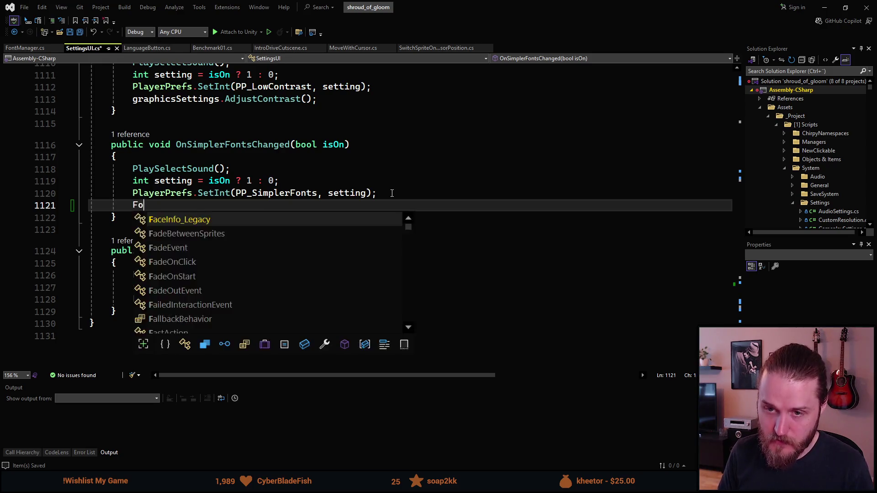
{"action": "key", "text": "Tab"}
{"action": "type", "text": "."}
{"action": "key", "text": "Tab"}
{"action": "type", "text": ".Upd"}
{"action": "key", "text": "Tab"}
{"action": "key", "text": "ctrl+s"}
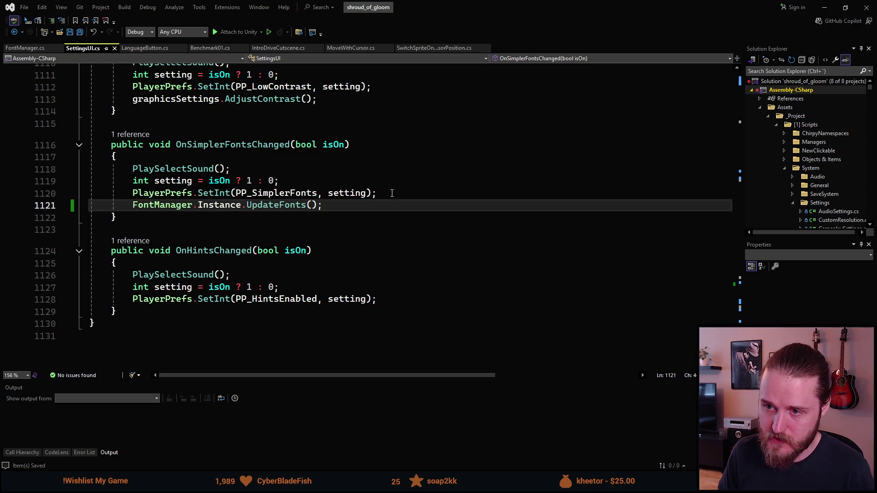
{"action": "left_click", "coordinate": [825, 7]}
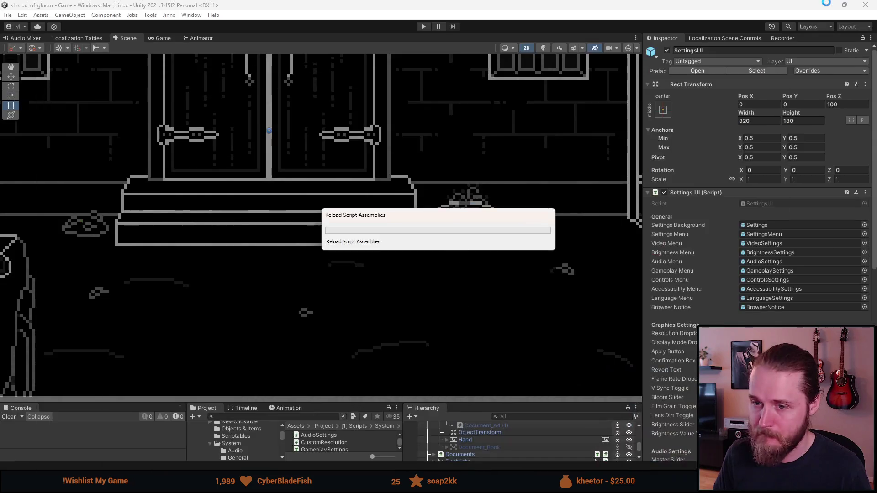
Step: Remove the comment line above UpdateFonts() in FontManager.cs, save it, and go back to Unity
{"action": "key", "text": "alt+Tab"}
{"action": "left_click", "coordinate": [25, 48]}
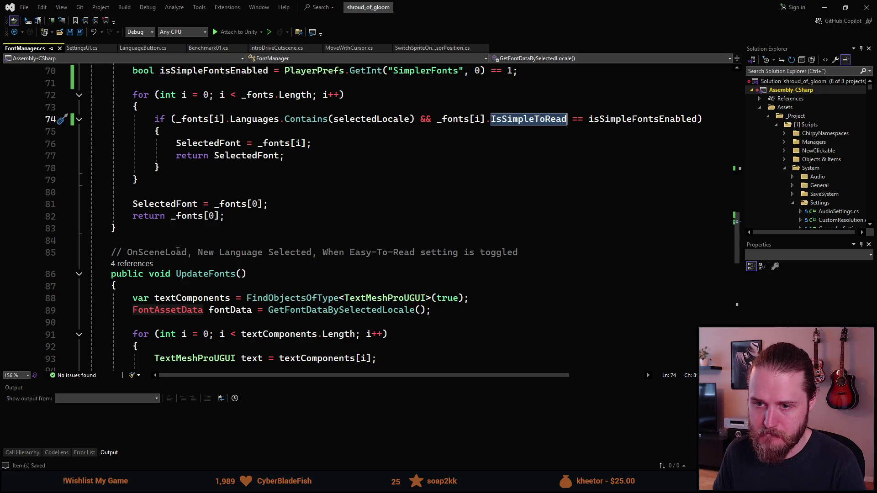
{"action": "left_click", "coordinate": [178, 252]}
{"action": "key", "text": "ctrl+x"}
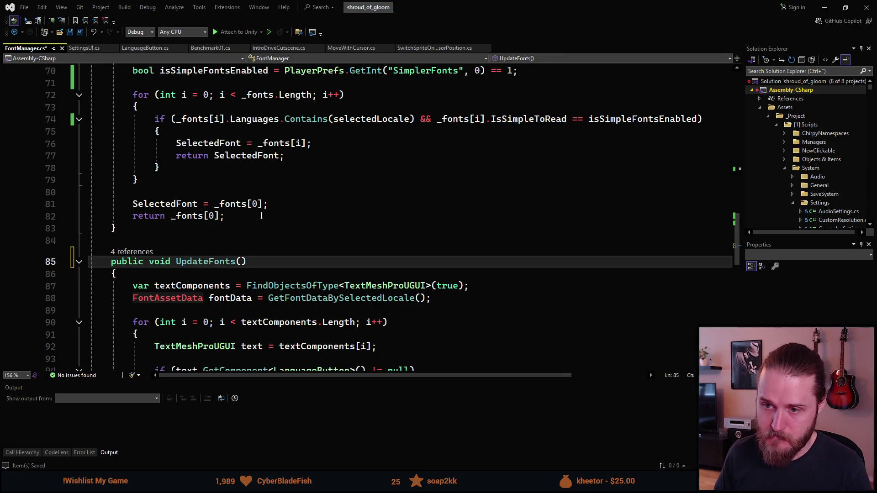
{"action": "scroll", "coordinate": [265, 216], "scroll_direction": "down", "scroll_amount": 5}
{"action": "key", "text": "ctrl+s"}
{"action": "scroll", "coordinate": [264, 216], "scroll_direction": "up", "scroll_amount": 8}
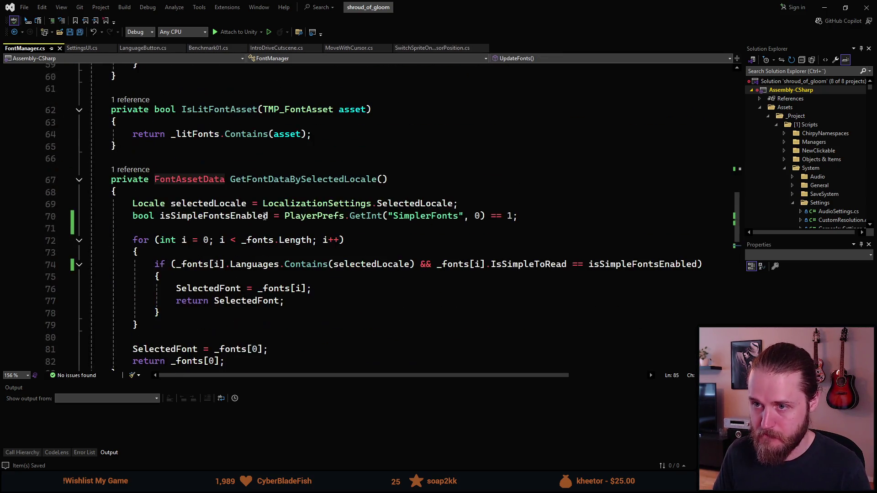
{"action": "key", "text": "alt+Tab"}
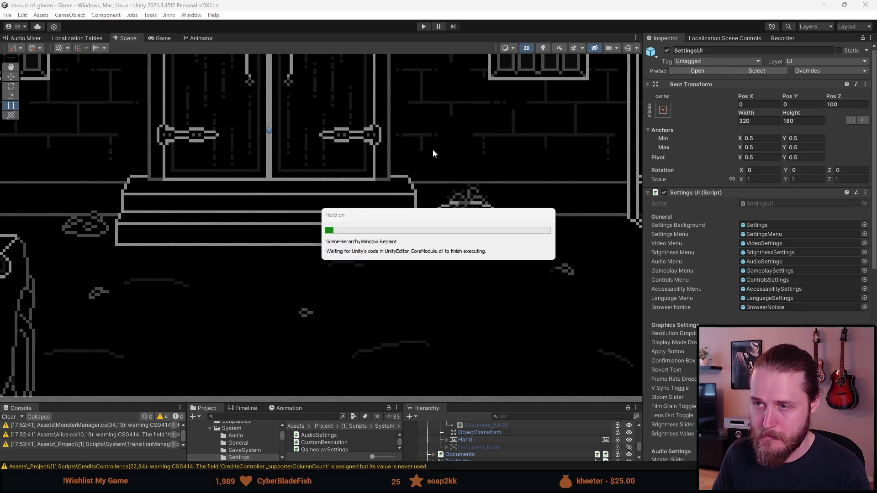
Step: Start play mode and open the game's Settings > Accessibility page
{"action": "left_click", "coordinate": [424, 27]}
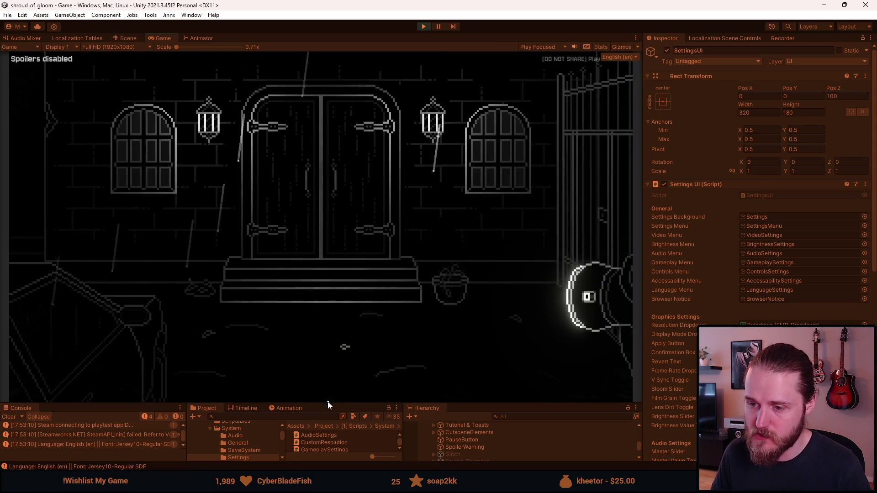
{"action": "key", "text": "Escape"}
{"action": "left_click", "coordinate": [319, 240]}
{"action": "left_click", "coordinate": [322, 277]}
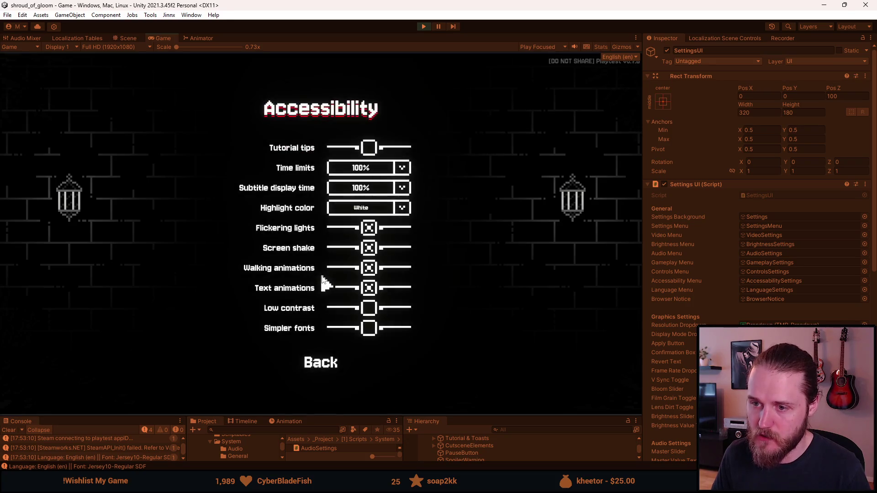
Step: Toggle Simpler fonts repeatedly to compare the pixel and serif menu fonts
{"action": "left_click", "coordinate": [369, 328]}
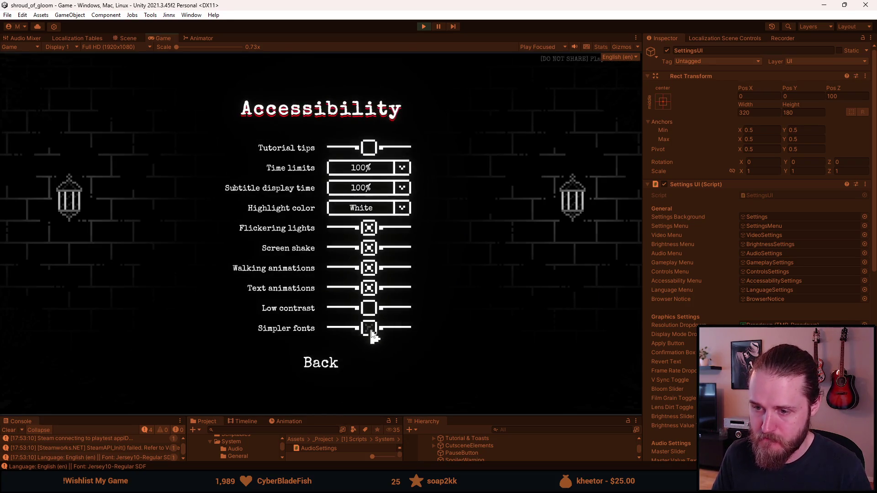
{"action": "left_click", "coordinate": [369, 327]}
{"action": "left_click", "coordinate": [369, 328]}
{"action": "left_click", "coordinate": [370, 327]}
{"action": "left_click", "coordinate": [369, 327]}
{"action": "left_click", "coordinate": [369, 327]}
{"action": "left_click", "coordinate": [369, 327]}
{"action": "left_click", "coordinate": [369, 327]}
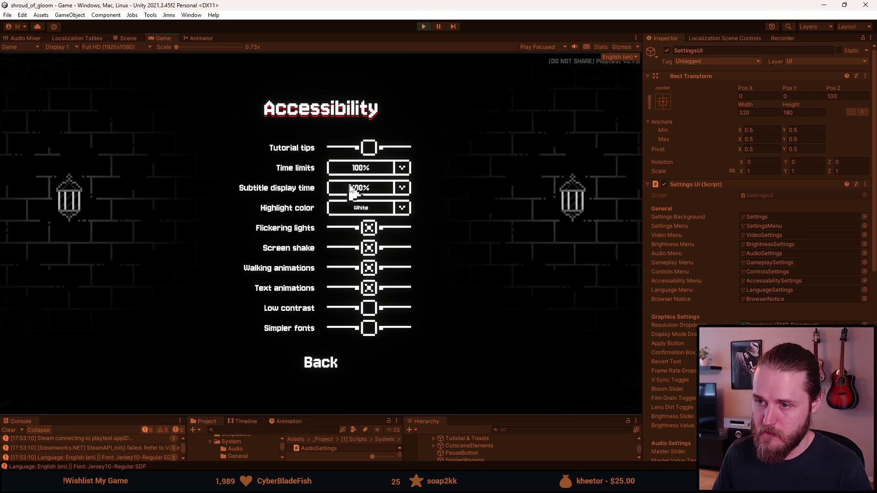
{"action": "left_click", "coordinate": [369, 327]}
{"action": "left_click", "coordinate": [369, 327]}
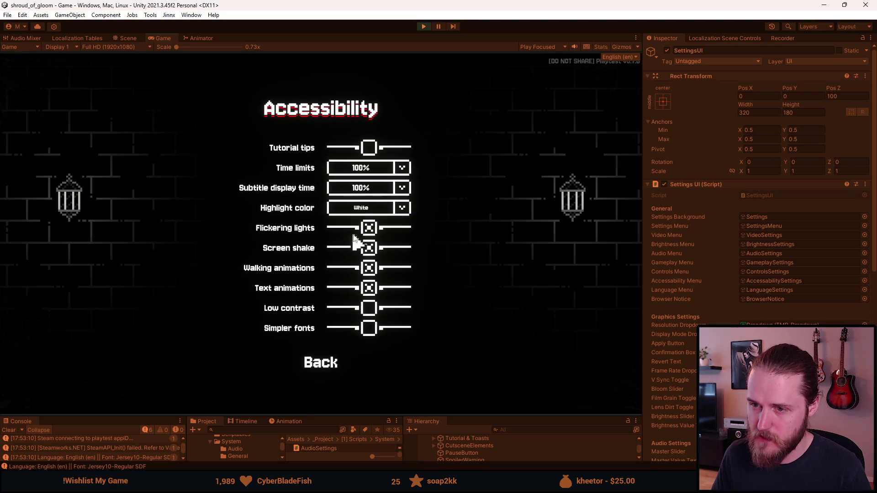
{"action": "left_click", "coordinate": [370, 331]}
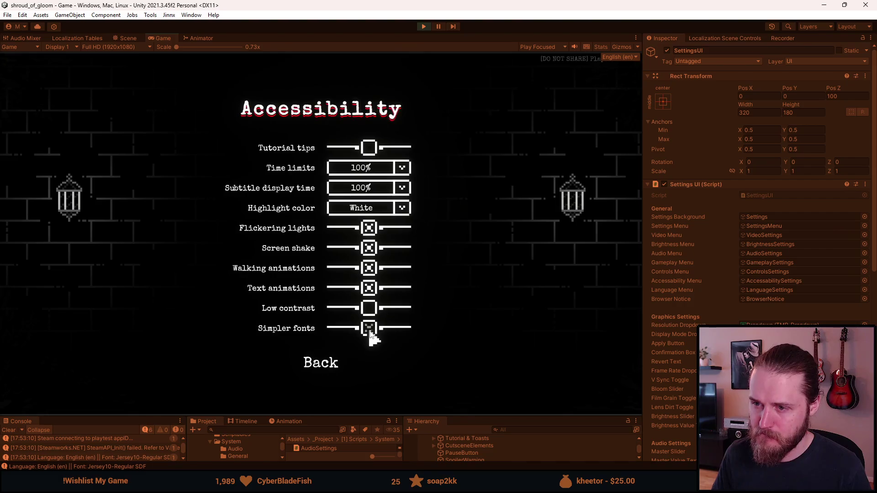
{"action": "left_click", "coordinate": [369, 331]}
{"action": "left_click", "coordinate": [370, 332]}
{"action": "left_click", "coordinate": [369, 332]}
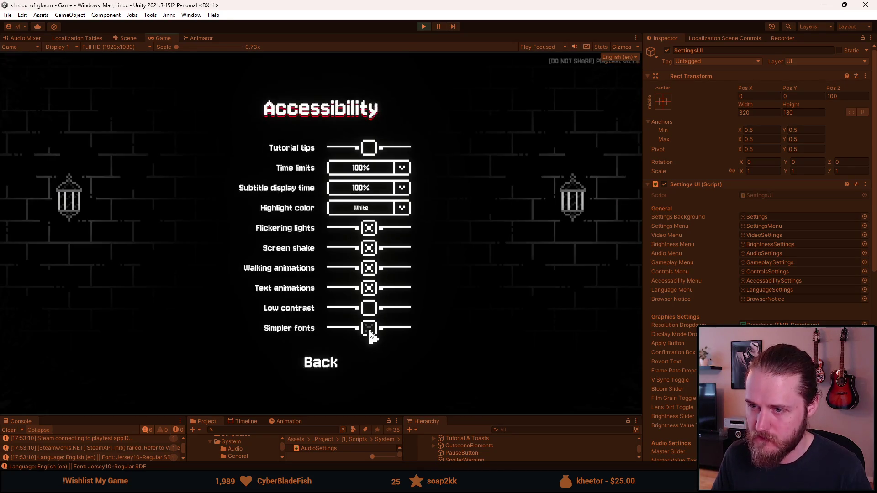
Step: Check the Highlight color dropdown, keeping White, then leave Simpler fonts turned on
{"action": "left_click", "coordinate": [405, 208]}
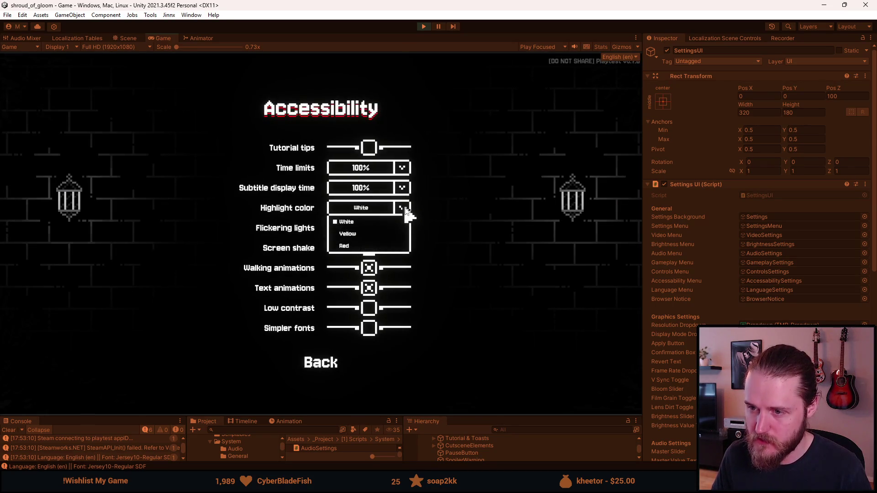
{"action": "left_click", "coordinate": [407, 211]}
{"action": "left_click", "coordinate": [401, 210]}
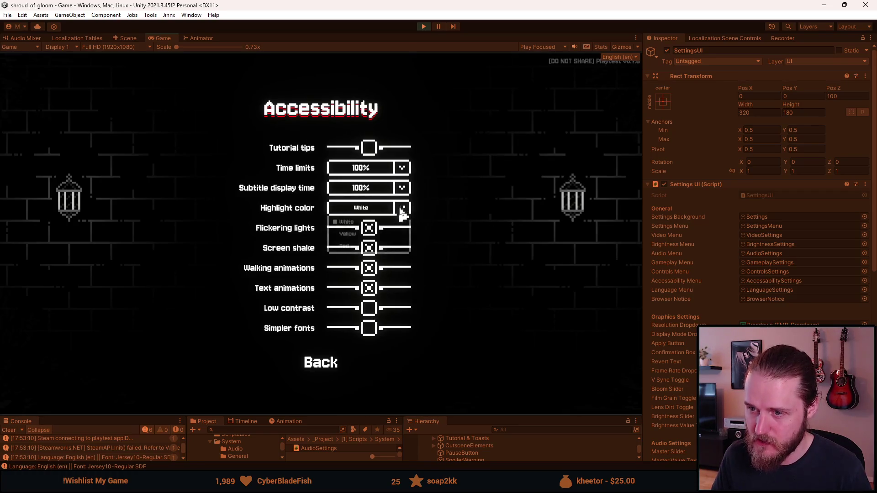
{"action": "left_click", "coordinate": [404, 213]}
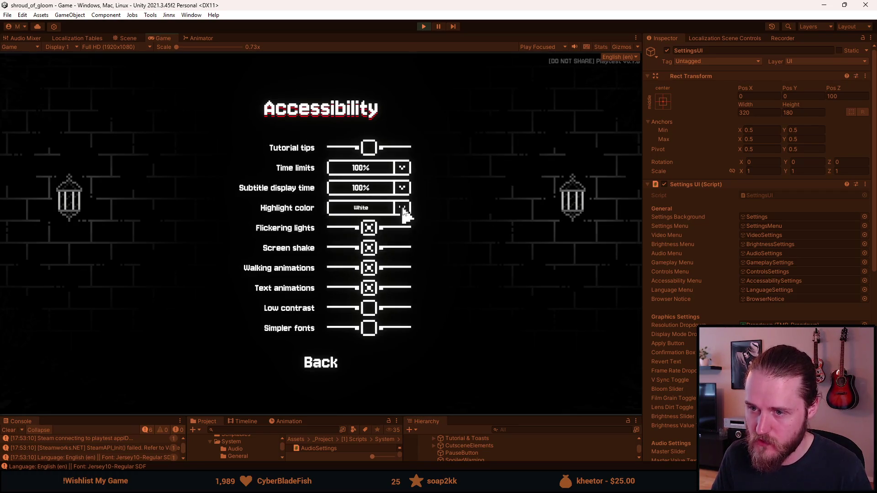
{"action": "left_click", "coordinate": [365, 335]}
{"action": "left_click", "coordinate": [366, 335]}
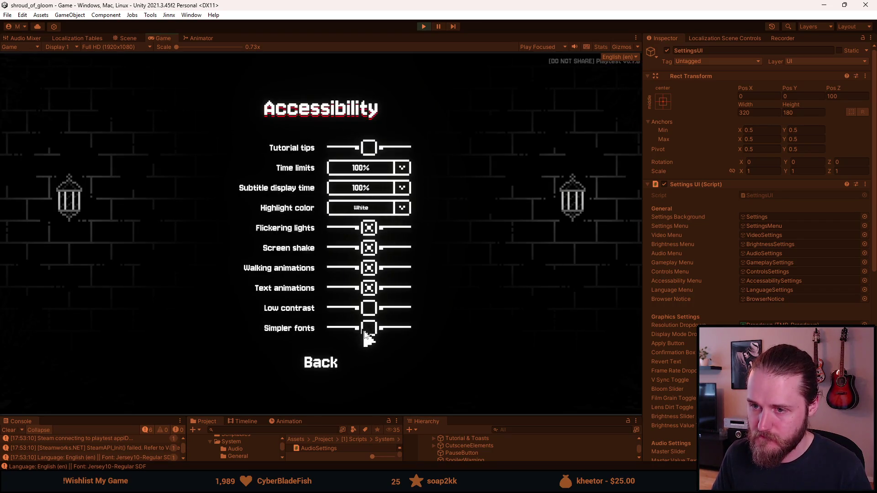
{"action": "left_click", "coordinate": [368, 335]}
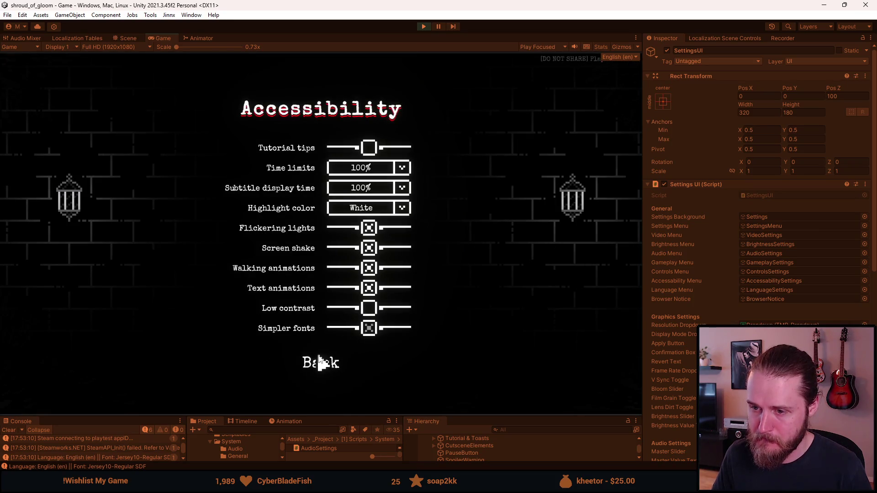
Step: Turn Simpler fonts back off and return to the main Settings menu
{"action": "left_click", "coordinate": [320, 364]}
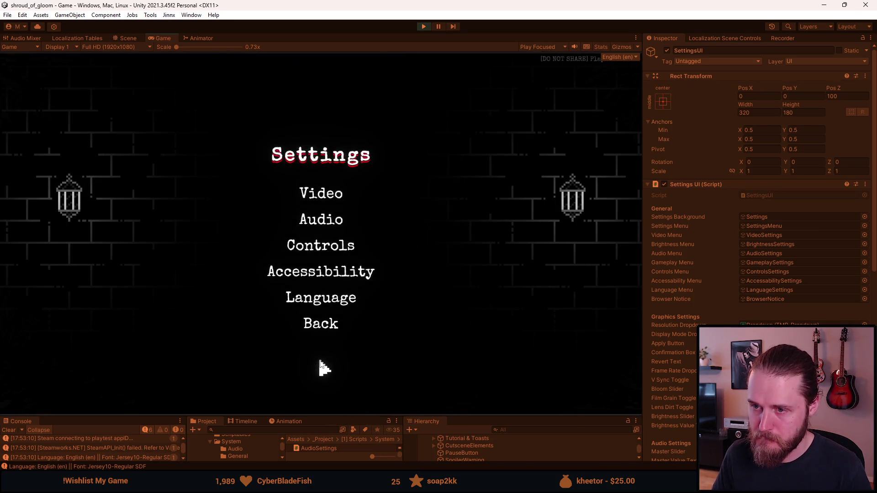
{"action": "left_click", "coordinate": [336, 272]}
{"action": "left_click", "coordinate": [370, 330]}
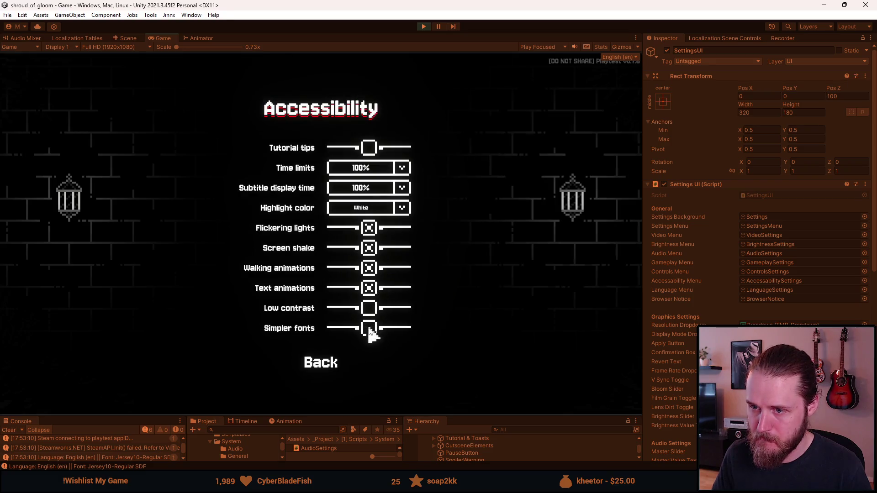
{"action": "left_click", "coordinate": [323, 364]}
Step: Browse the Controls key-binding page twice and revisit the Accessibility page
{"action": "left_click", "coordinate": [325, 240]}
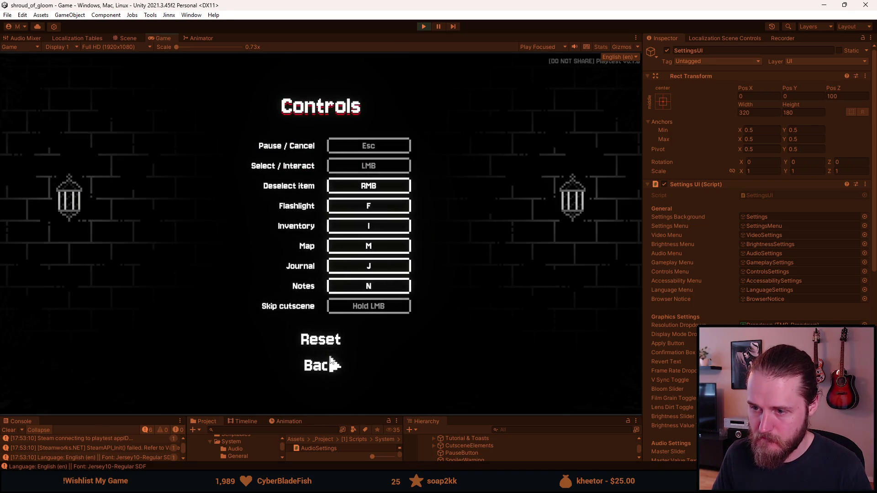
{"action": "left_click", "coordinate": [325, 364]}
{"action": "left_click", "coordinate": [319, 243]}
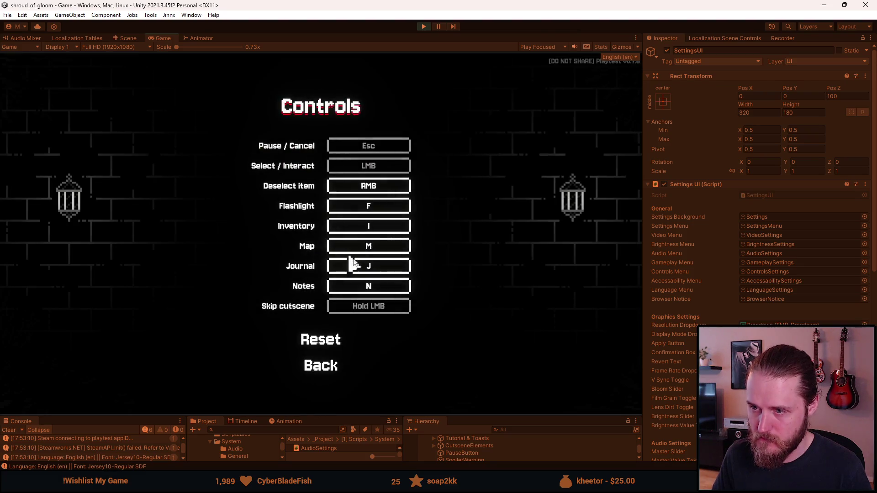
{"action": "left_click", "coordinate": [315, 365]}
{"action": "left_click", "coordinate": [319, 273]}
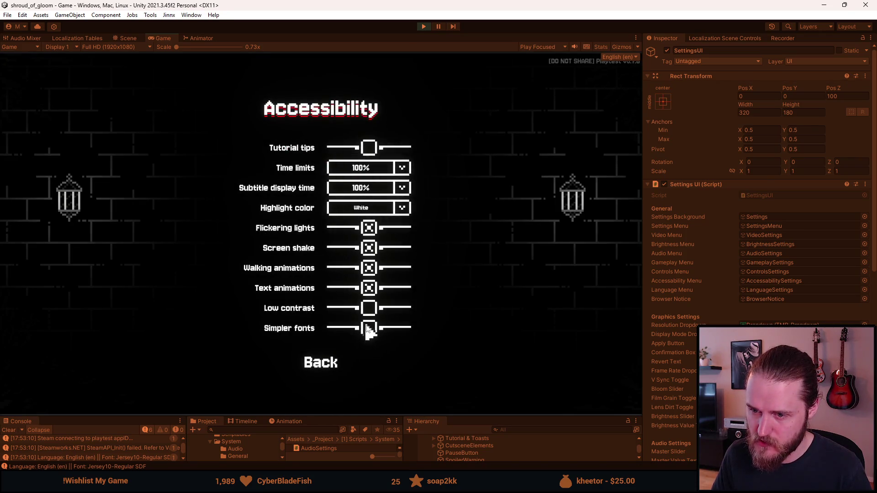
{"action": "left_click", "coordinate": [323, 371]}
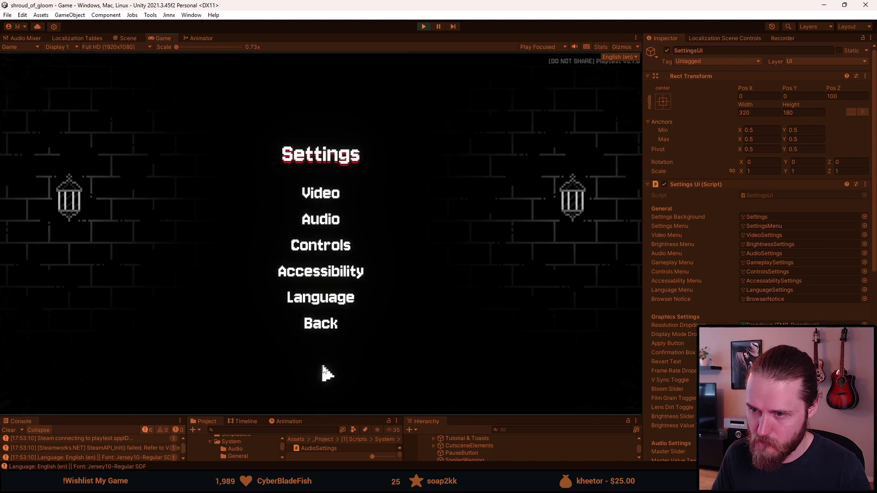
Step: Look through the Audio, Video and Language pages, then reopen Accessibility
{"action": "left_click", "coordinate": [328, 219]}
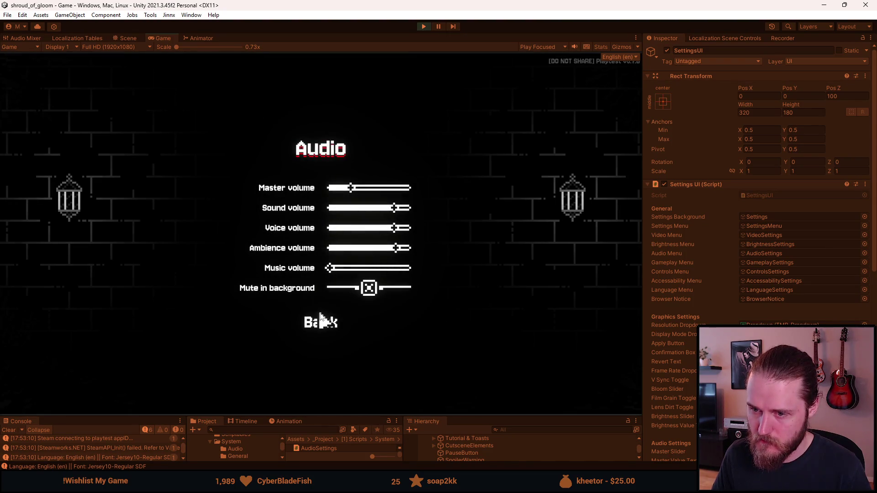
{"action": "left_click", "coordinate": [321, 320]}
{"action": "left_click", "coordinate": [328, 195]}
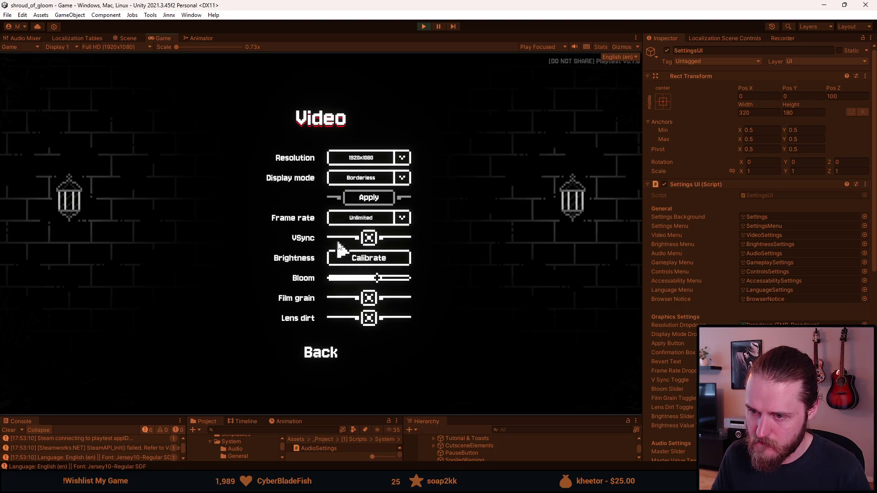
{"action": "left_click", "coordinate": [325, 353]}
{"action": "left_click", "coordinate": [332, 299]}
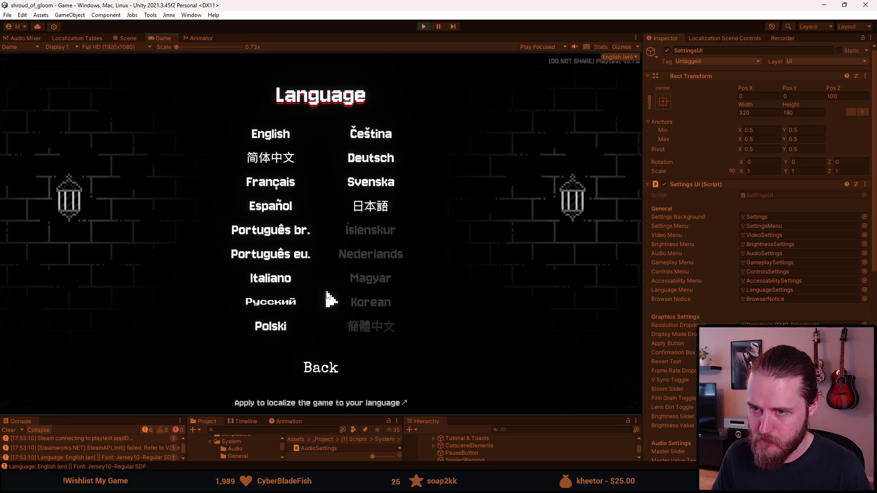
{"action": "left_click", "coordinate": [315, 366]}
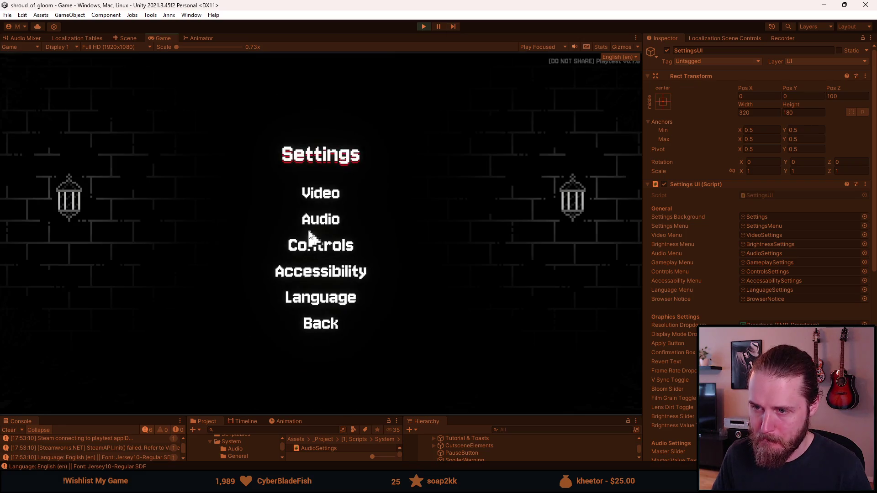
{"action": "left_click", "coordinate": [322, 274]}
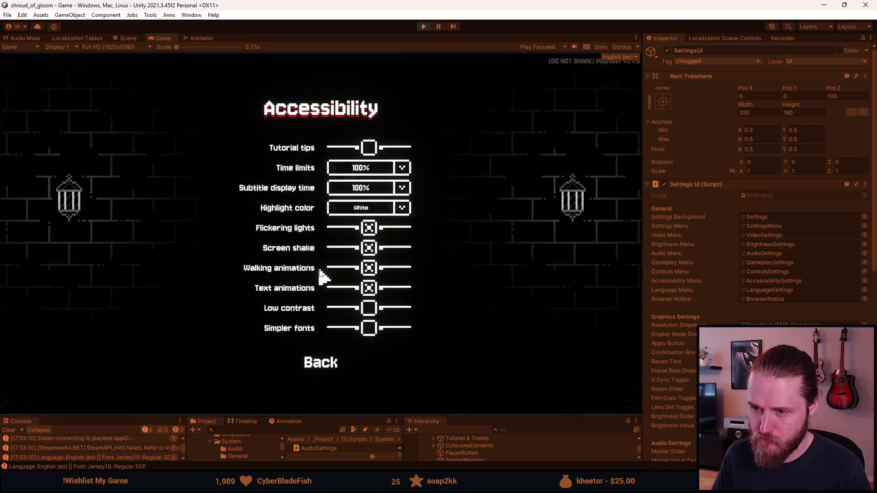
Step: Flip Simpler fonts on and off many times to compare the pixel and simpler menu fonts
{"action": "left_click", "coordinate": [368, 329]}
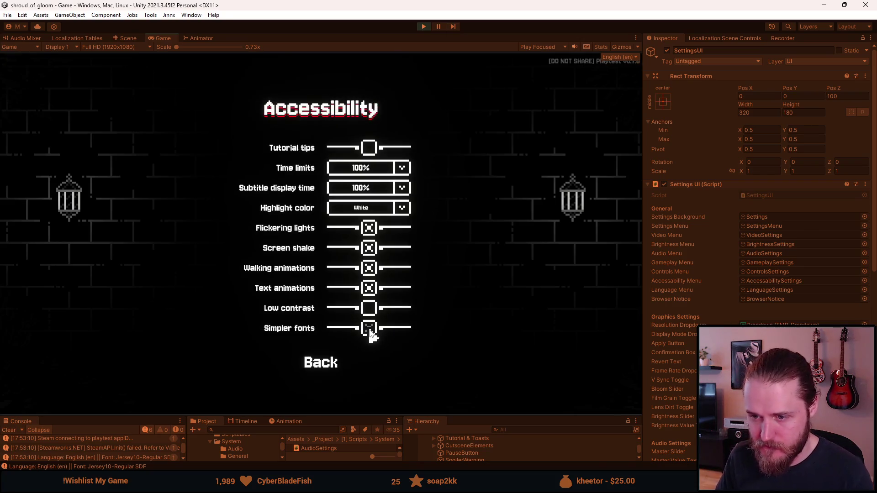
{"action": "left_click", "coordinate": [368, 329]}
{"action": "left_click", "coordinate": [369, 330]}
{"action": "left_click", "coordinate": [369, 330]}
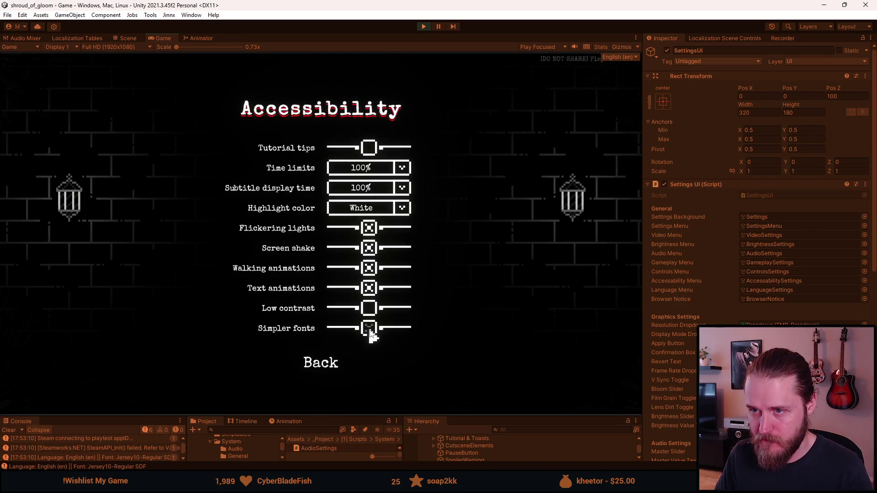
{"action": "left_click", "coordinate": [369, 330]}
{"action": "left_click", "coordinate": [369, 330]}
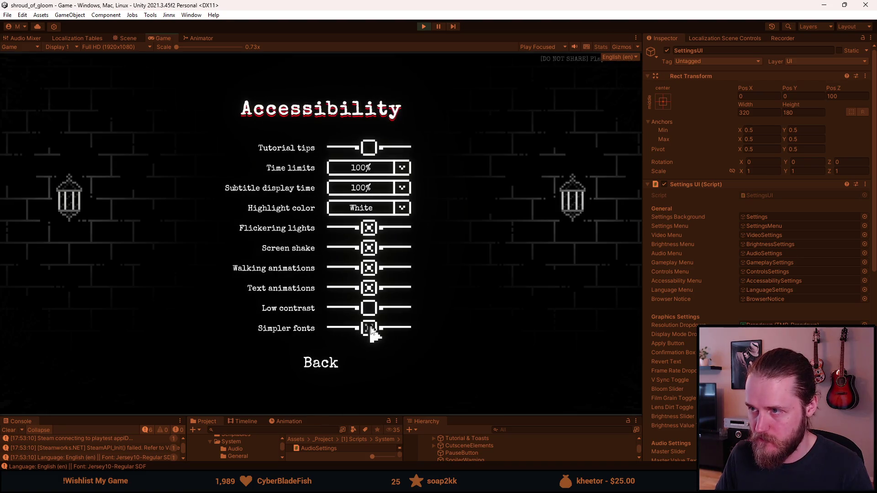
{"action": "left_click", "coordinate": [370, 330]}
{"action": "left_click", "coordinate": [369, 329]}
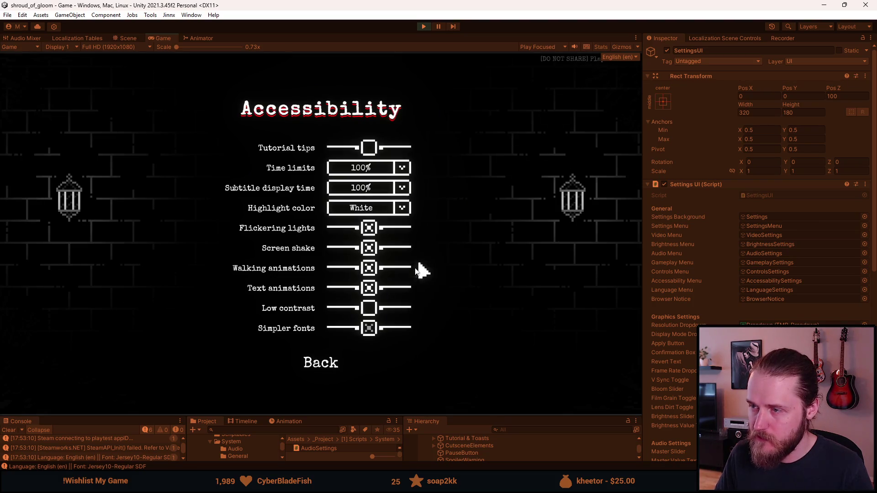
{"action": "left_click", "coordinate": [367, 330]}
{"action": "left_click", "coordinate": [367, 329]}
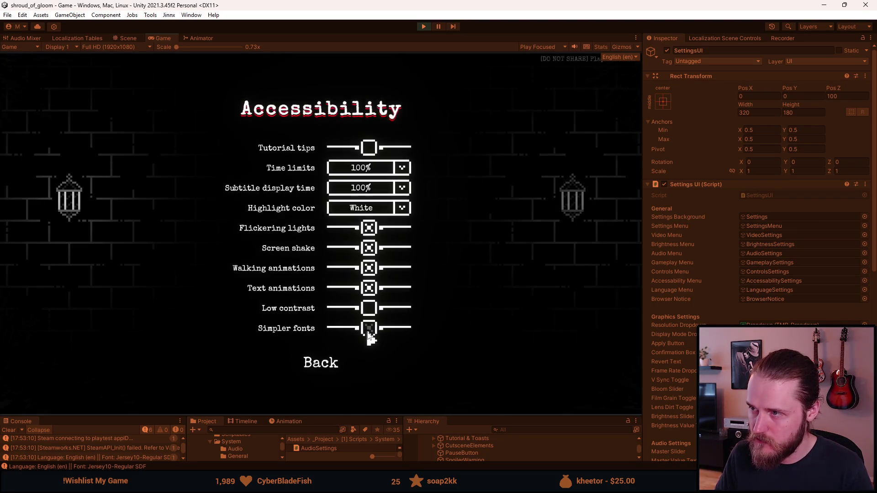
{"action": "left_click", "coordinate": [366, 330]}
{"action": "left_click", "coordinate": [367, 330]}
{"action": "left_click", "coordinate": [367, 329]}
{"action": "left_click", "coordinate": [367, 330]}
{"action": "left_click", "coordinate": [367, 330]}
{"action": "left_click", "coordinate": [367, 330]}
{"action": "left_click", "coordinate": [367, 330]}
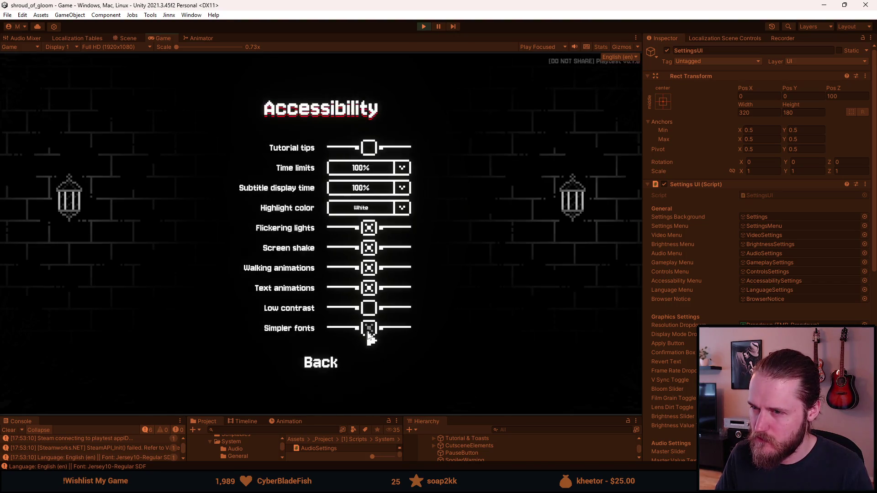
{"action": "left_click", "coordinate": [367, 330]}
{"action": "left_click", "coordinate": [367, 330]}
{"action": "left_click", "coordinate": [367, 330]}
{"action": "left_click", "coordinate": [368, 331]}
{"action": "left_click", "coordinate": [367, 331]}
{"action": "left_click", "coordinate": [367, 333]}
{"action": "left_click", "coordinate": [368, 333]}
{"action": "left_click", "coordinate": [367, 333]}
{"action": "left_click", "coordinate": [368, 333]}
Step: Leave Simpler fonts off and open the game's Language page
{"action": "left_click", "coordinate": [368, 332]}
{"action": "left_click", "coordinate": [367, 334]}
{"action": "left_click", "coordinate": [367, 334]}
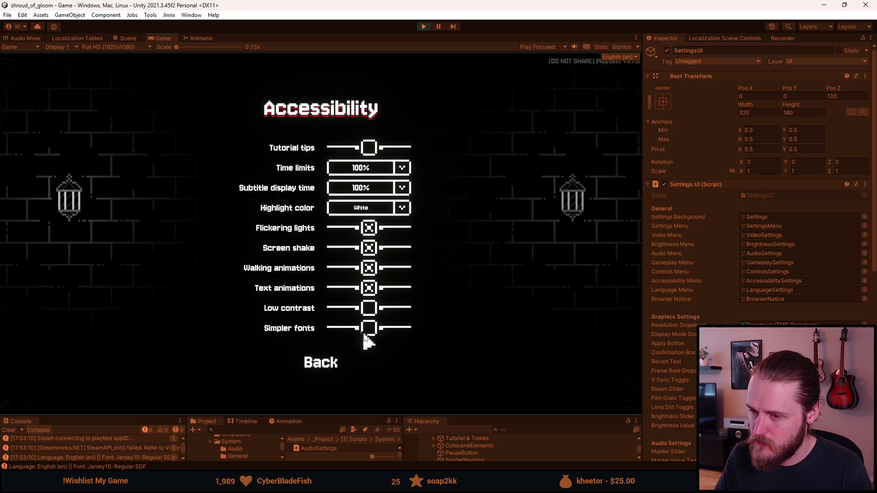
{"action": "left_click", "coordinate": [310, 363]}
{"action": "left_click", "coordinate": [332, 303]}
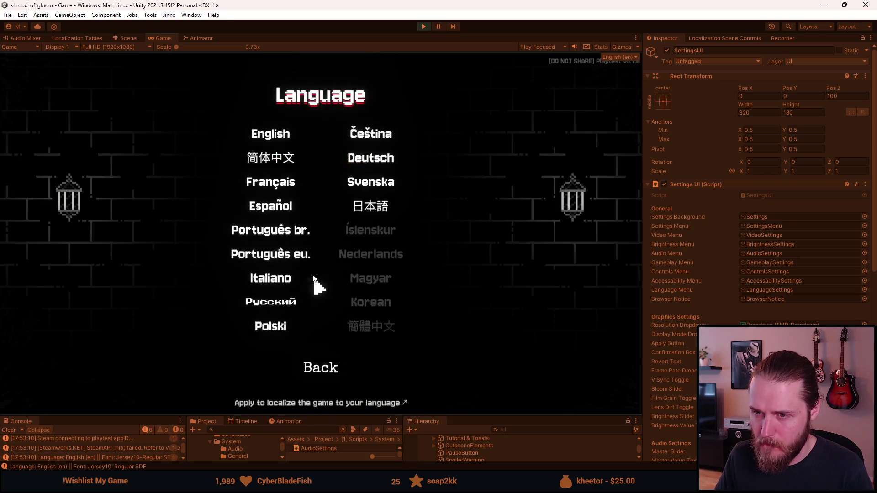
Step: Switch the game to Simplified Chinese and view the Controls page in Chinese
{"action": "left_click", "coordinate": [268, 158]}
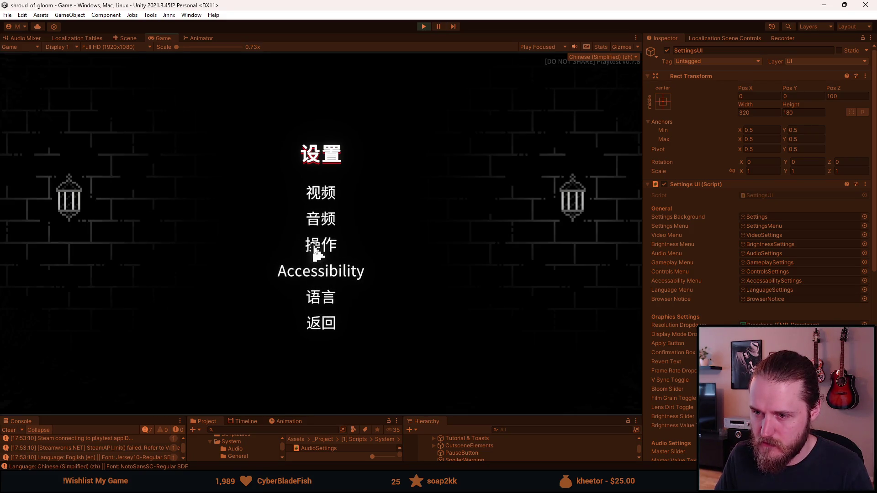
{"action": "left_click", "coordinate": [313, 245]}
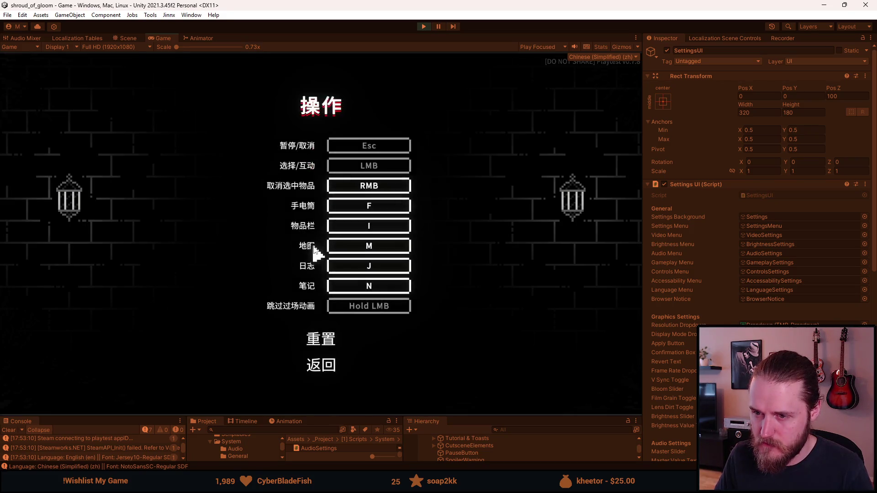
{"action": "left_click", "coordinate": [323, 363]}
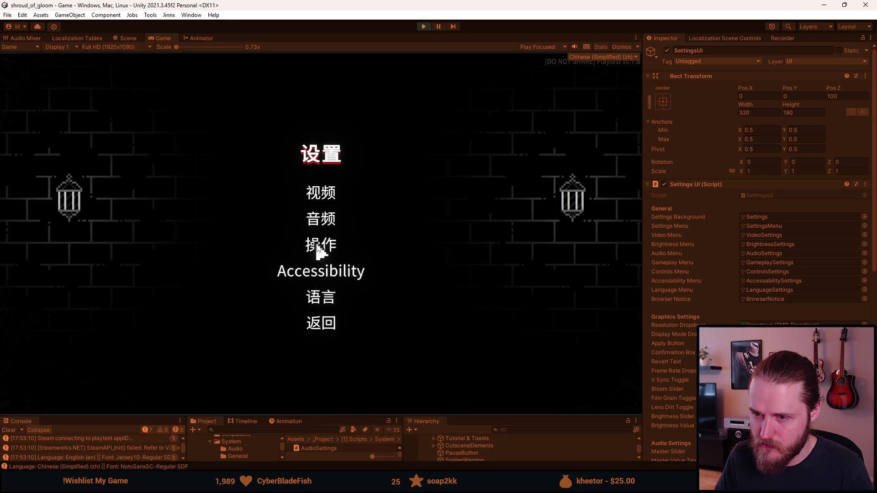
{"action": "left_click", "coordinate": [318, 249]}
{"action": "left_click", "coordinate": [323, 367]}
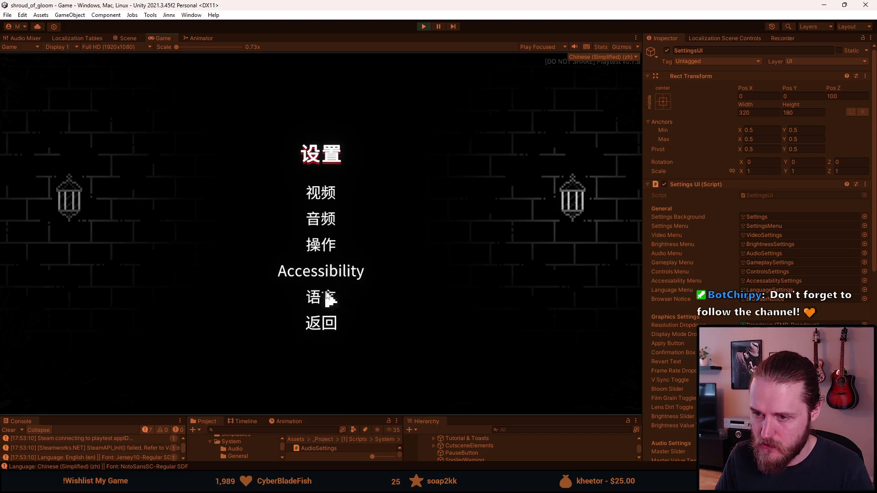
Step: Turn Simpler fonts off under Accessibility, then switch the game language back to English
{"action": "left_click", "coordinate": [320, 271]}
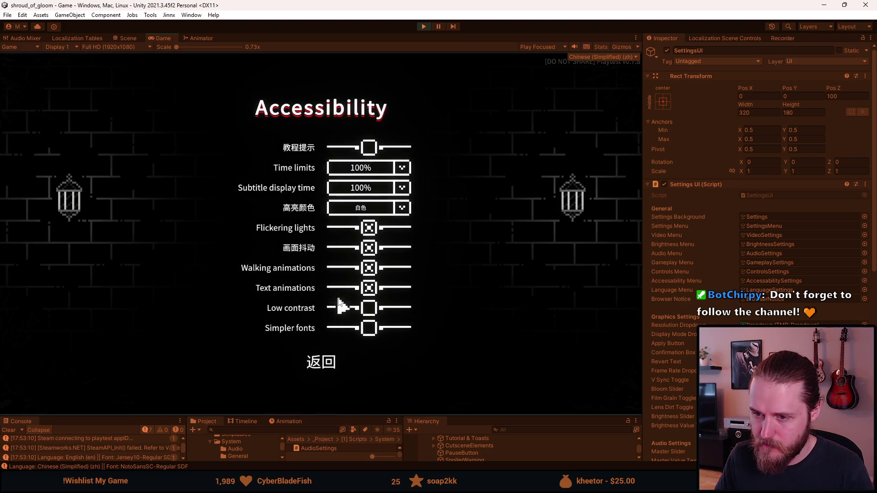
{"action": "left_click", "coordinate": [368, 328]}
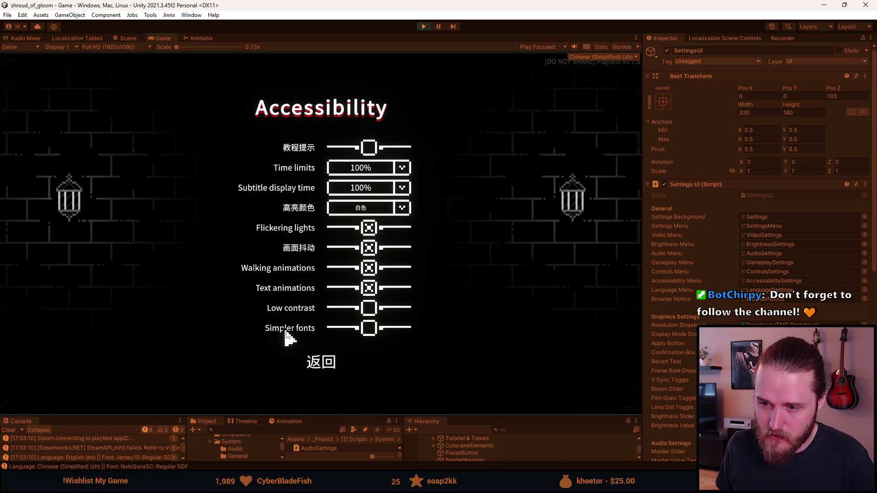
{"action": "left_click", "coordinate": [320, 360]}
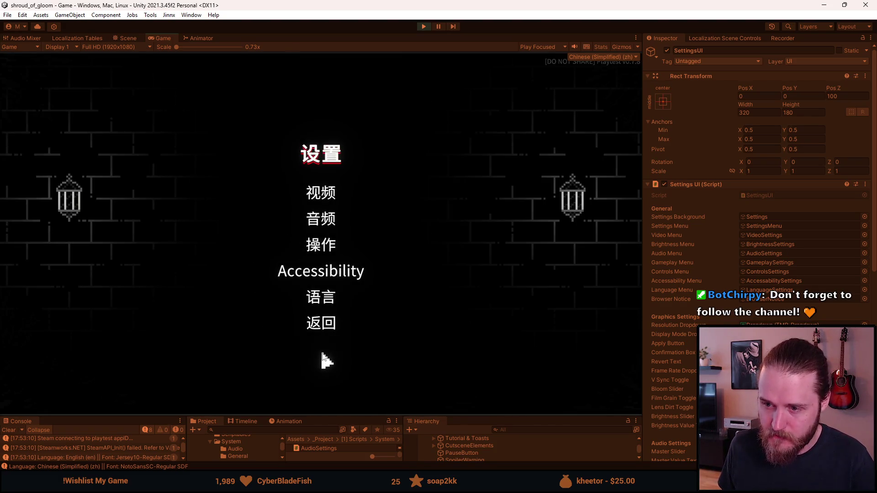
{"action": "left_click", "coordinate": [314, 274]}
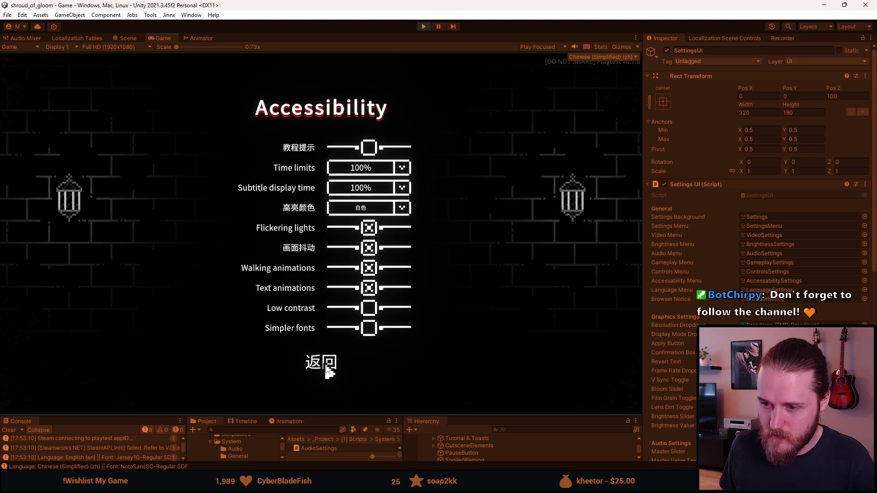
{"action": "left_click", "coordinate": [327, 369]}
{"action": "left_click", "coordinate": [321, 293]}
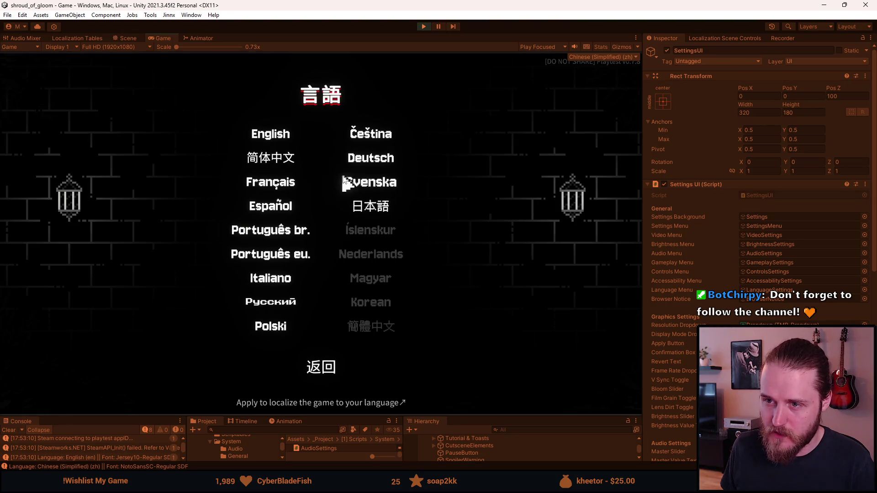
{"action": "left_click", "coordinate": [280, 137]}
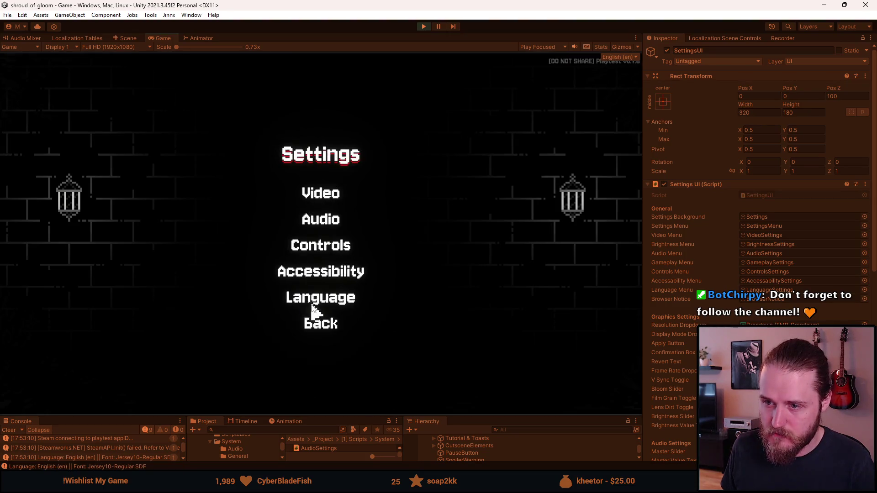
Step: Toggle Low contrast on and back off in the Accessibility options
{"action": "left_click", "coordinate": [314, 281]}
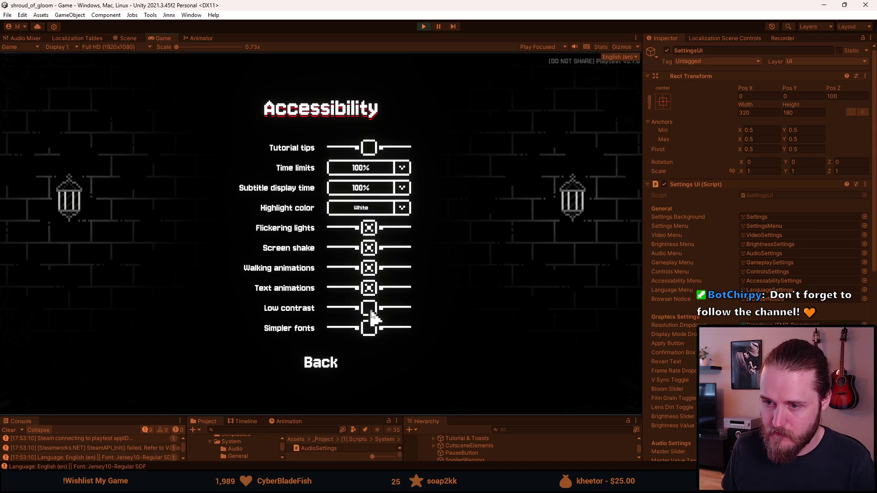
{"action": "left_click", "coordinate": [370, 308]}
{"action": "left_click", "coordinate": [370, 308]}
Step: Toggle Simpler fonts a few times, leave it off, and return to the Paused menu
{"action": "left_click", "coordinate": [369, 328]}
{"action": "left_click", "coordinate": [369, 327]}
{"action": "left_click", "coordinate": [369, 327]}
{"action": "left_click", "coordinate": [369, 327]}
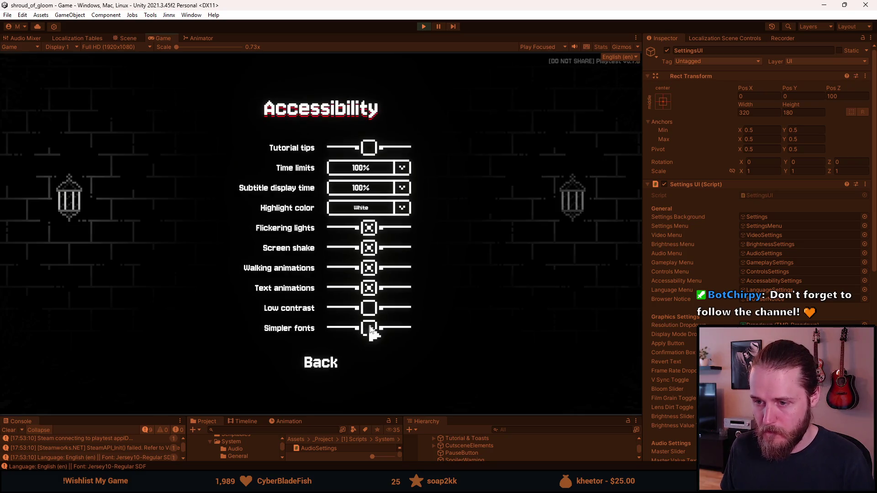
{"action": "left_click", "coordinate": [318, 361]}
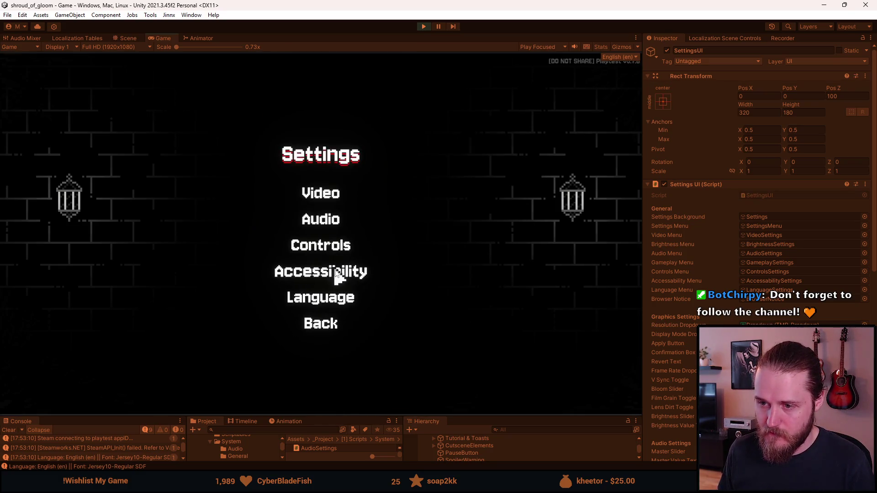
{"action": "key", "text": "Escape"}
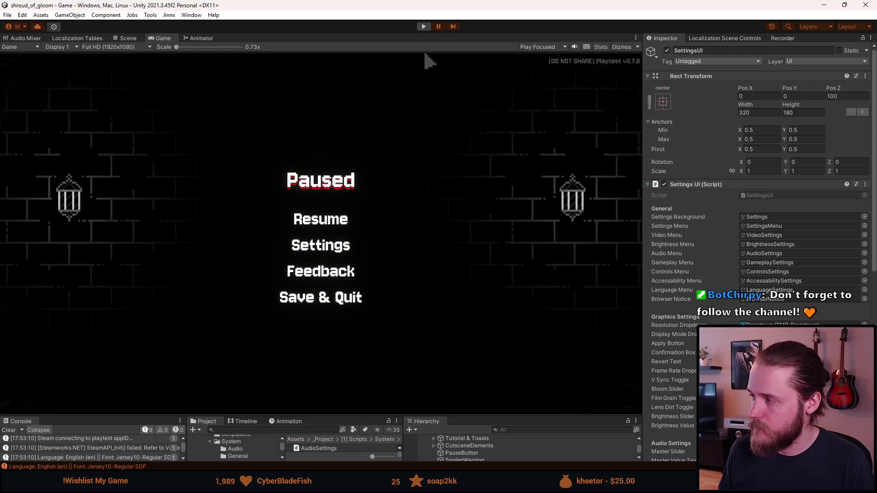
Step: Stop play mode and drag the Scene/Console splitter up to enlarge the bottom panels
{"action": "left_click", "coordinate": [424, 26]}
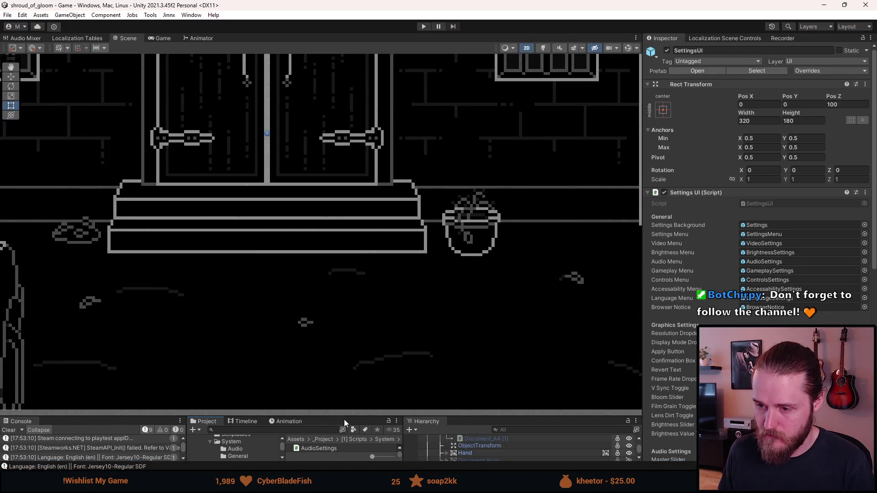
{"action": "left_click_drag", "start_coordinate": [344, 417], "coordinate": [344, 330]}
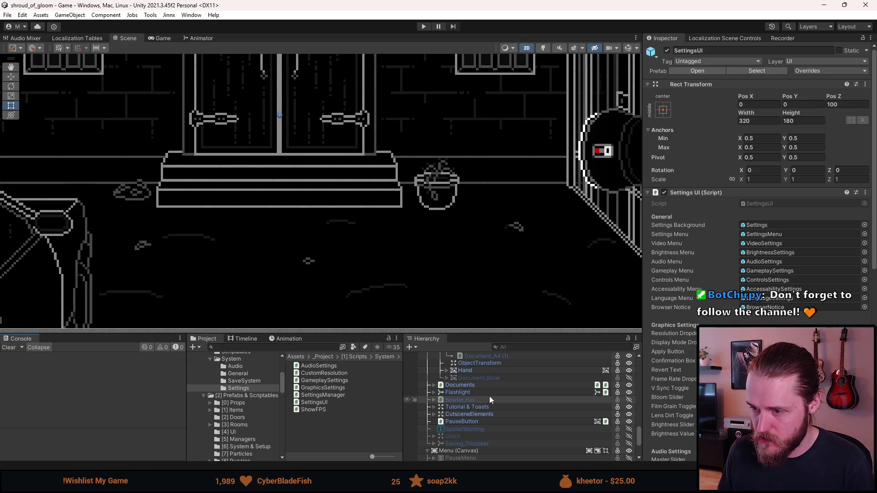
{"action": "scroll", "coordinate": [489, 399], "scroll_direction": "down", "scroll_amount": 3}
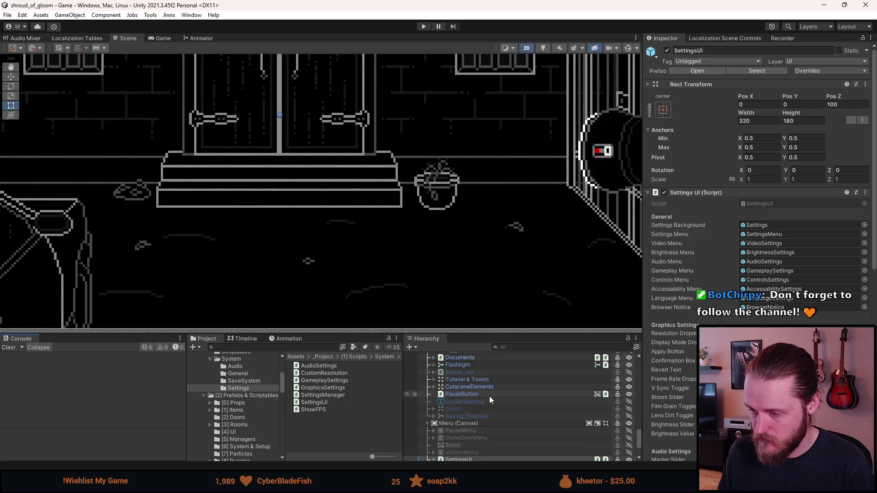
{"action": "scroll", "coordinate": [490, 396], "scroll_direction": "down", "scroll_amount": 5}
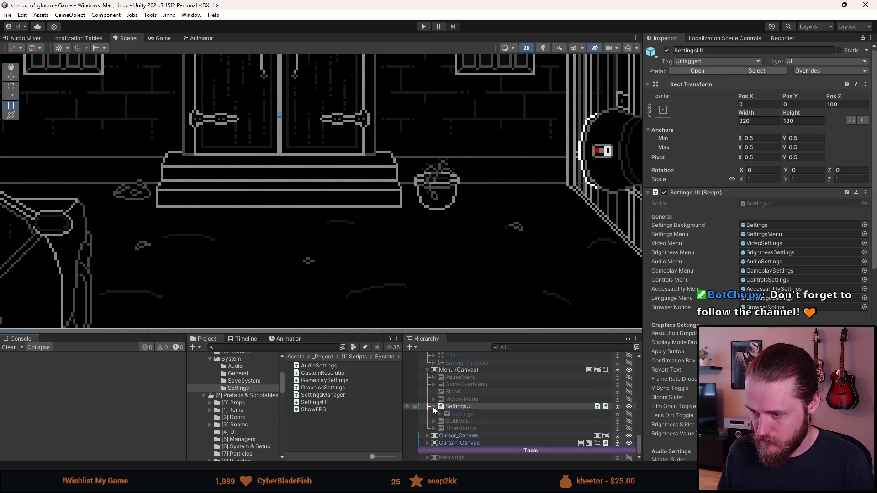
Step: Collapse the SettingsUI and Inspections branches in the Hierarchy and scroll up to Setup
{"action": "left_click", "coordinate": [433, 406]}
{"action": "scroll", "coordinate": [492, 422], "scroll_direction": "up", "scroll_amount": 5}
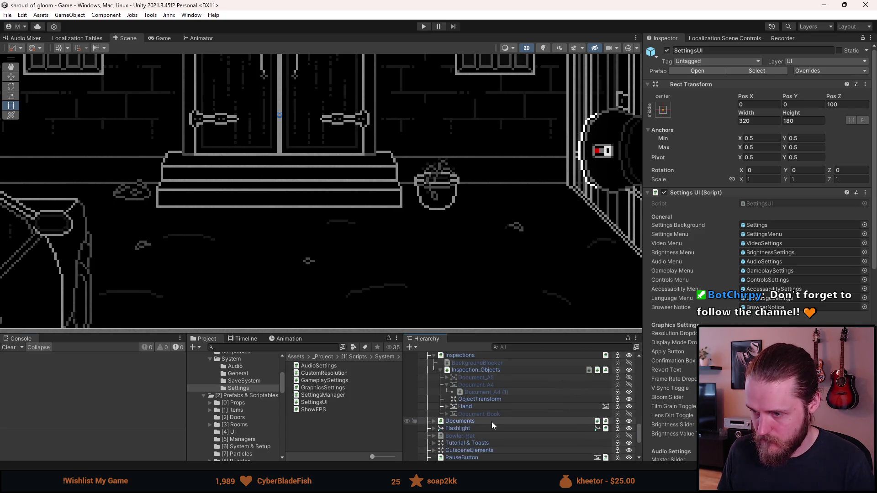
{"action": "left_click", "coordinate": [433, 383]}
{"action": "scroll", "coordinate": [431, 385], "scroll_direction": "down", "scroll_amount": 10}
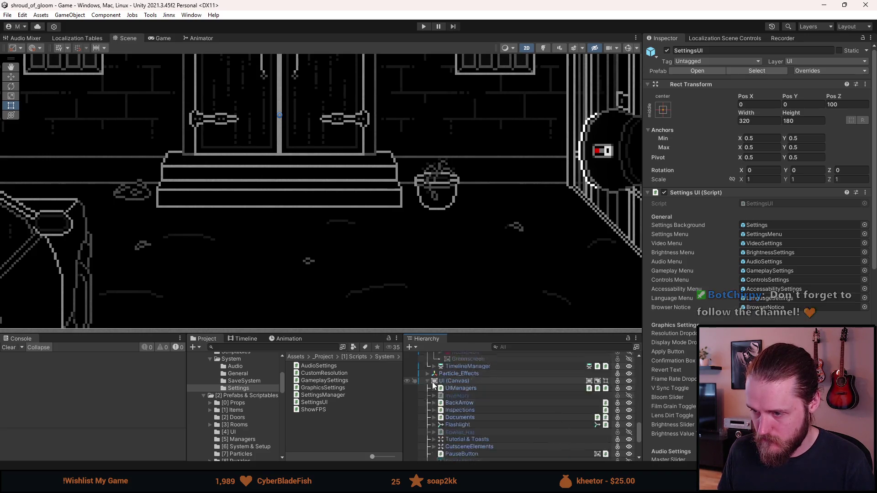
{"action": "scroll", "coordinate": [430, 382], "scroll_direction": "up", "scroll_amount": 3}
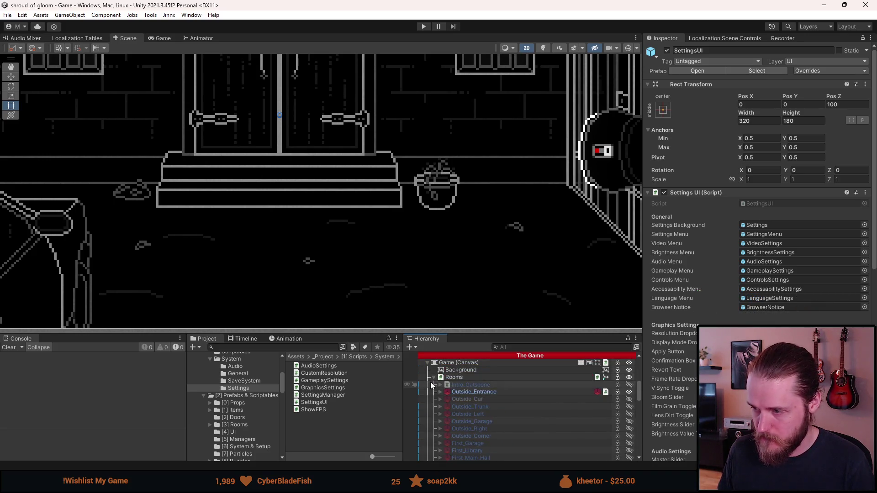
{"action": "scroll", "coordinate": [530, 378], "scroll_direction": "up", "scroll_amount": 4}
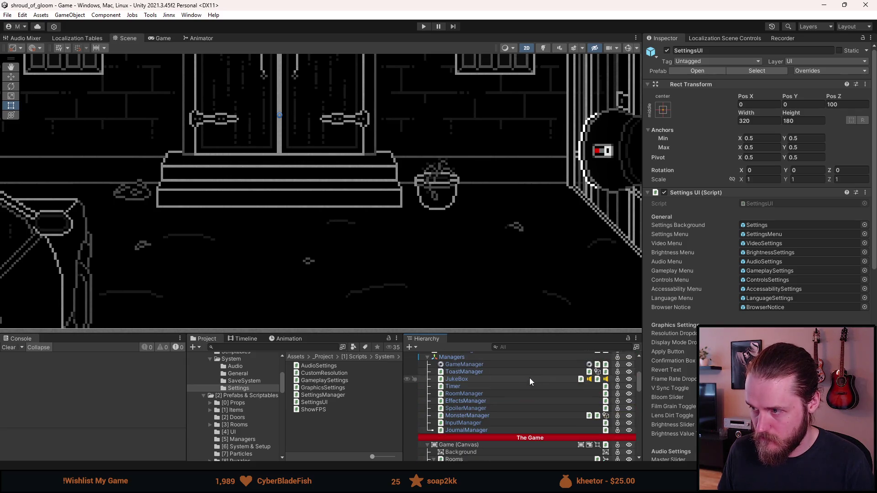
{"action": "scroll", "coordinate": [525, 381], "scroll_direction": "up", "scroll_amount": 3}
{"action": "scroll", "coordinate": [471, 366], "scroll_direction": "up", "scroll_amount": 6}
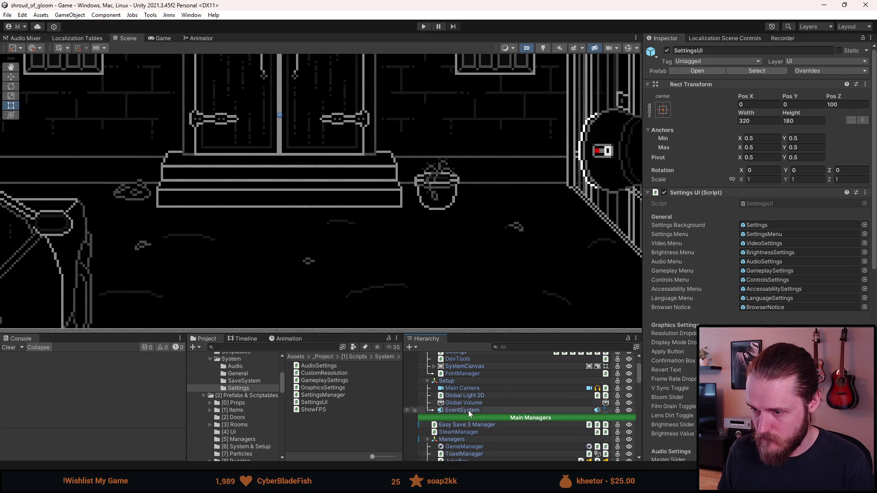
Step: Review FontManager's six fonts, then switch to Google Fonts showing Press Start 2P, DotGothic16 and Lexend
{"action": "left_click", "coordinate": [465, 374]}
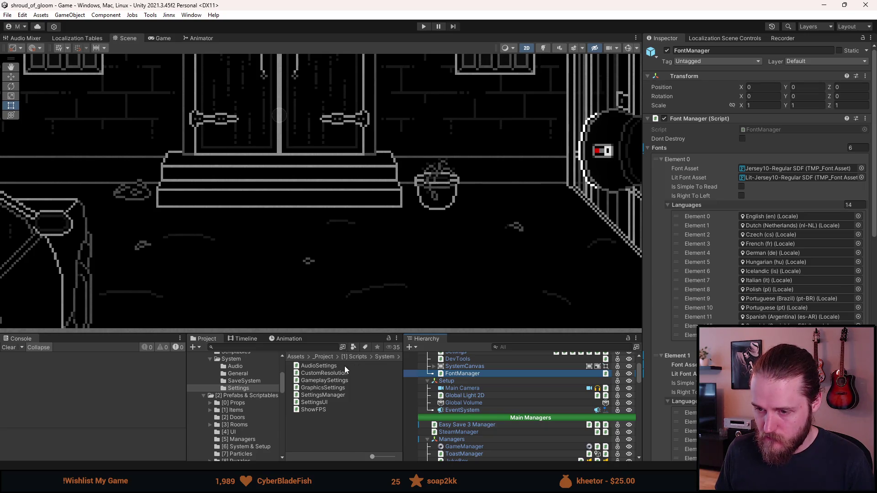
{"action": "scroll", "coordinate": [238, 402], "scroll_direction": "down", "scroll_amount": 5}
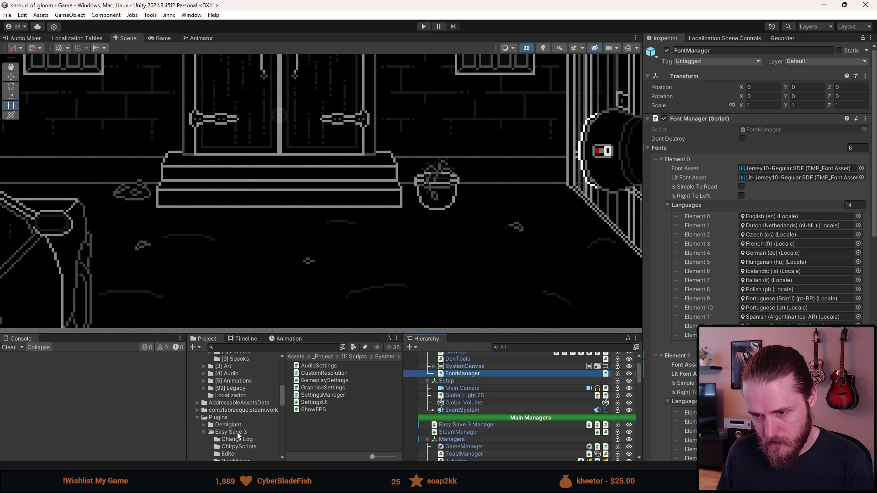
{"action": "scroll", "coordinate": [237, 432], "scroll_direction": "down", "scroll_amount": 1}
{"action": "scroll", "coordinate": [237, 433], "scroll_direction": "down", "scroll_amount": 1}
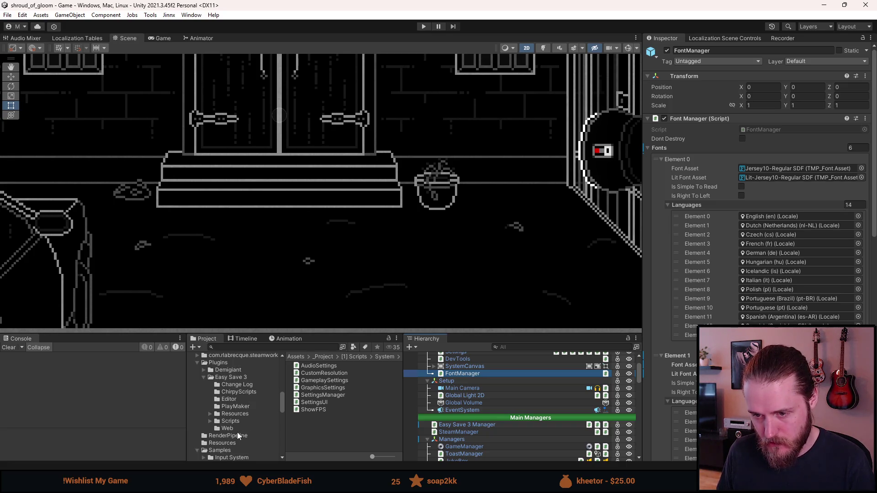
{"action": "scroll", "coordinate": [237, 426], "scroll_direction": "up", "scroll_amount": 7}
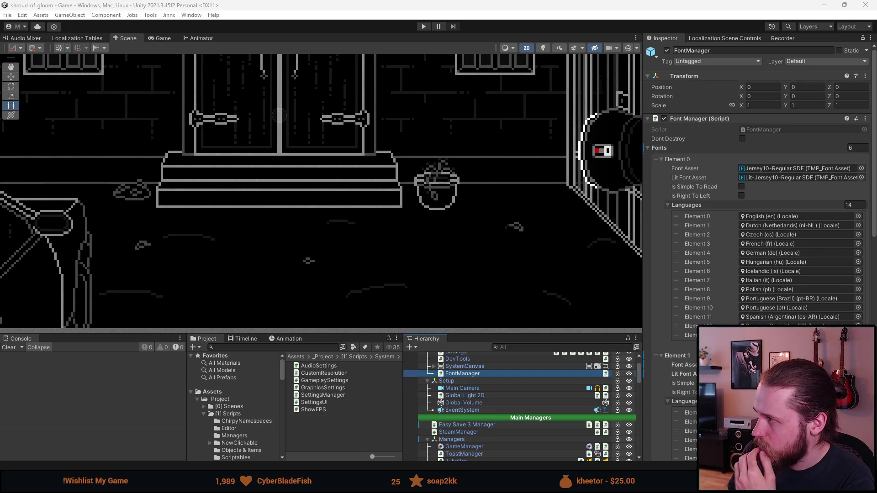
{"action": "key", "text": "alt+Tab"}
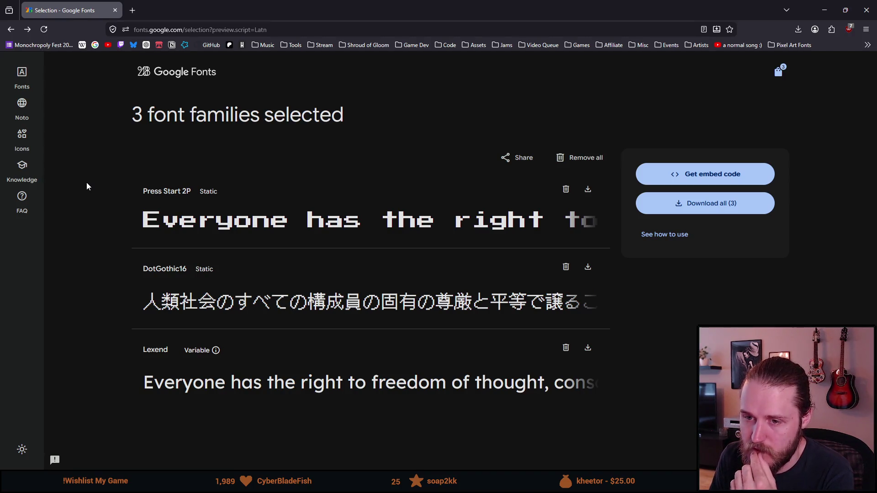
Step: In a new Firefox tab, search Google for 'google fonts japanese easy to read'
{"action": "left_click", "coordinate": [131, 11]}
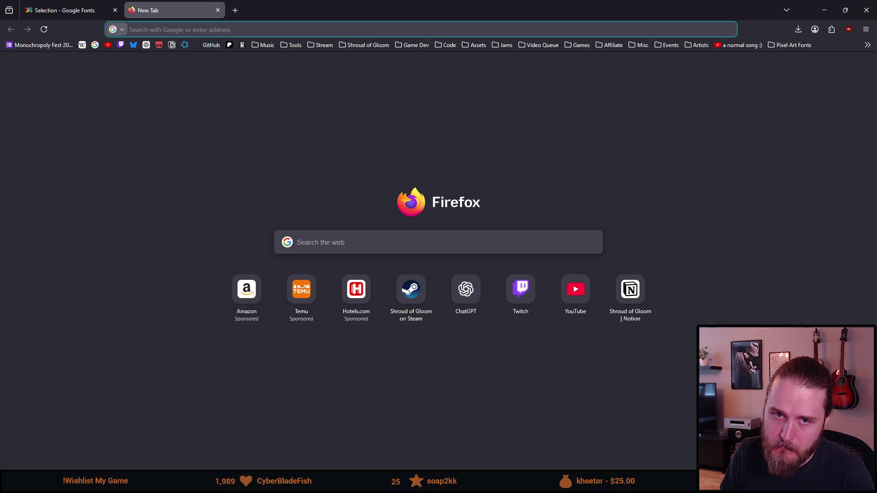
{"action": "key", "text": "alt+Tab"}
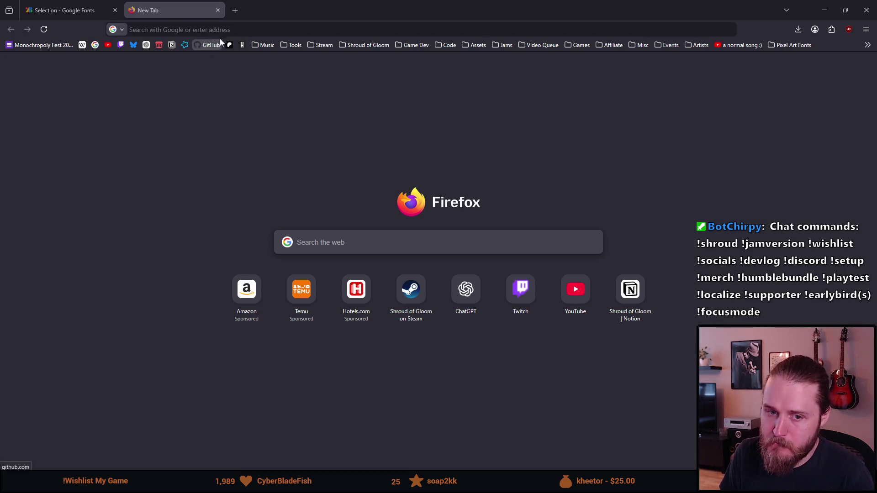
{"action": "left_click", "coordinate": [210, 29]}
{"action": "type", "text": "google fonts "}
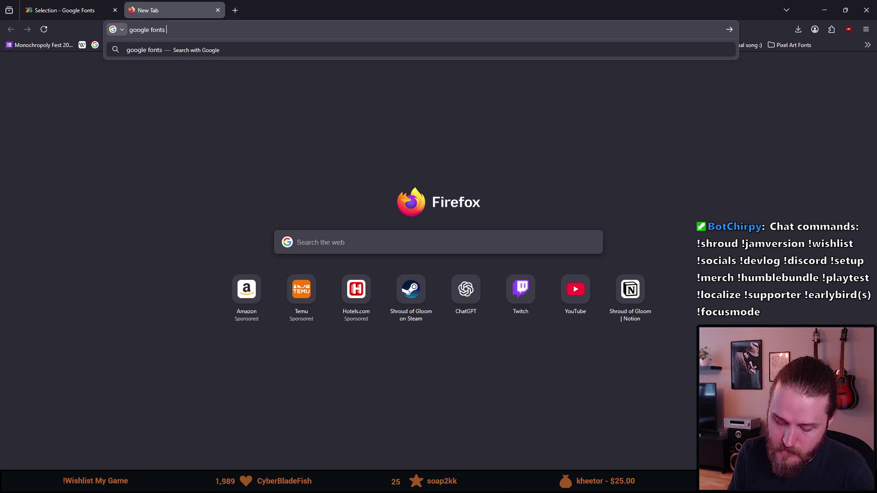
{"action": "type", "text": "japanese "}
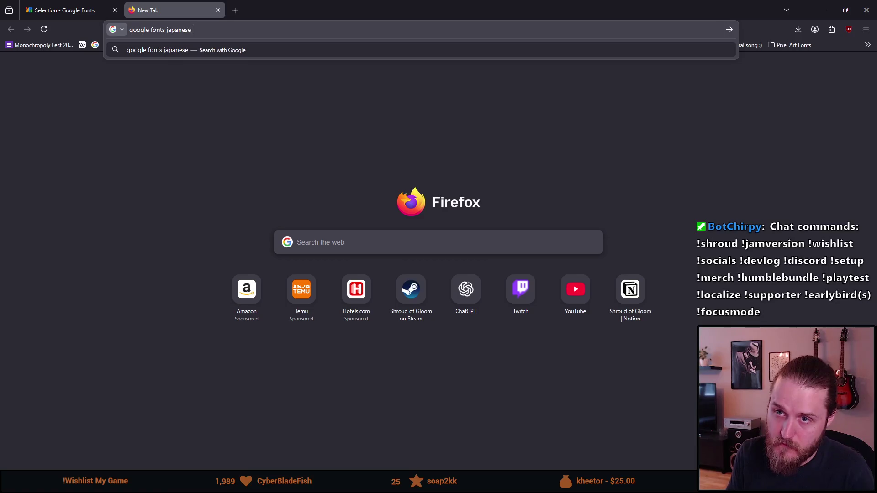
{"action": "type", "text": "easy to read"}
{"action": "key", "text": "Return"}
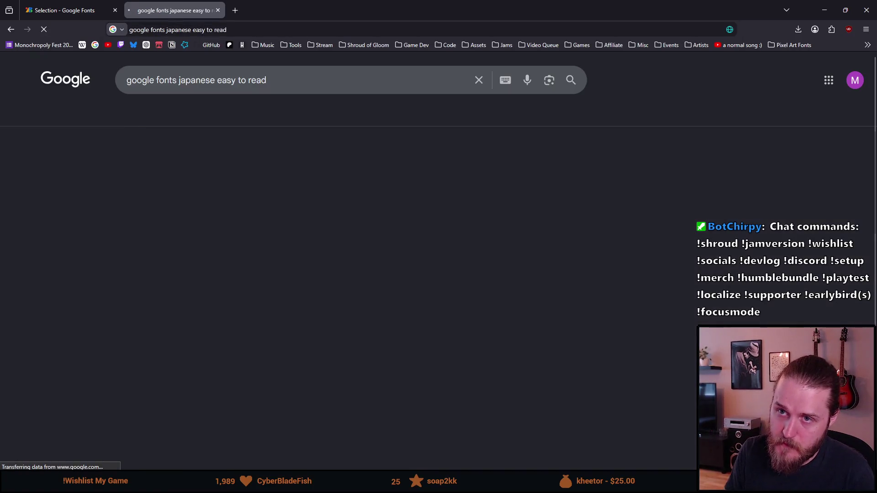
Step: Scroll the search results and open the Noto Sans Japanese page on Google Fonts
{"action": "scroll", "coordinate": [58, 297], "scroll_direction": "down", "scroll_amount": 1}
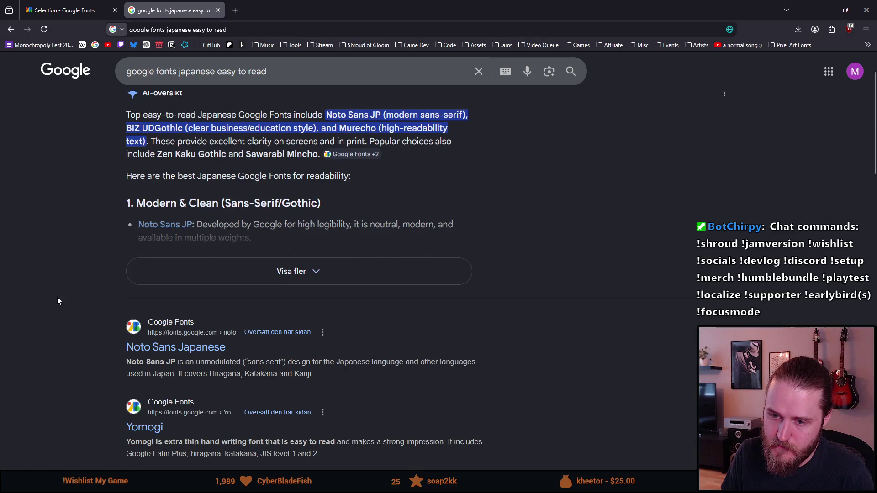
{"action": "scroll", "coordinate": [58, 297], "scroll_direction": "down", "scroll_amount": 1}
{"action": "scroll", "coordinate": [80, 301], "scroll_direction": "up", "scroll_amount": 1}
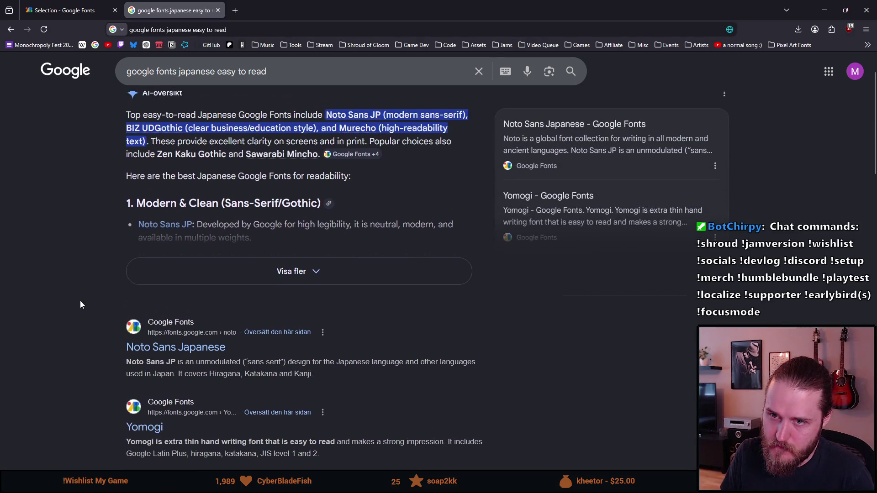
{"action": "scroll", "coordinate": [78, 301], "scroll_direction": "down", "scroll_amount": 1}
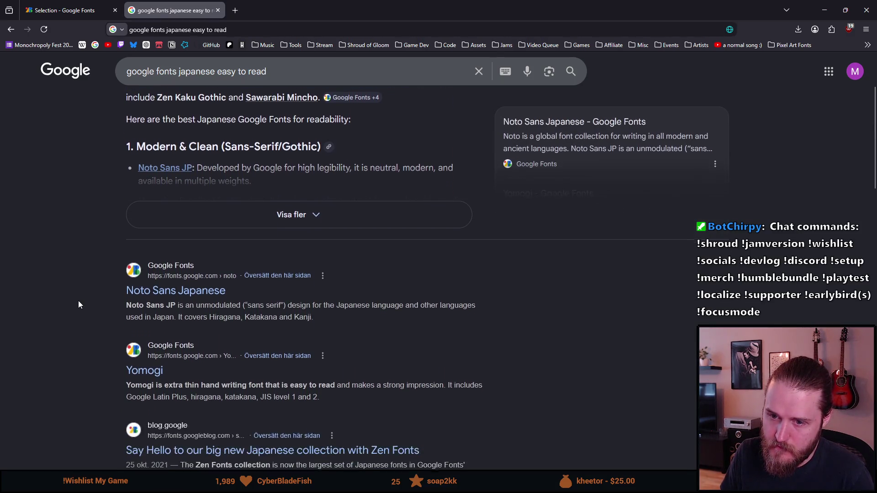
{"action": "left_click", "coordinate": [156, 295]}
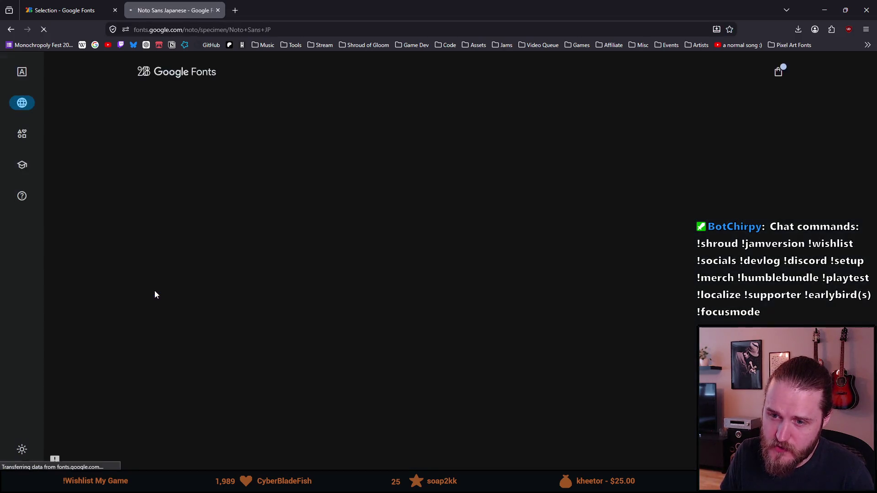
{"action": "scroll", "coordinate": [90, 304], "scroll_direction": "down", "scroll_amount": 3}
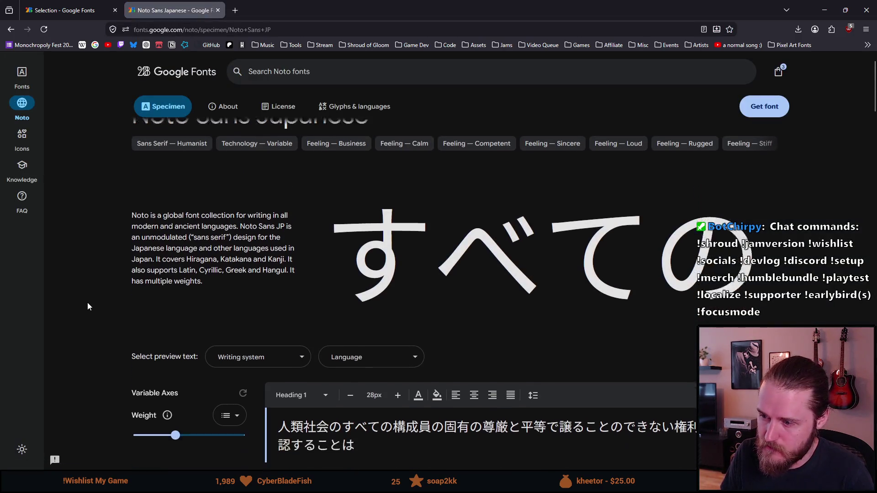
{"action": "scroll", "coordinate": [89, 306], "scroll_direction": "down", "scroll_amount": 3}
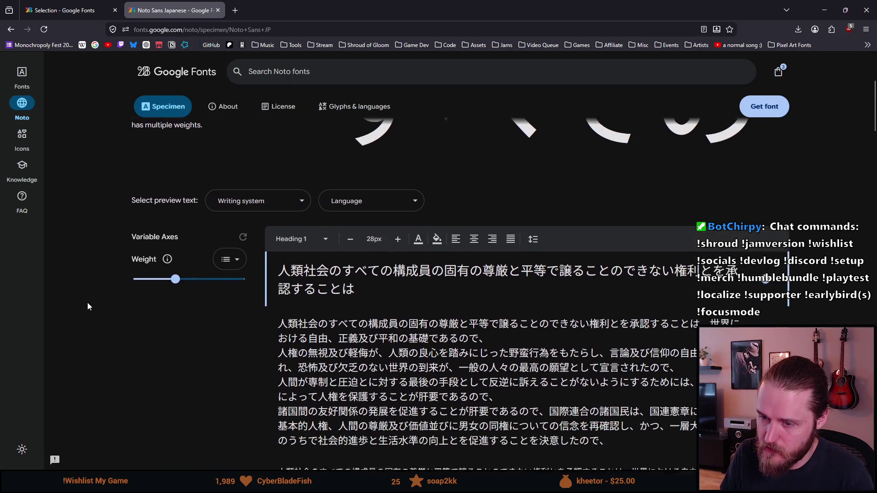
{"action": "scroll", "coordinate": [88, 306], "scroll_direction": "down", "scroll_amount": 1}
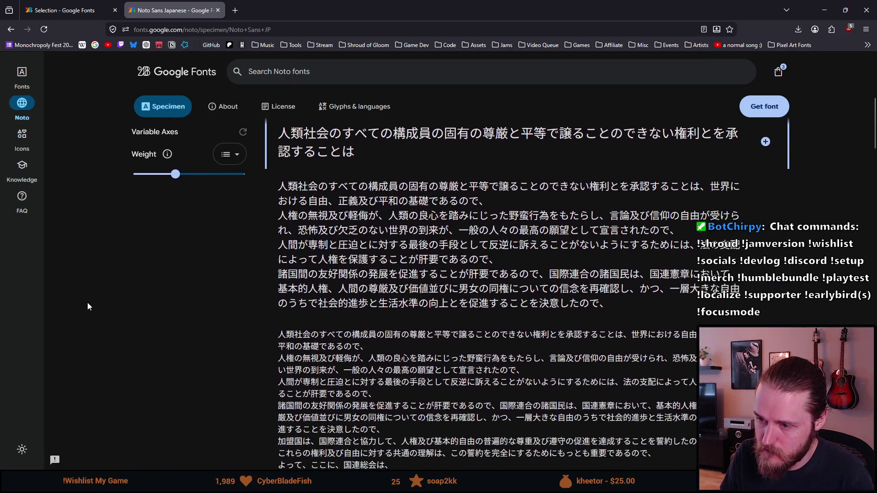
{"action": "scroll", "coordinate": [86, 303], "scroll_direction": "down", "scroll_amount": 1}
{"action": "scroll", "coordinate": [86, 303], "scroll_direction": "up", "scroll_amount": 6}
{"action": "scroll", "coordinate": [85, 303], "scroll_direction": "up", "scroll_amount": 1}
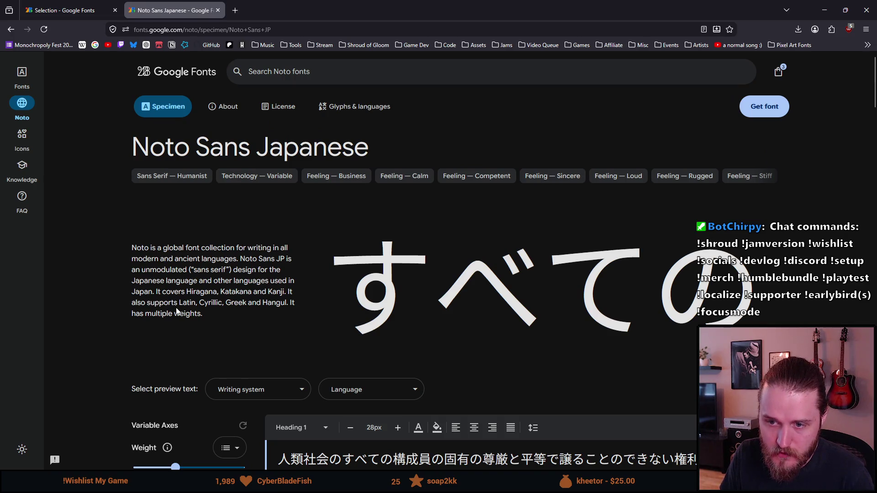
{"action": "double_click", "coordinate": [188, 304]}
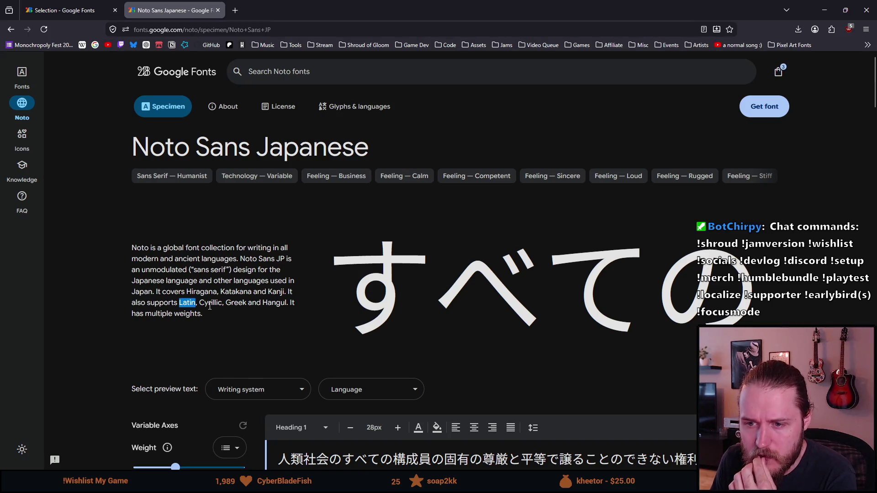
{"action": "left_click", "coordinate": [219, 304]}
{"action": "left_click", "coordinate": [257, 389]}
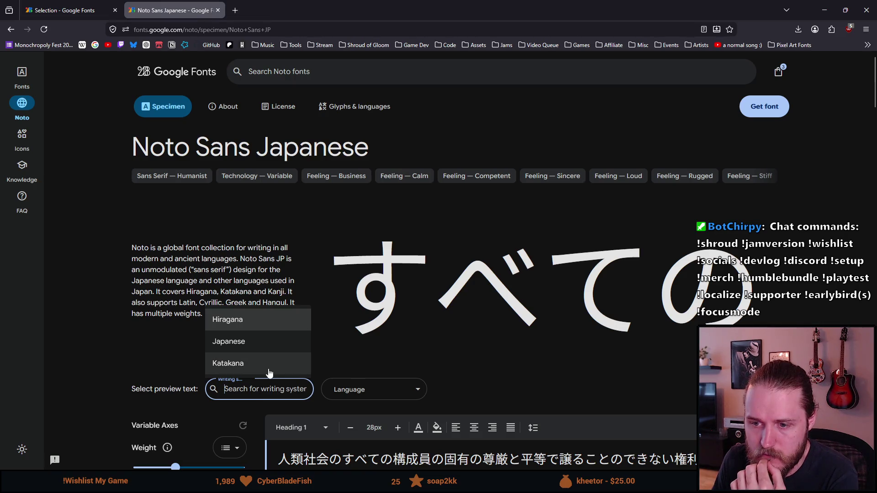
{"action": "scroll", "coordinate": [269, 373], "scroll_direction": "down", "scroll_amount": 2}
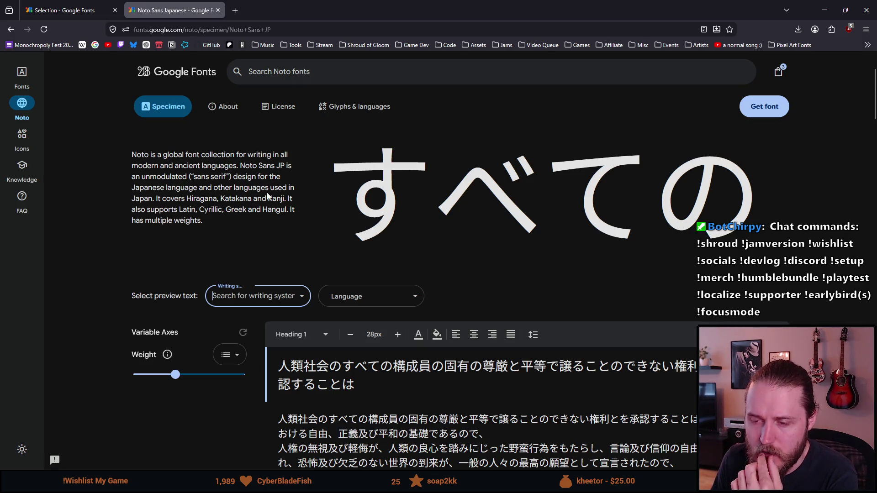
{"action": "scroll", "coordinate": [231, 200], "scroll_direction": "up", "scroll_amount": 1}
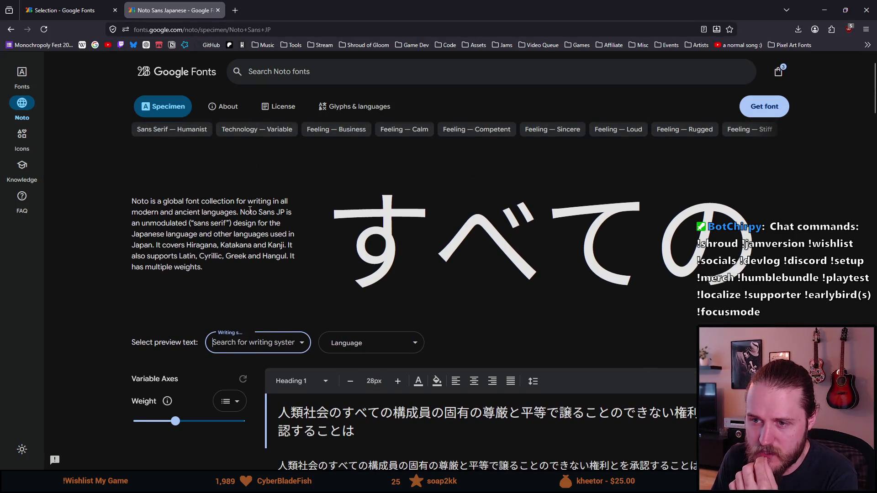
{"action": "left_click_drag", "start_coordinate": [241, 212], "coordinate": [275, 213]}
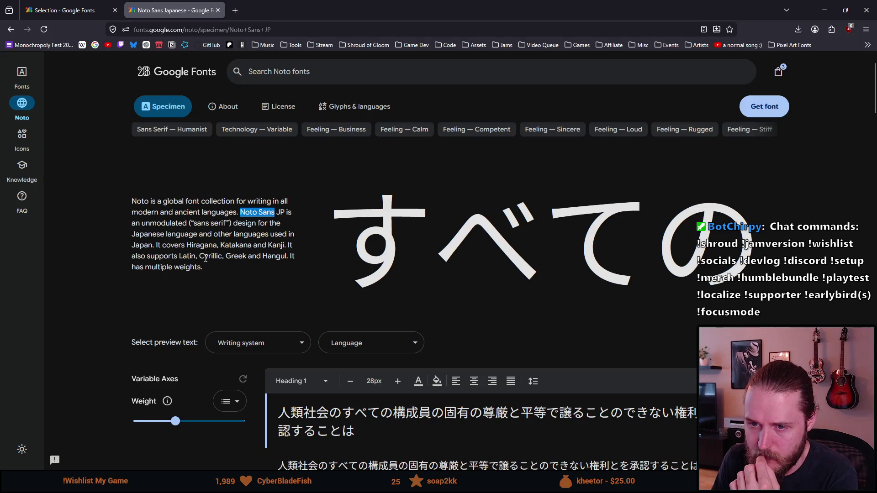
{"action": "left_click", "coordinate": [249, 337]}
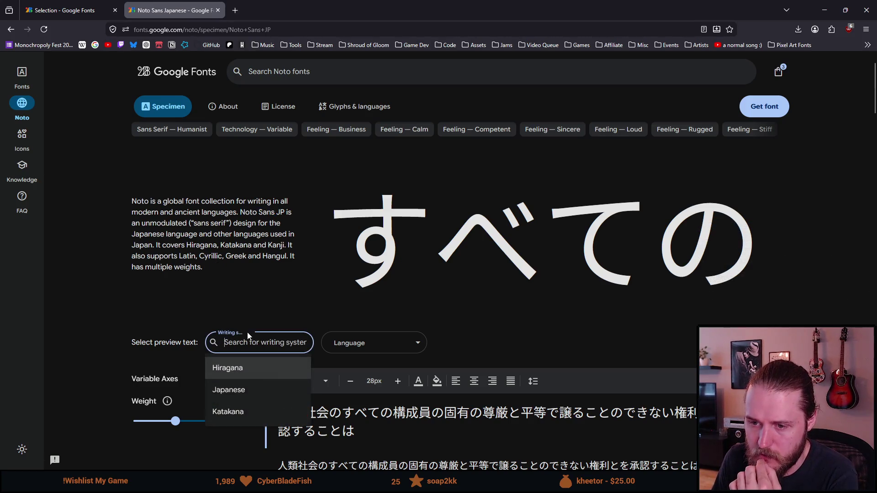
{"action": "left_click", "coordinate": [267, 331]}
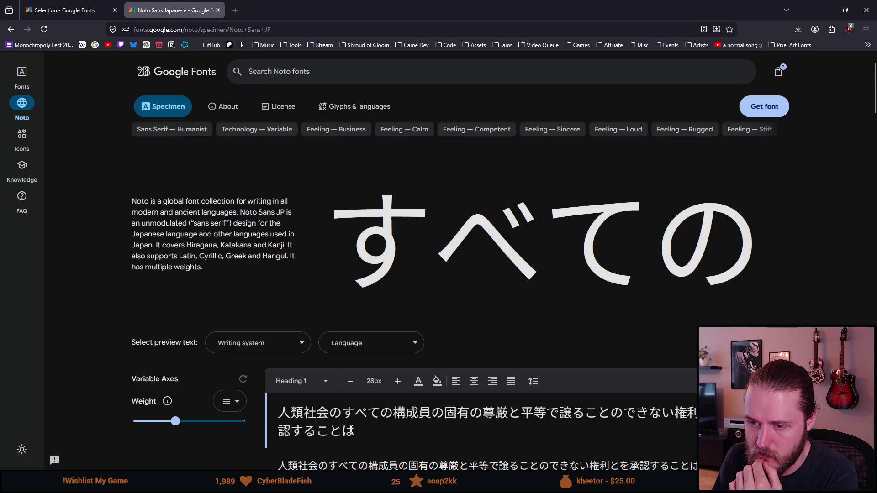
{"action": "scroll", "coordinate": [351, 427], "scroll_direction": "down", "scroll_amount": 4}
{"action": "scroll", "coordinate": [362, 380], "scroll_direction": "down", "scroll_amount": 10}
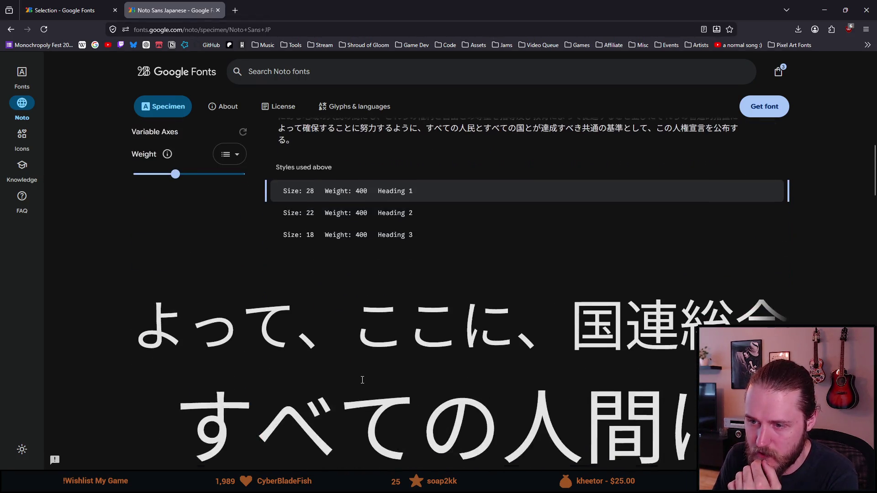
{"action": "scroll", "coordinate": [362, 380], "scroll_direction": "down", "scroll_amount": 8}
Step: Preview the Noto Sans Japanese styles with 'Testing testing', then view the three-family selection
{"action": "left_click", "coordinate": [209, 294]}
{"action": "type", "text": "Testing te"}
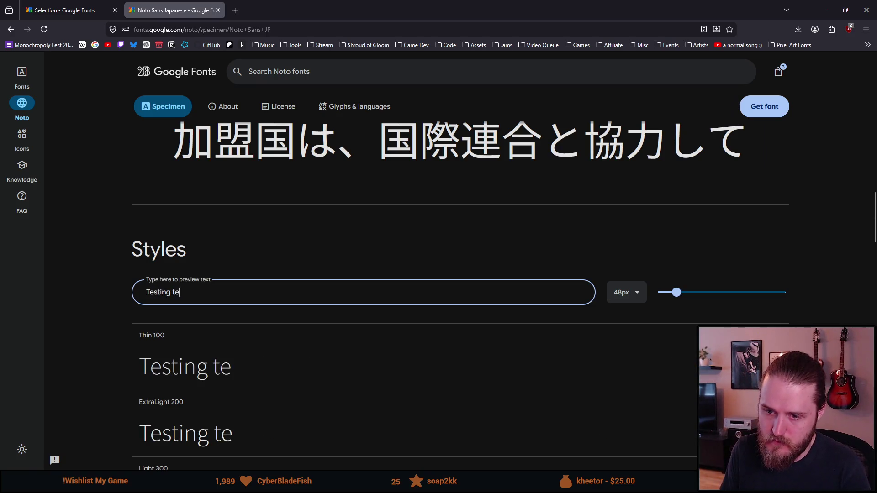
{"action": "type", "text": "sting"}
{"action": "scroll", "coordinate": [168, 294], "scroll_direction": "down", "scroll_amount": 5}
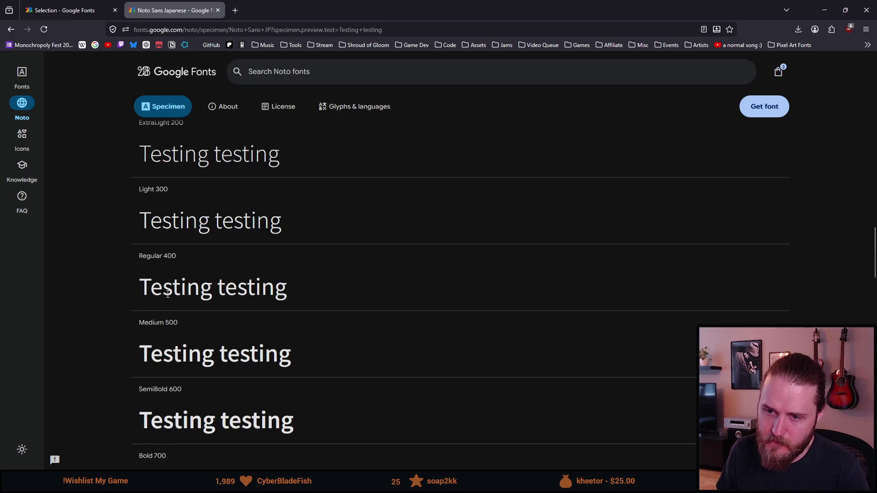
{"action": "scroll", "coordinate": [168, 294], "scroll_direction": "up", "scroll_amount": 4}
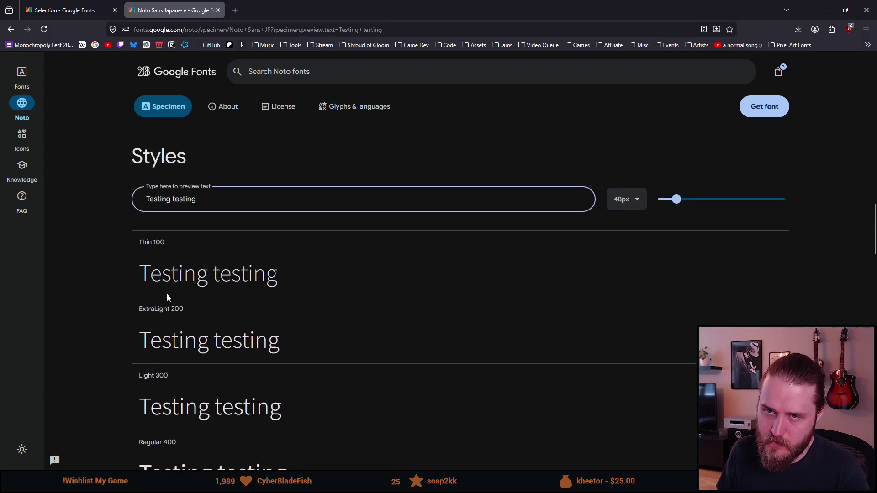
{"action": "left_click", "coordinate": [75, 10]}
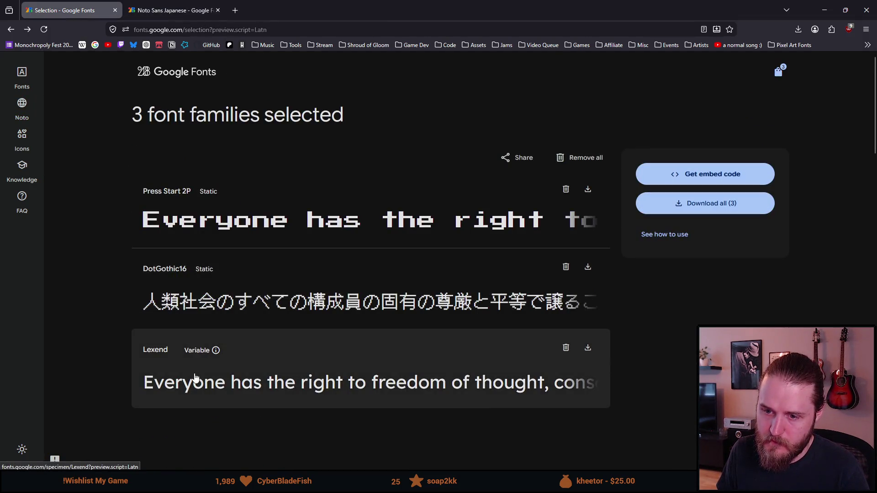
Step: Open Lexend's specimen in a new tab, look over its weights, and return to Noto Sans Japanese
{"action": "middle_click", "coordinate": [196, 382]}
{"action": "left_click", "coordinate": [161, 4]}
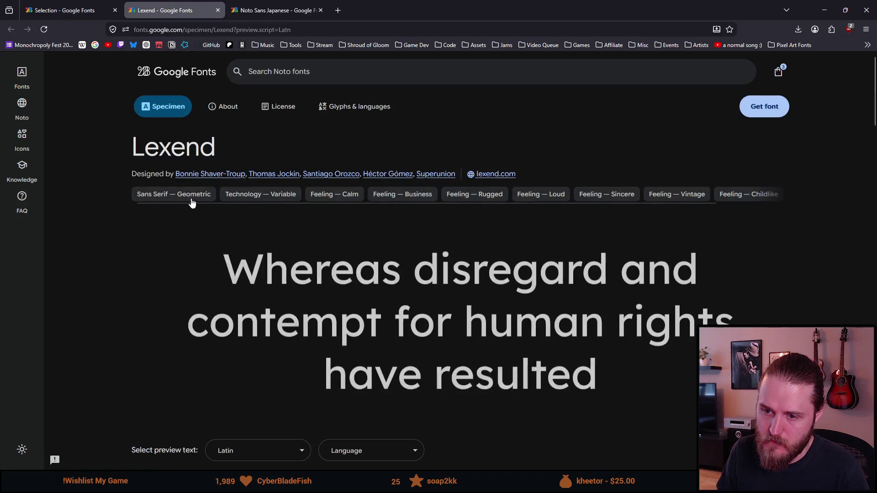
{"action": "scroll", "coordinate": [192, 199], "scroll_direction": "down", "scroll_amount": 5}
{"action": "scroll", "coordinate": [185, 199], "scroll_direction": "up", "scroll_amount": 4}
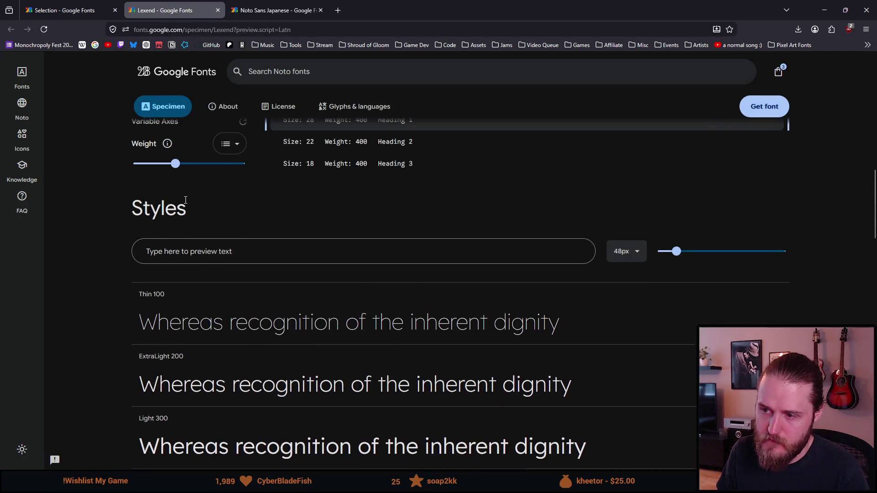
{"action": "scroll", "coordinate": [186, 200], "scroll_direction": "down", "scroll_amount": 4}
{"action": "left_click", "coordinate": [274, 10]}
Step: Compare Lexend and Noto Sans Japanese weights, ending at the top of Noto Sans Japanese
{"action": "scroll", "coordinate": [184, 260], "scroll_direction": "down", "scroll_amount": 5}
{"action": "scroll", "coordinate": [184, 260], "scroll_direction": "down", "scroll_amount": 2}
{"action": "scroll", "coordinate": [185, 260], "scroll_direction": "up", "scroll_amount": 2}
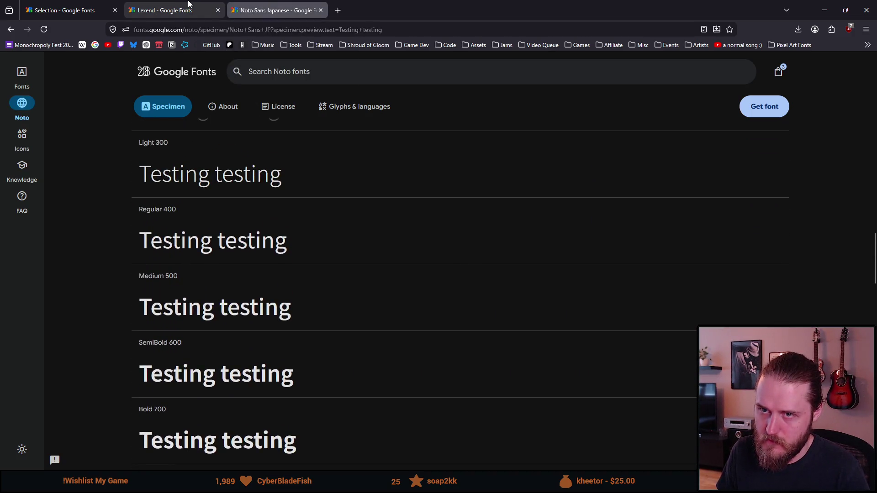
{"action": "left_click", "coordinate": [188, 5]}
{"action": "left_click", "coordinate": [273, 4]}
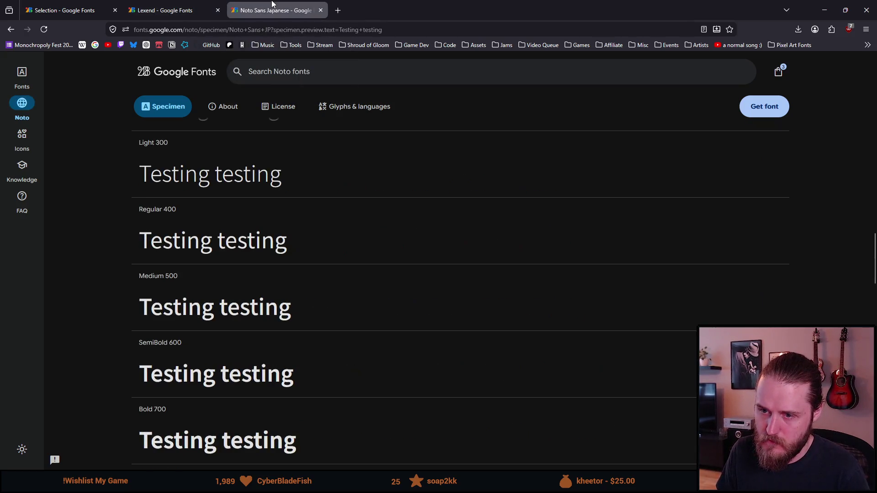
{"action": "left_click", "coordinate": [197, 5]}
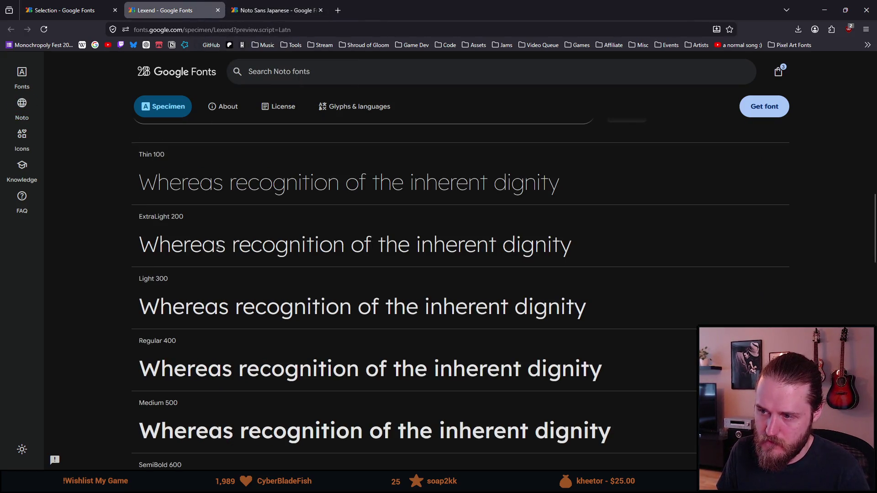
{"action": "scroll", "coordinate": [219, 247], "scroll_direction": "up", "scroll_amount": 5}
{"action": "left_click", "coordinate": [279, 11]}
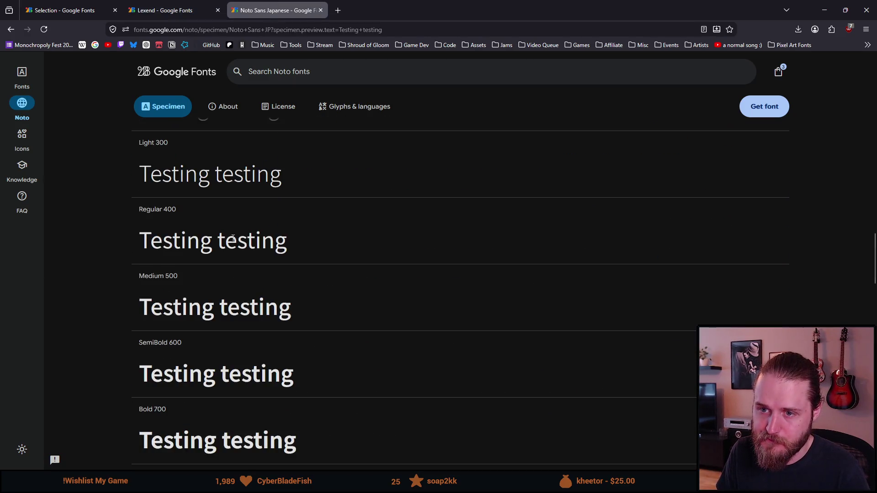
{"action": "scroll", "coordinate": [233, 238], "scroll_direction": "up", "scroll_amount": 8}
{"action": "scroll", "coordinate": [235, 238], "scroll_direction": "up", "scroll_amount": 10}
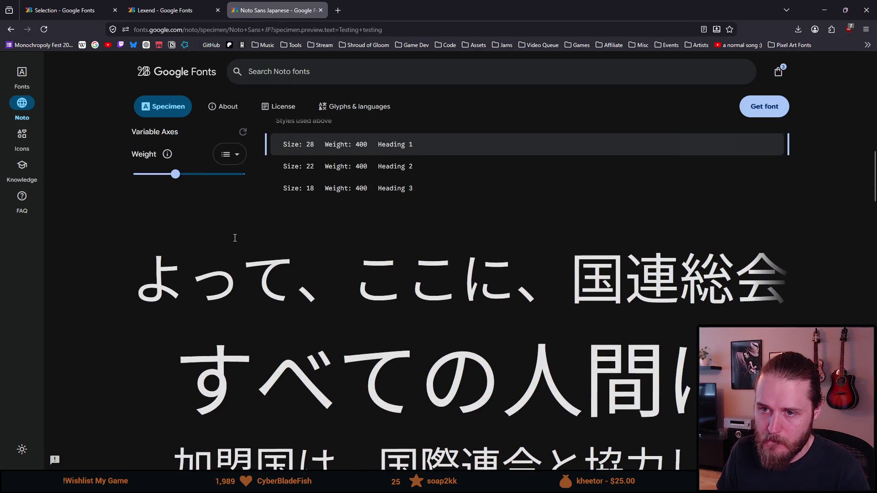
{"action": "scroll", "coordinate": [234, 241], "scroll_direction": "up", "scroll_amount": 5}
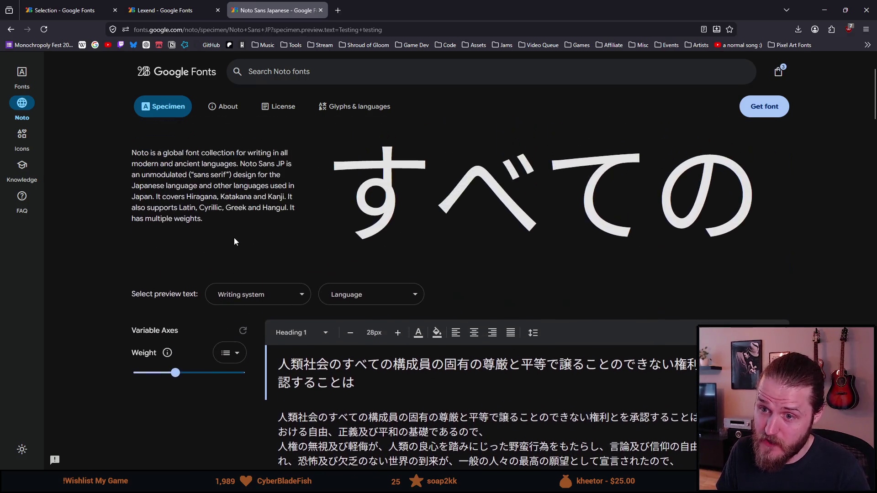
Step: Set the Noto Sans Japanese preview writing system to Japanese
{"action": "left_click", "coordinate": [245, 298]}
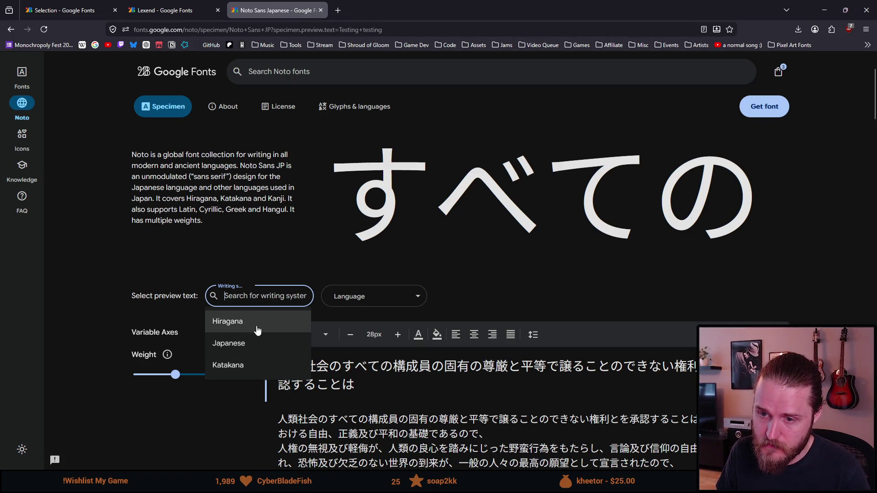
{"action": "left_click", "coordinate": [251, 344]}
{"action": "scroll", "coordinate": [249, 353], "scroll_direction": "down", "scroll_amount": 4}
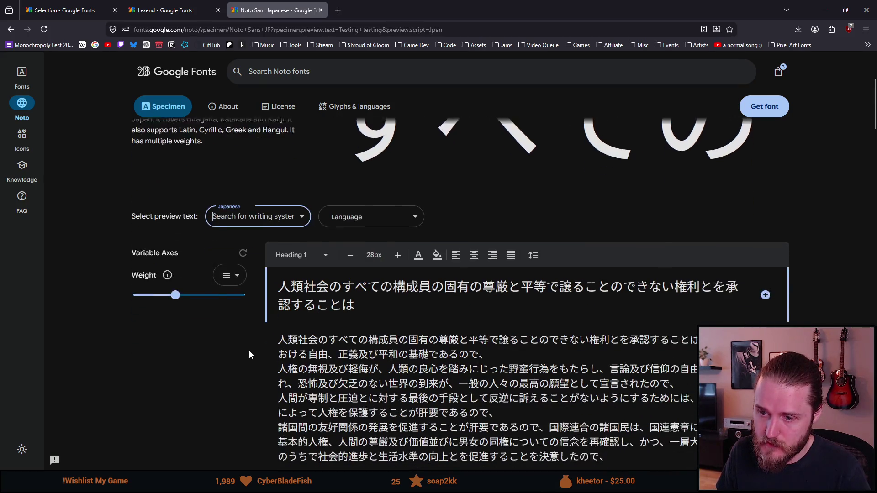
{"action": "scroll", "coordinate": [249, 353], "scroll_direction": "up", "scroll_amount": 6}
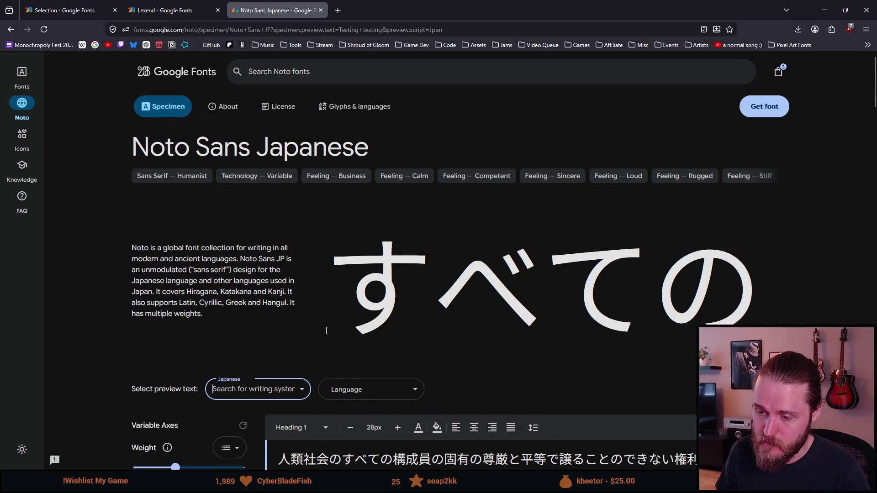
Step: Add Noto Sans Japanese as the fourth selected family and return to the font catalogue
{"action": "left_click", "coordinate": [772, 108]}
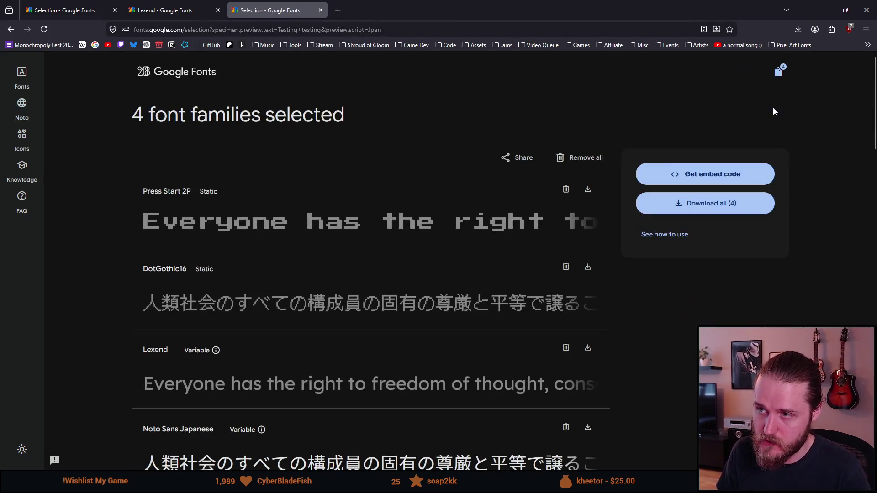
{"action": "scroll", "coordinate": [330, 206], "scroll_direction": "down", "scroll_amount": 2}
{"action": "scroll", "coordinate": [331, 201], "scroll_direction": "up", "scroll_amount": 2}
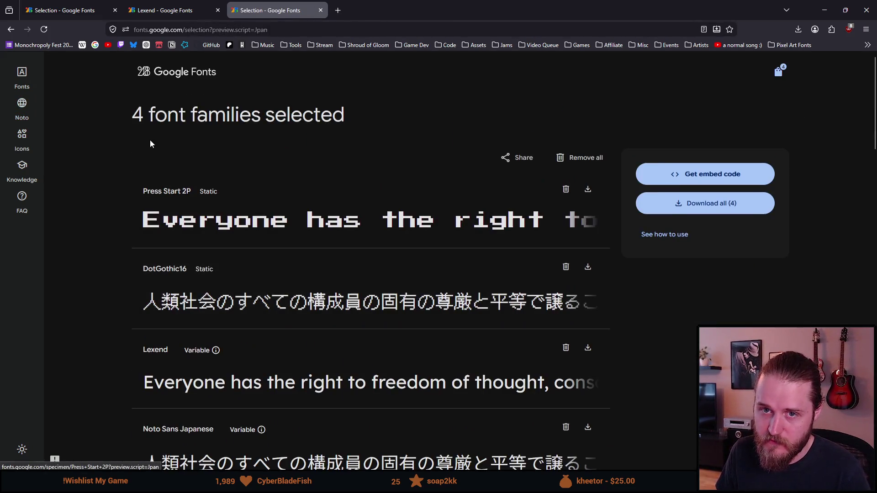
{"action": "left_click", "coordinate": [24, 74]}
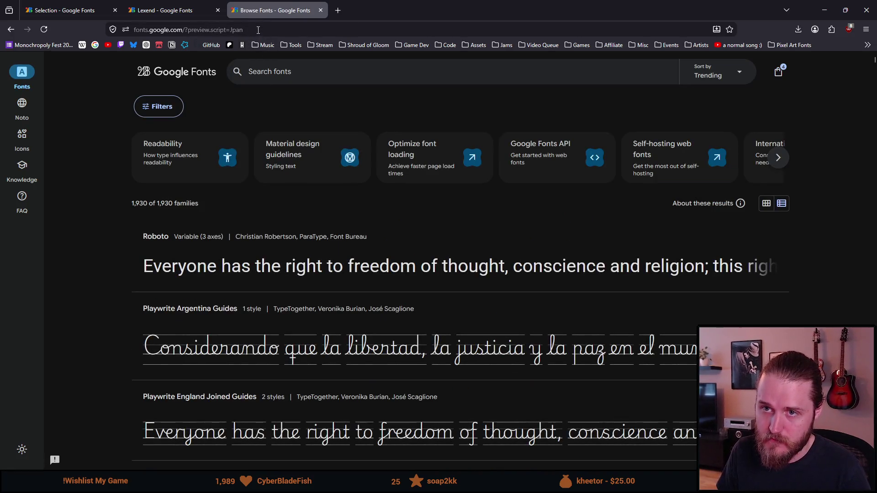
{"action": "left_click", "coordinate": [259, 29]}
Step: Search Google for 'google fonts cyrillic easy to read' and open the Andika result in a new tab
{"action": "type", "text": "go"}
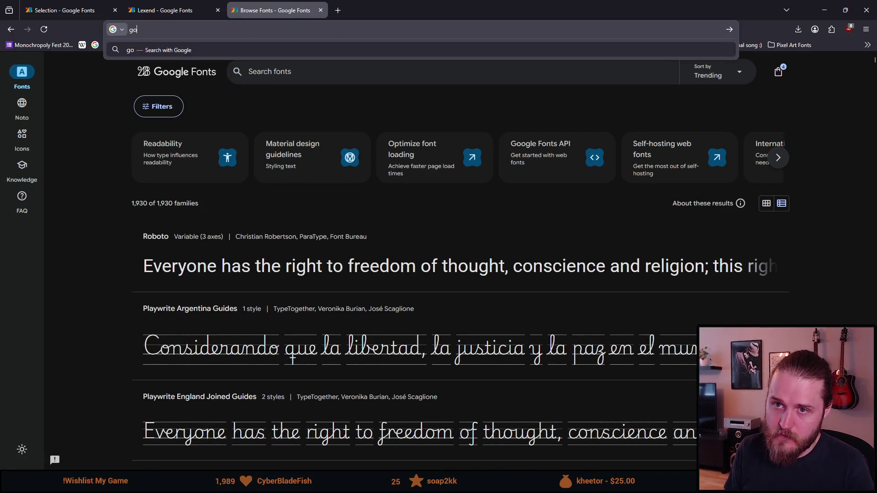
{"action": "type", "text": "ogle fonts cyri"}
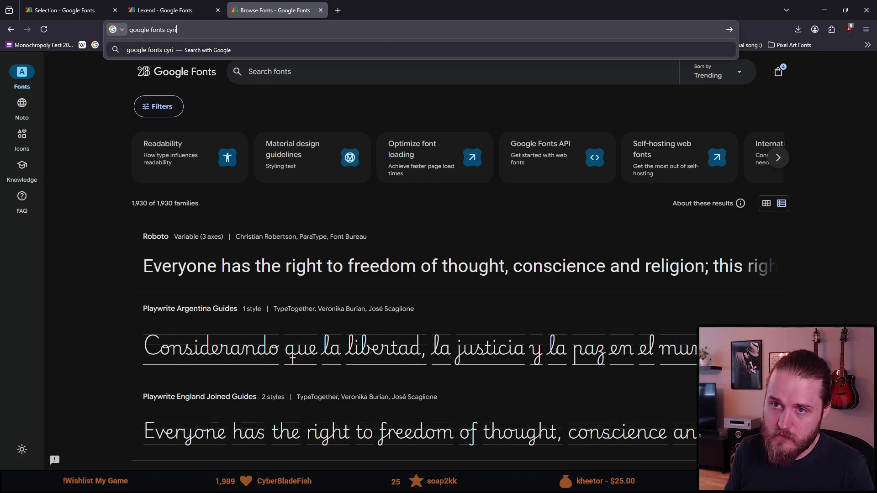
{"action": "type", "text": "llic easy to re"}
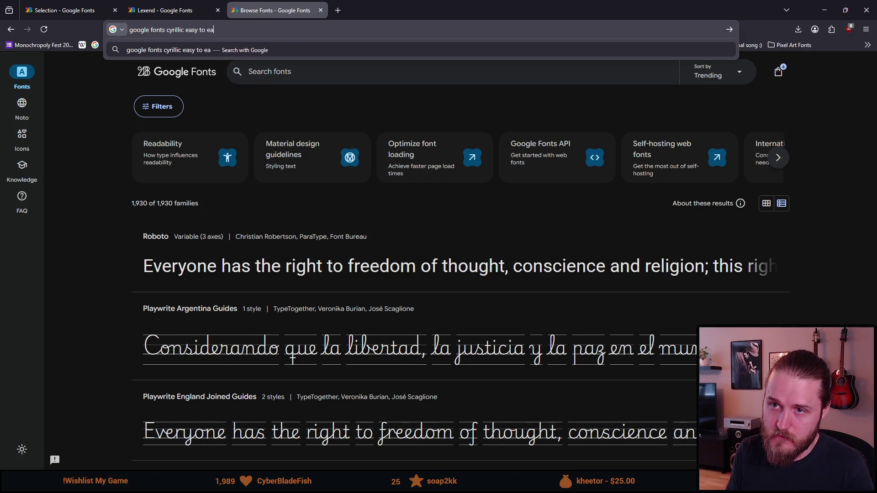
{"action": "type", "text": "ad"}
{"action": "key", "text": "Return"}
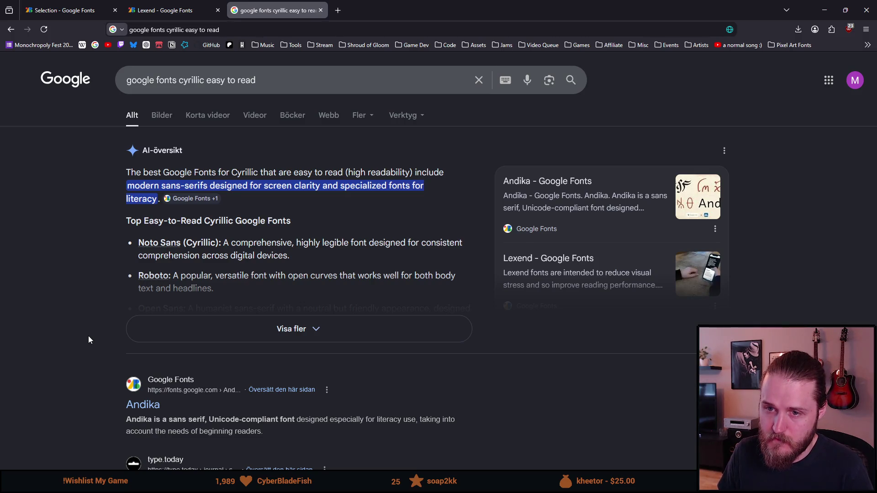
{"action": "scroll", "coordinate": [89, 336], "scroll_direction": "down", "scroll_amount": 1}
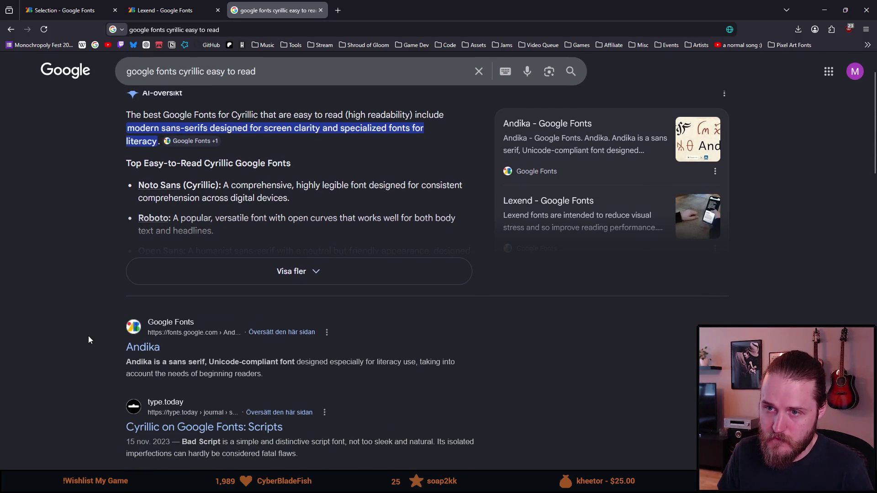
{"action": "middle_click", "coordinate": [131, 351]}
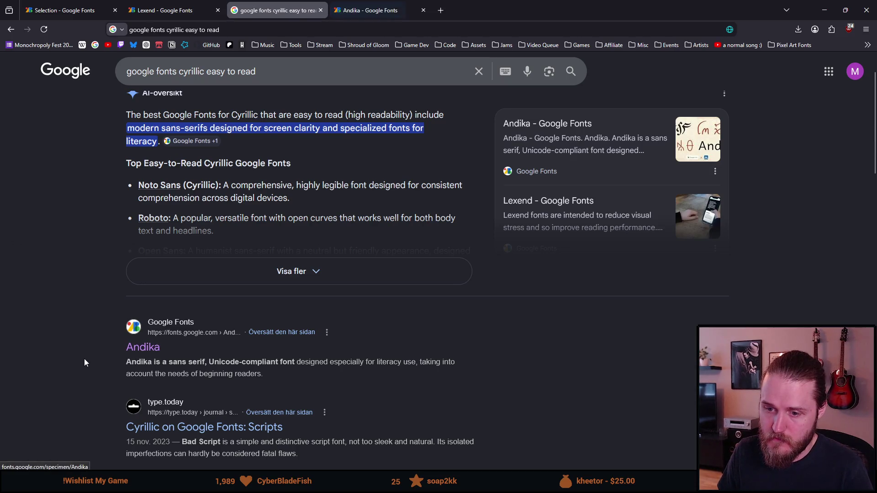
{"action": "scroll", "coordinate": [84, 358], "scroll_direction": "down", "scroll_amount": 5}
{"action": "scroll", "coordinate": [84, 356], "scroll_direction": "up", "scroll_amount": 5}
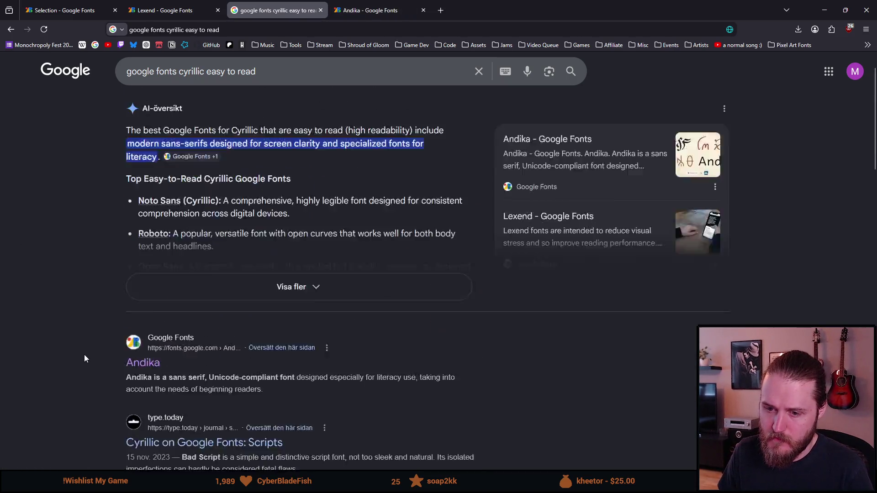
{"action": "left_click", "coordinate": [380, 10]}
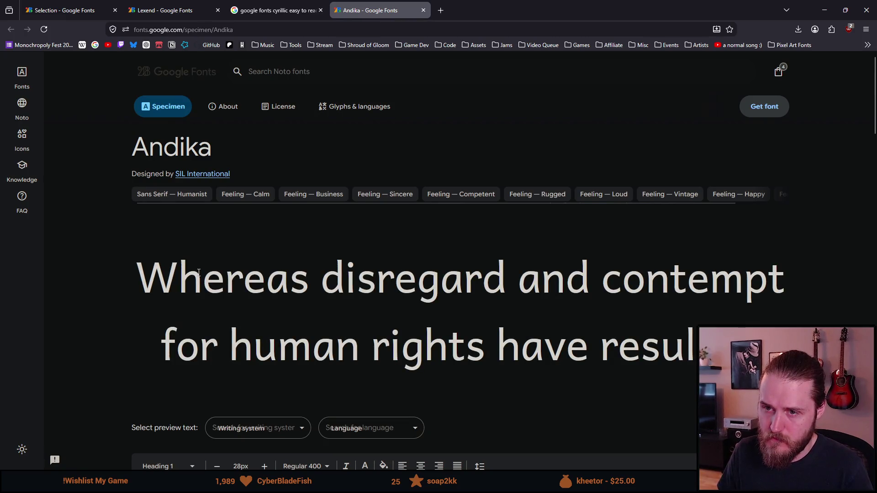
Step: Set Andika's specimen preview writing system to Cyrillic
{"action": "scroll", "coordinate": [199, 273], "scroll_direction": "down", "scroll_amount": 2}
{"action": "scroll", "coordinate": [280, 339], "scroll_direction": "down", "scroll_amount": 4}
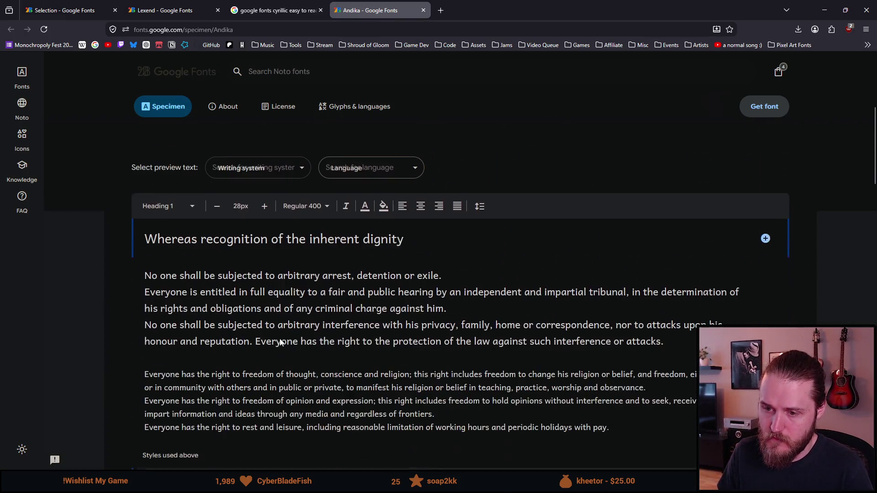
{"action": "scroll", "coordinate": [279, 339], "scroll_direction": "down", "scroll_amount": 1}
{"action": "scroll", "coordinate": [279, 339], "scroll_direction": "up", "scroll_amount": 5}
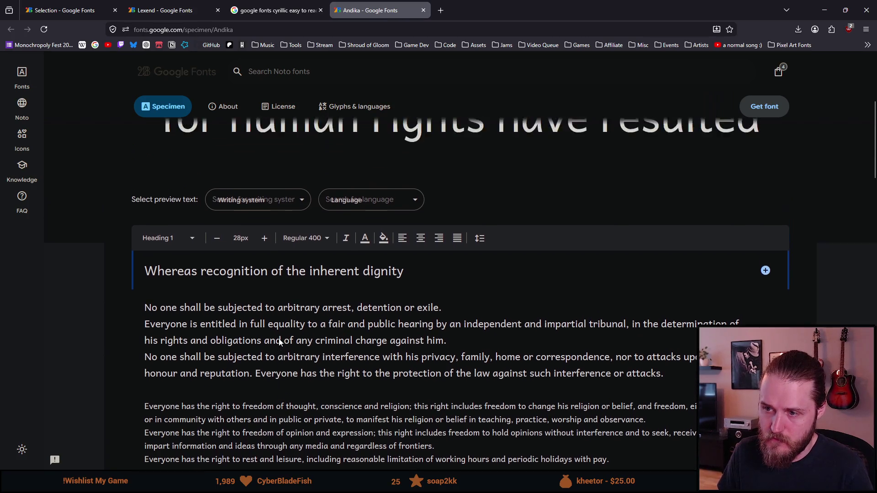
{"action": "left_click", "coordinate": [280, 246]}
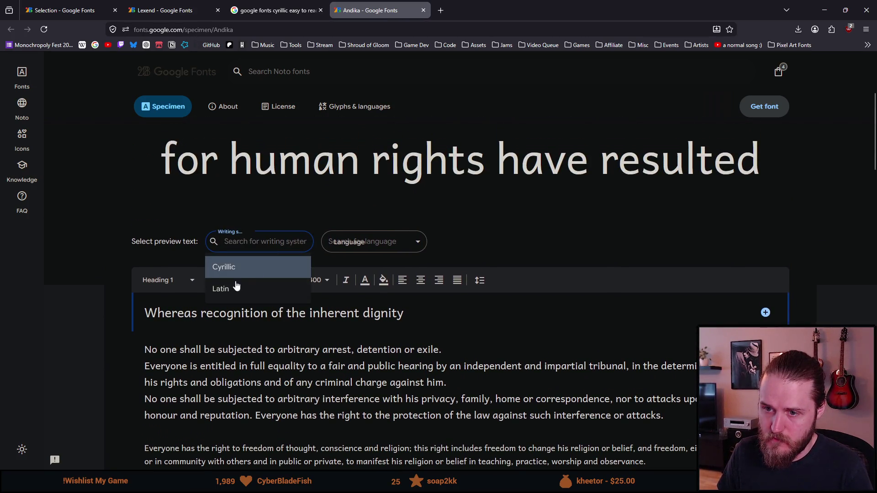
{"action": "left_click", "coordinate": [238, 268]}
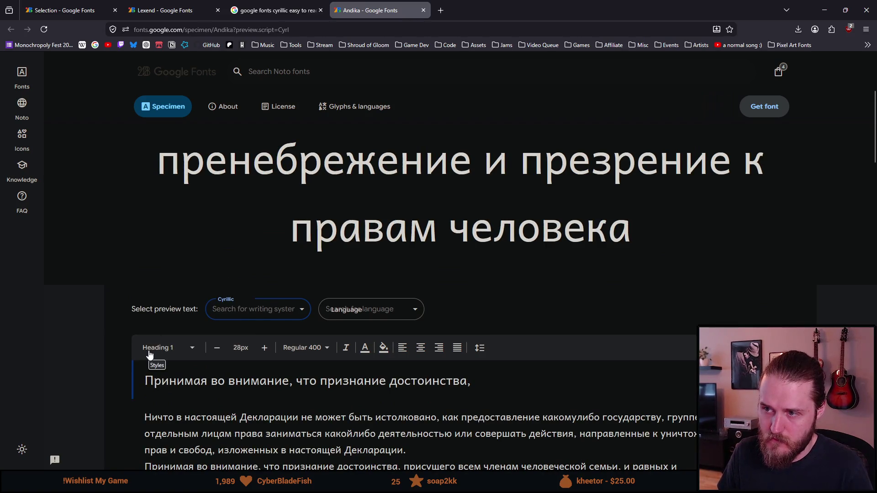
Step: Scroll through Andika's Cyrillic styles, then open the font catalogue in a background tab
{"action": "scroll", "coordinate": [149, 352], "scroll_direction": "down", "scroll_amount": 3}
{"action": "scroll", "coordinate": [150, 352], "scroll_direction": "down", "scroll_amount": 1}
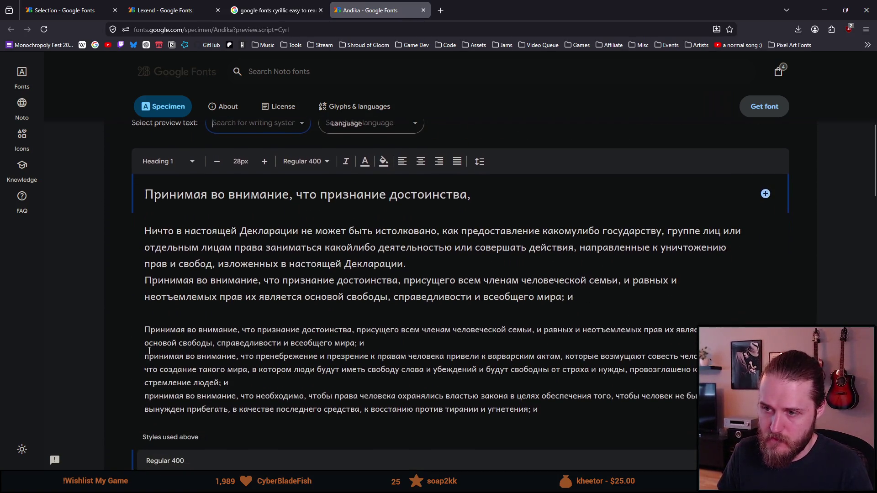
{"action": "scroll", "coordinate": [149, 351], "scroll_direction": "down", "scroll_amount": 6}
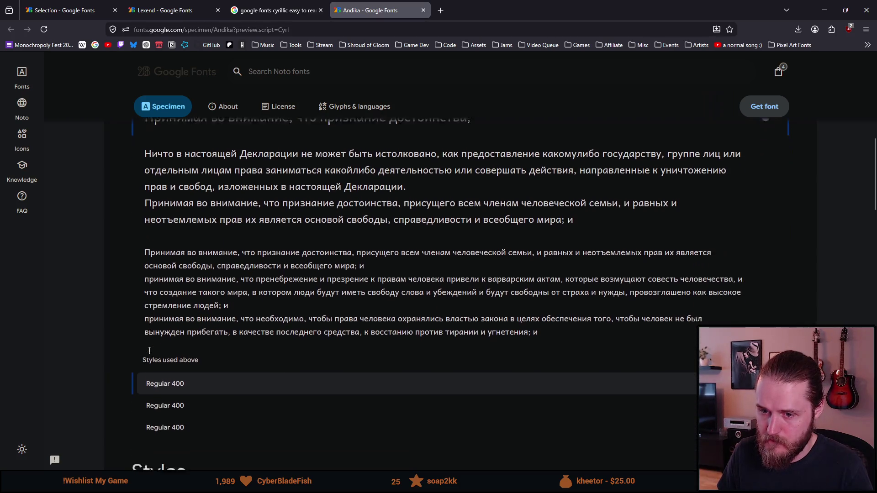
{"action": "scroll", "coordinate": [149, 354], "scroll_direction": "down", "scroll_amount": 1}
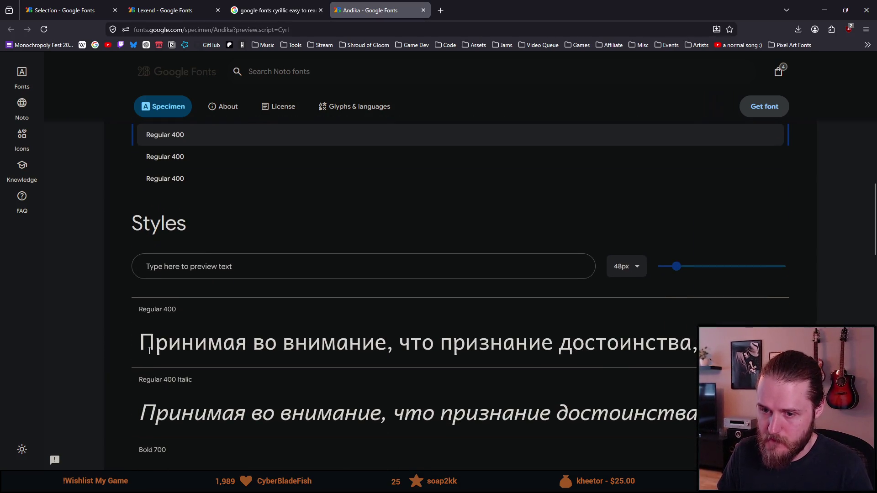
{"action": "scroll", "coordinate": [149, 350], "scroll_direction": "down", "scroll_amount": 3}
{"action": "scroll", "coordinate": [149, 353], "scroll_direction": "up", "scroll_amount": 15}
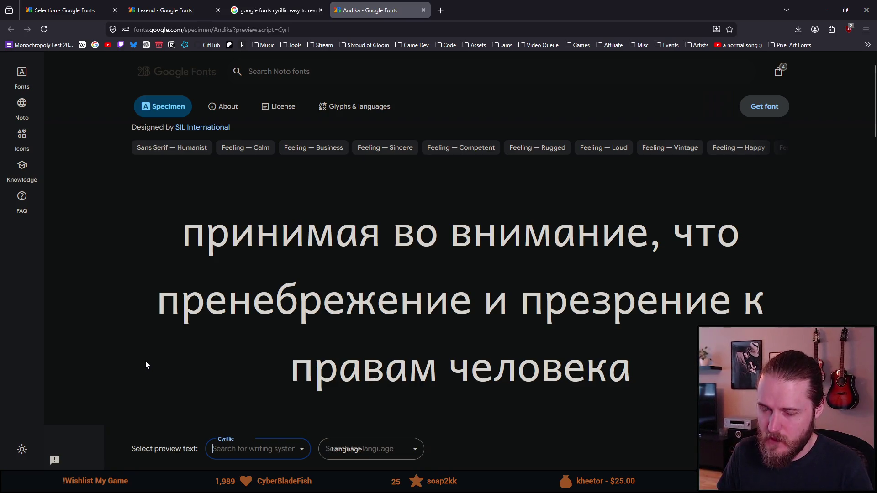
{"action": "middle_click", "coordinate": [22, 75]}
Step: Search the catalogue for 'pt se' and preview PT Serif in Cyrillic
{"action": "left_click", "coordinate": [446, 4]}
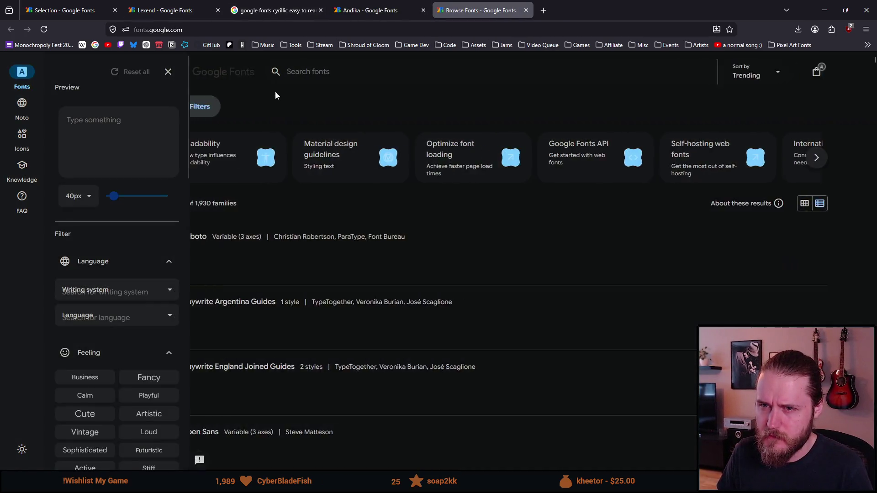
{"action": "left_click", "coordinate": [362, 76]}
{"action": "type", "text": "pt se"}
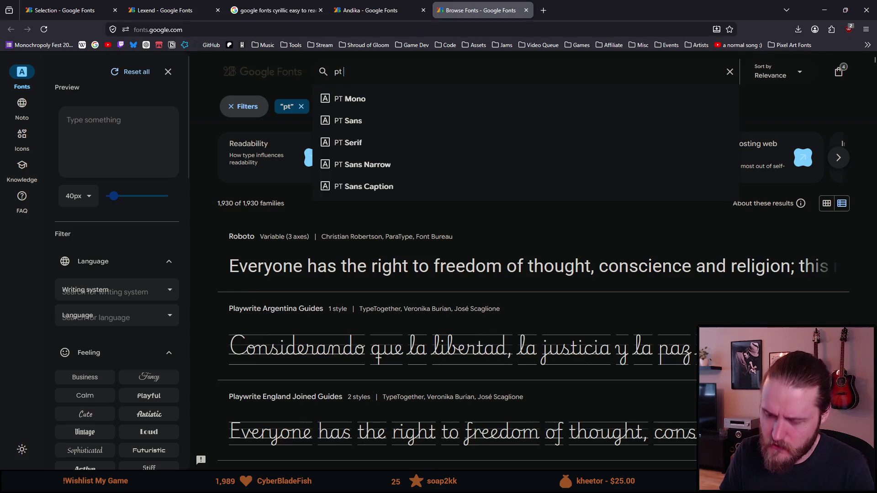
{"action": "key", "text": "Return"}
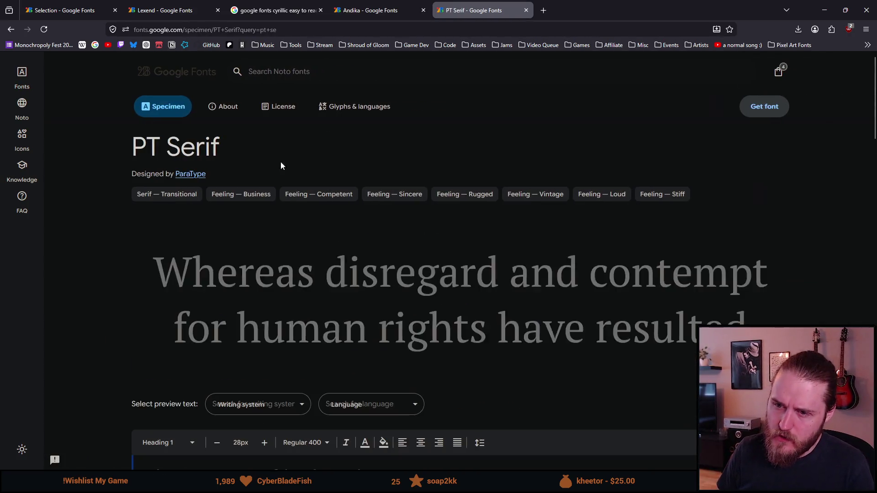
{"action": "scroll", "coordinate": [256, 335], "scroll_direction": "down", "scroll_amount": 1}
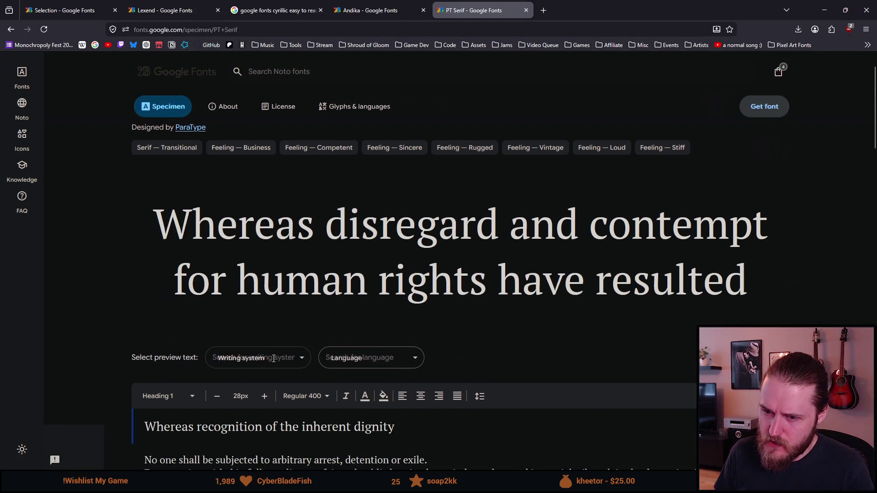
{"action": "left_click", "coordinate": [251, 384]}
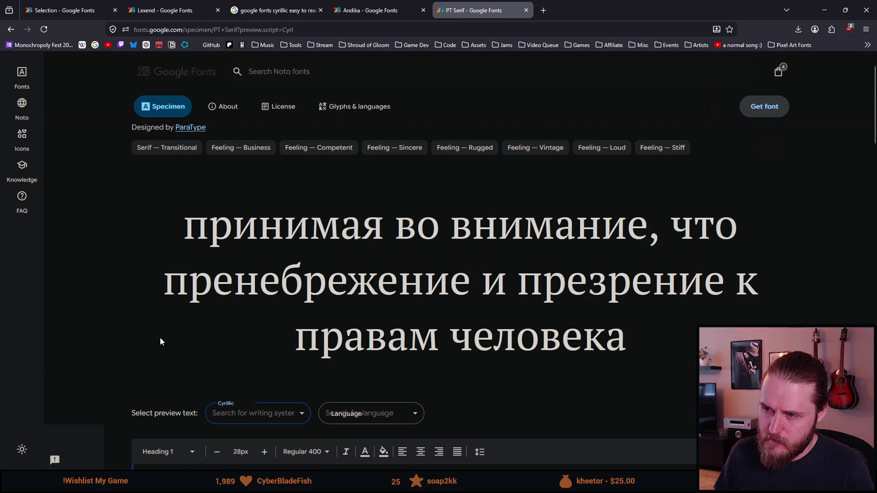
Step: Compare PT Serif against Andika across tabs, then add Andika to the selection
{"action": "left_click", "coordinate": [391, 5]}
{"action": "left_click", "coordinate": [473, 5]}
{"action": "left_click", "coordinate": [428, 5]}
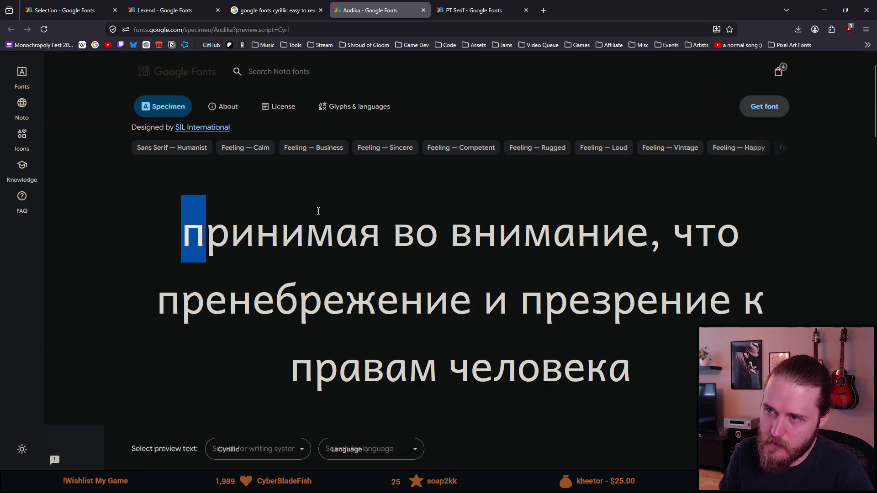
{"action": "left_click", "coordinate": [460, 5]}
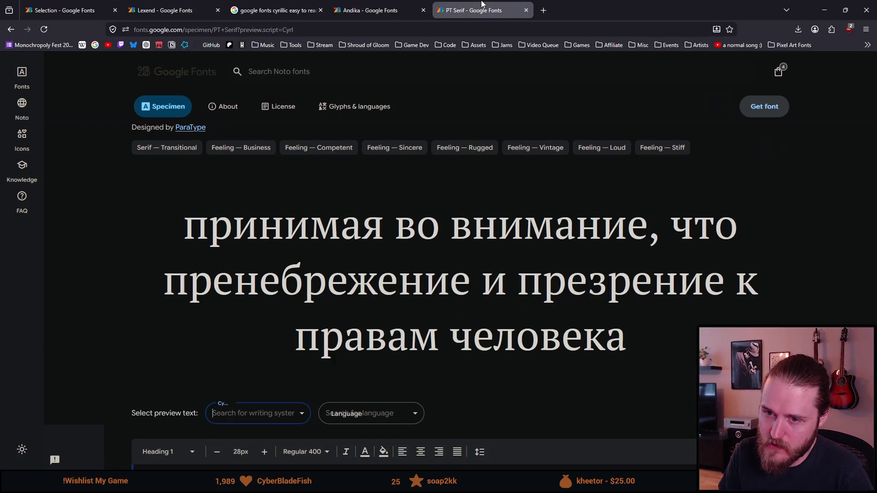
{"action": "left_click", "coordinate": [360, 4]}
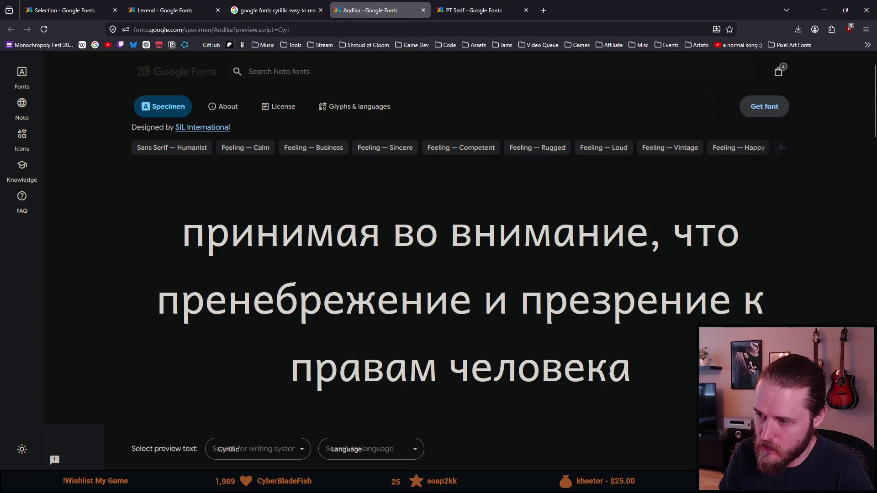
{"action": "left_click", "coordinate": [477, 5]}
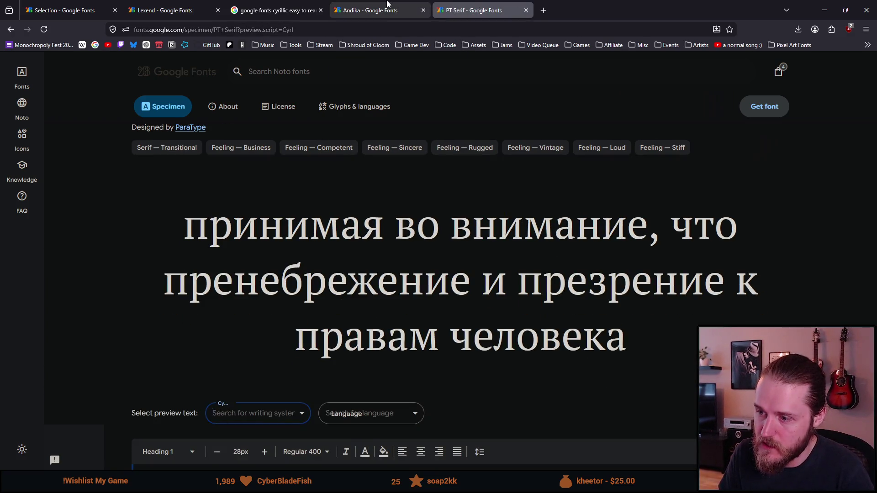
{"action": "left_click", "coordinate": [391, 4]}
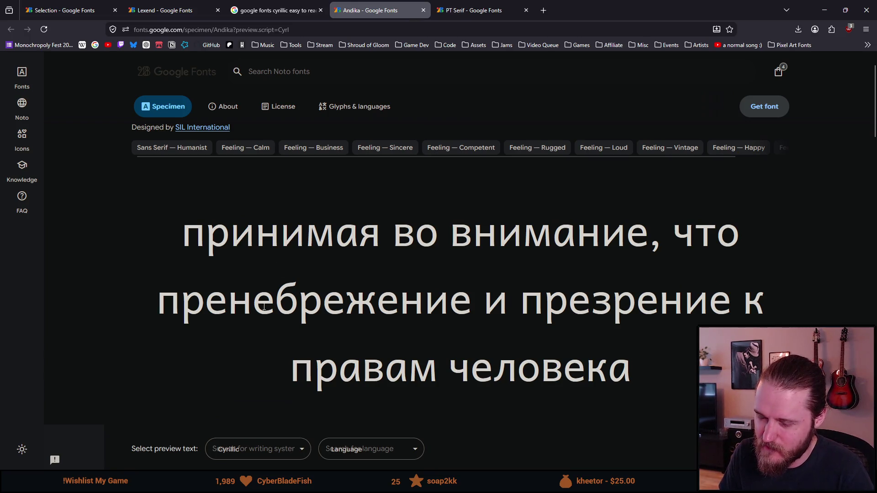
{"action": "scroll", "coordinate": [233, 314], "scroll_direction": "down", "scroll_amount": 4}
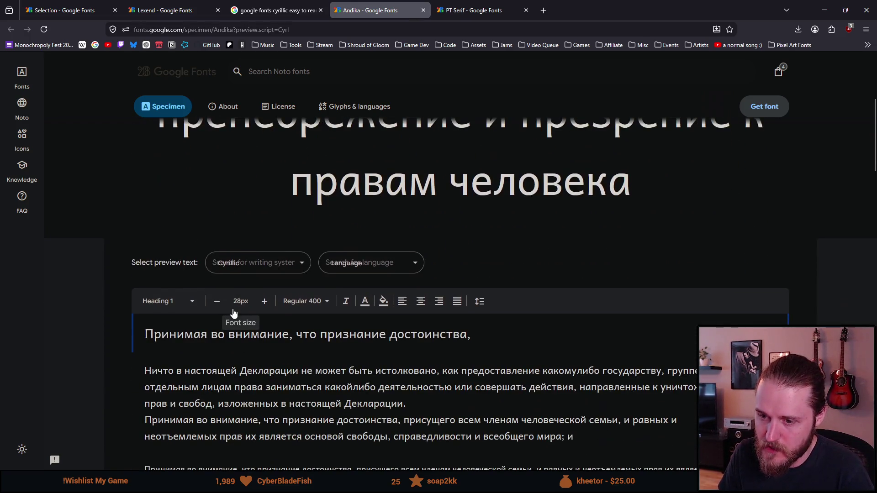
{"action": "scroll", "coordinate": [233, 310], "scroll_direction": "up", "scroll_amount": 5}
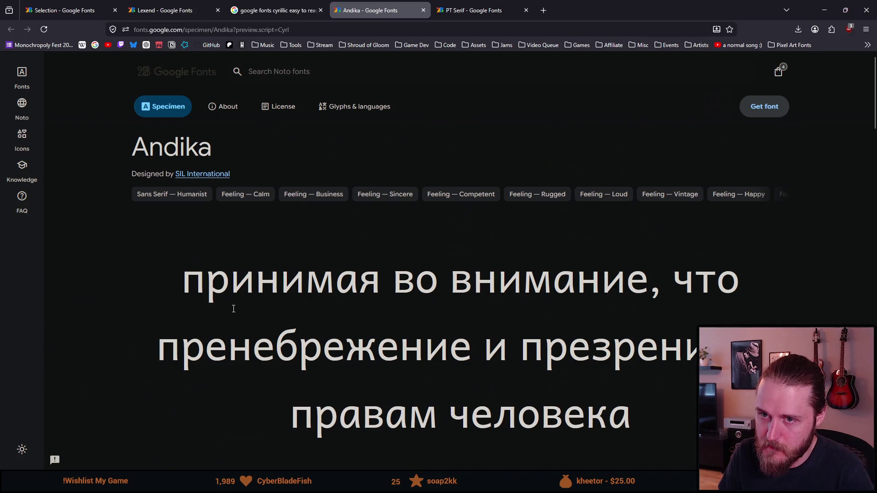
{"action": "left_click", "coordinate": [760, 106]}
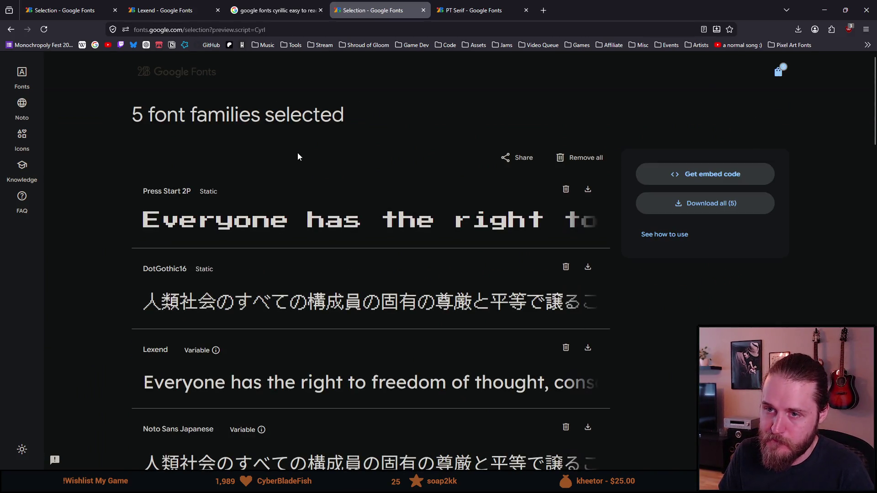
Step: Close the PT Serif tab and leftover tabs, then return to the Unity Editor
{"action": "left_click", "coordinate": [455, 10]}
{"action": "left_click", "coordinate": [526, 10]}
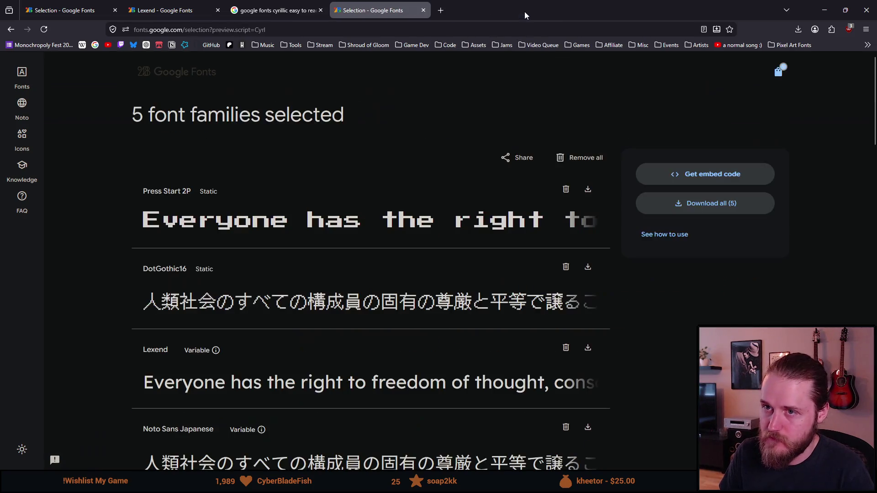
{"action": "left_click", "coordinate": [117, 11]}
{"action": "left_click", "coordinate": [117, 11]}
{"action": "left_click", "coordinate": [117, 11]}
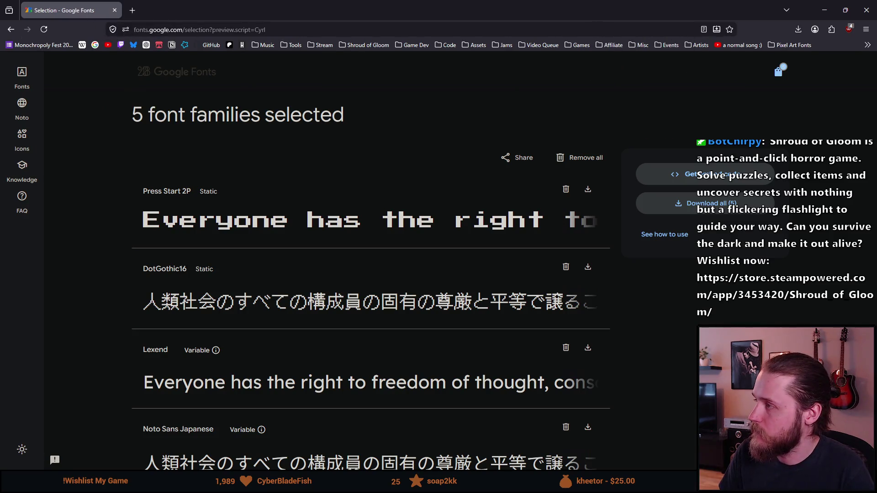
{"action": "key", "text": "alt+Tab"}
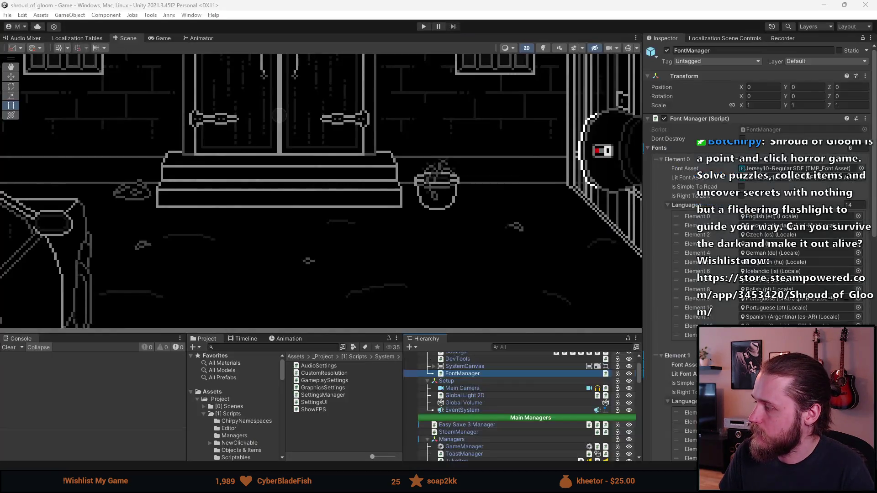
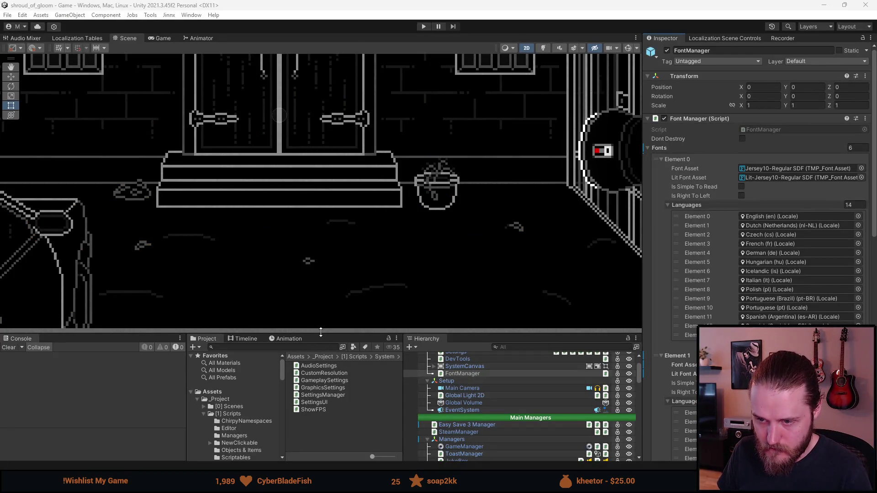
Step: Open the TextMesh Pro > Fonts > Base Fonts folder and import the downloaded font files into it
{"action": "left_click_drag", "start_coordinate": [321, 332], "coordinate": [322, 249]}
{"action": "scroll", "coordinate": [240, 398], "scroll_direction": "down", "scroll_amount": 3}
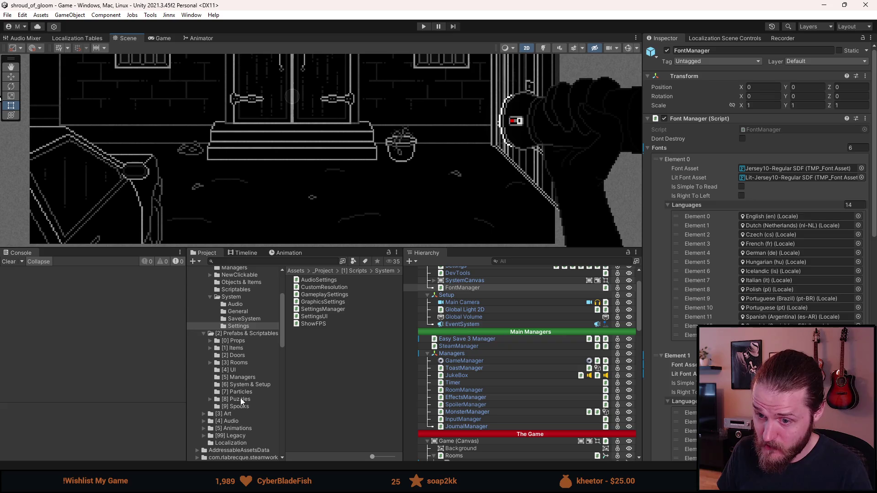
{"action": "scroll", "coordinate": [240, 399], "scroll_direction": "down", "scroll_amount": 6}
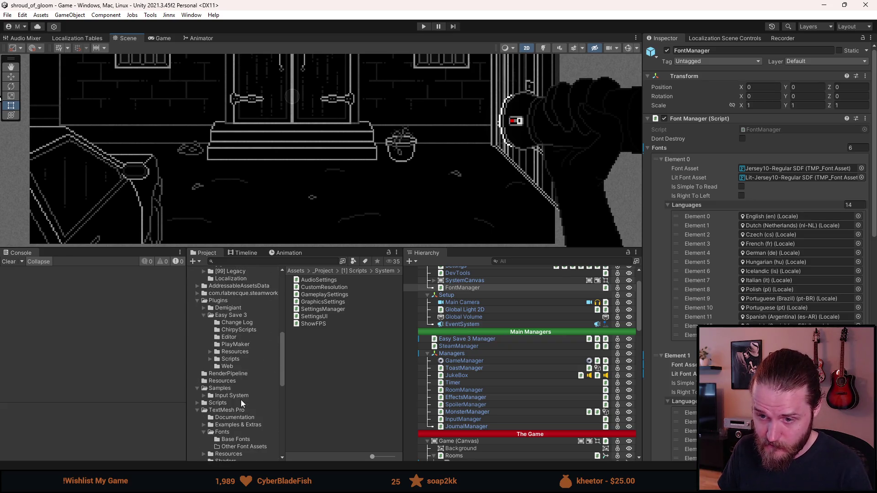
{"action": "scroll", "coordinate": [240, 399], "scroll_direction": "down", "scroll_amount": 2}
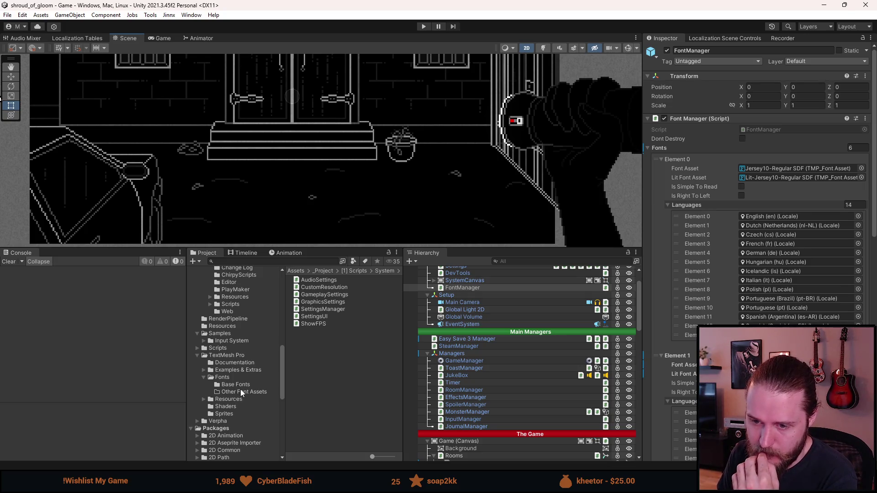
{"action": "left_click", "coordinate": [233, 377]}
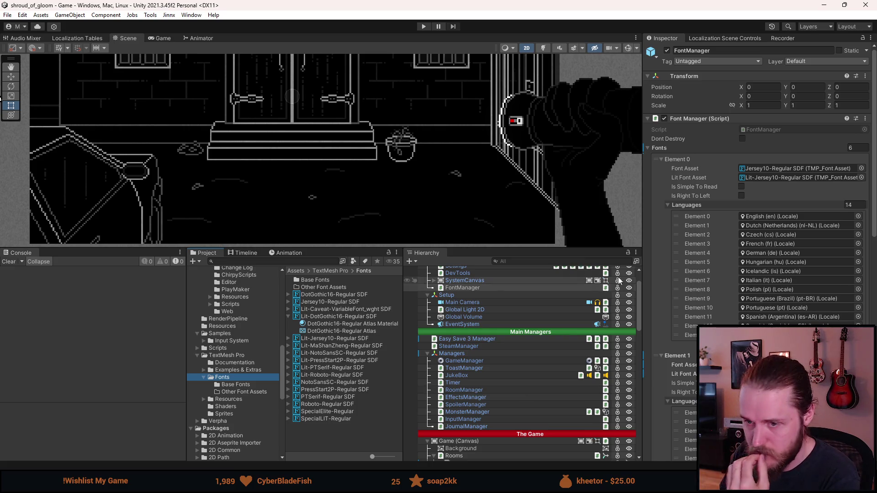
{"action": "double_click", "coordinate": [328, 281]}
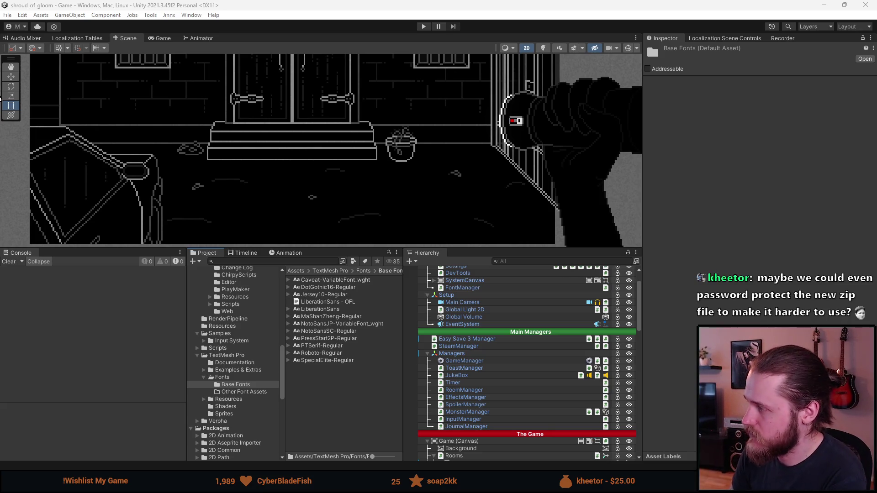
{"action": "left_click_drag", "start_coordinate": [489, 300], "coordinate": [337, 397]}
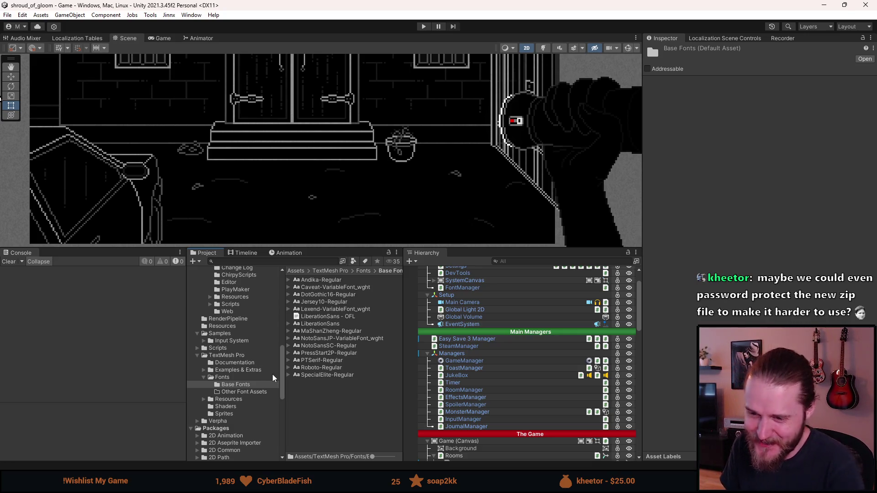
Step: Create SDF font assets from the NotoSansJP and Lexend font files
{"action": "right_click", "coordinate": [320, 338]}
{"action": "mouse_move", "coordinate": [365, 74]}
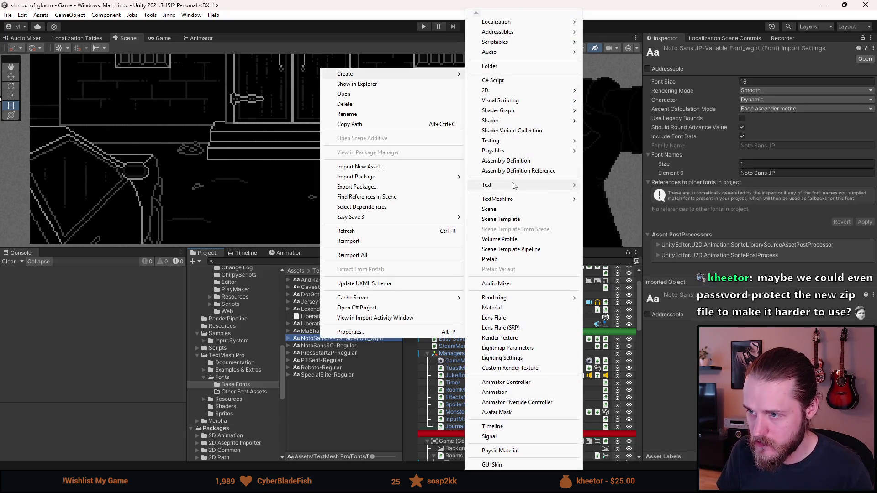
{"action": "mouse_move", "coordinate": [560, 204]}
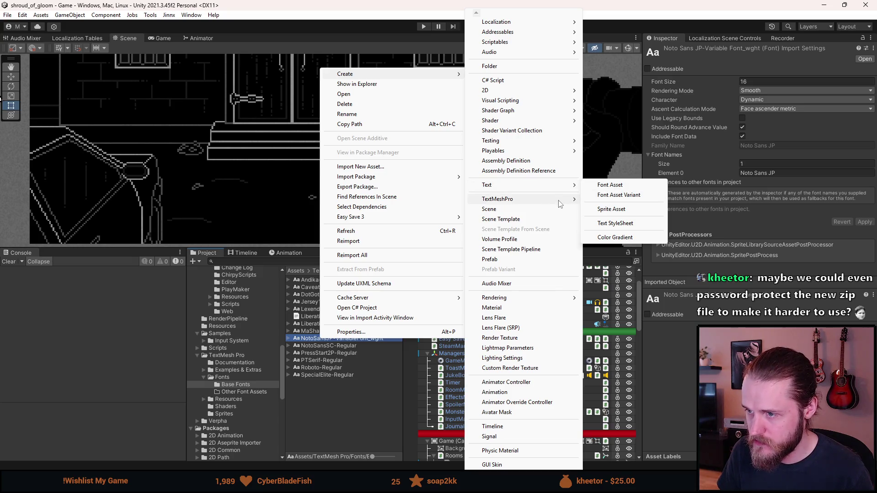
{"action": "mouse_move", "coordinate": [631, 200]}
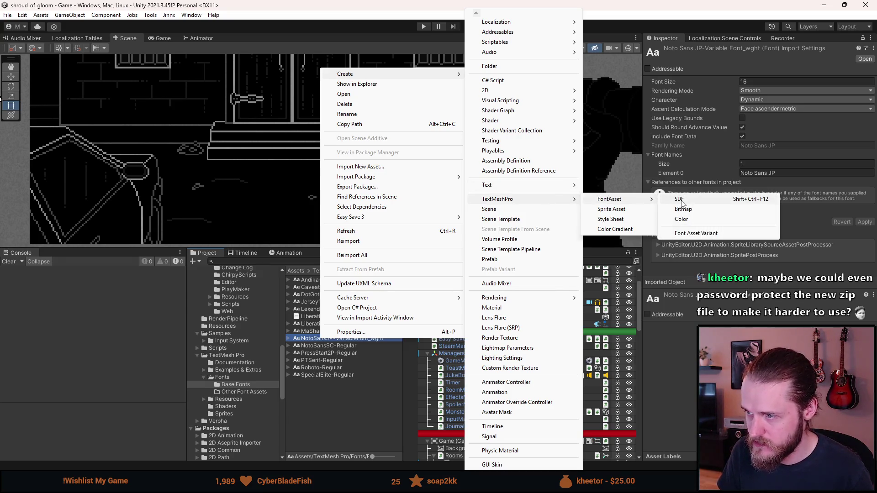
{"action": "left_click", "coordinate": [682, 203]}
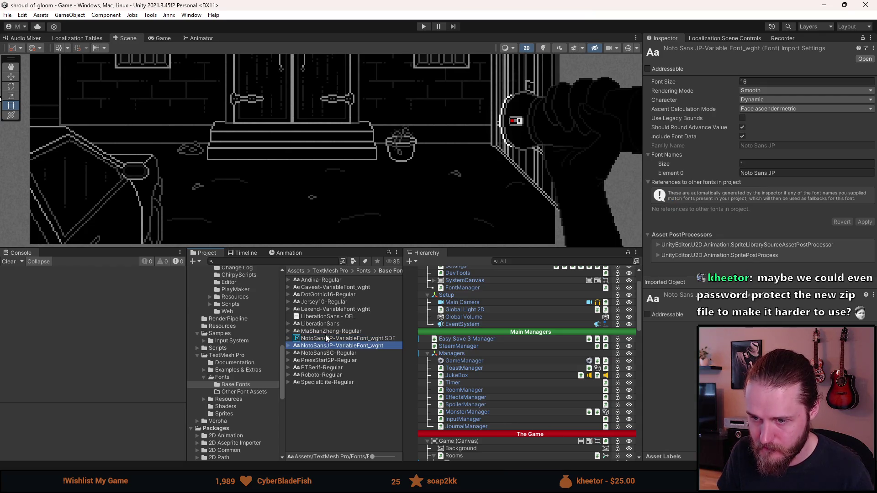
{"action": "right_click", "coordinate": [316, 310]}
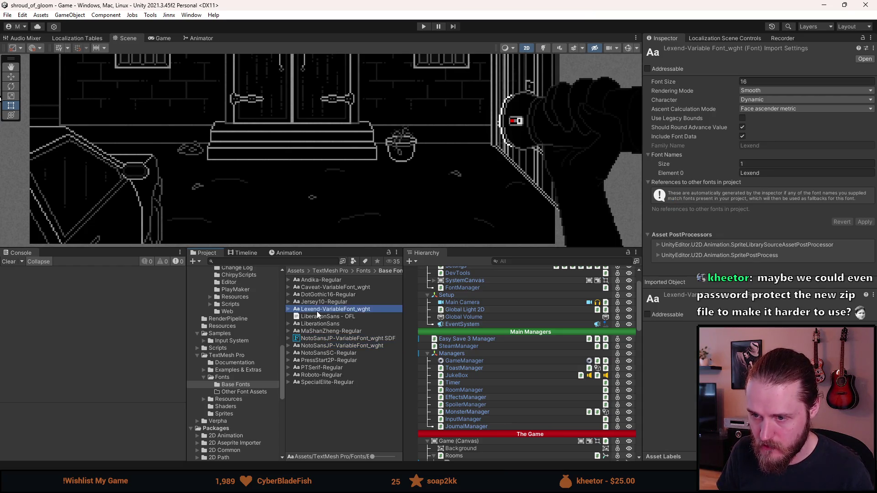
{"action": "mouse_move", "coordinate": [381, 51]}
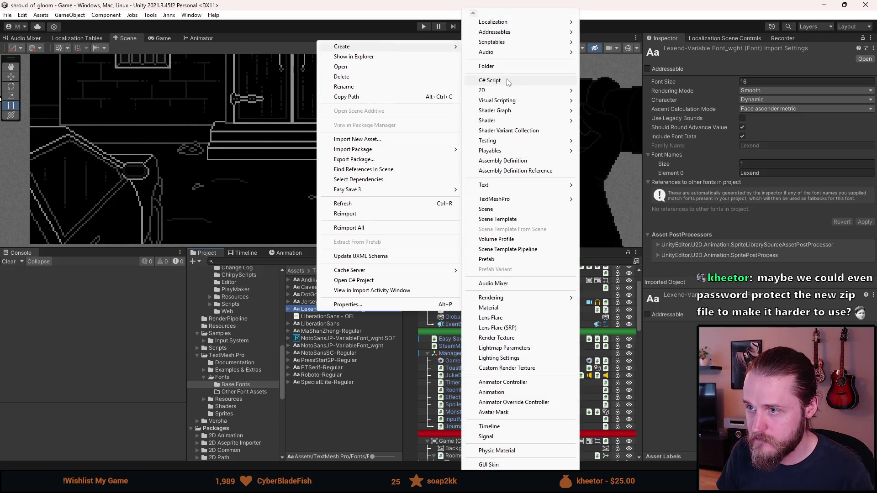
{"action": "mouse_move", "coordinate": [521, 200]}
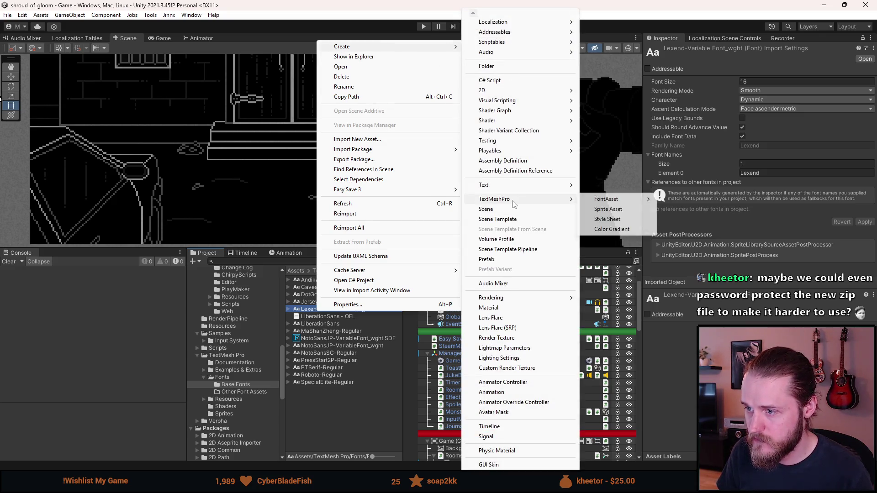
{"action": "mouse_move", "coordinate": [618, 204]}
{"action": "left_click", "coordinate": [697, 199]}
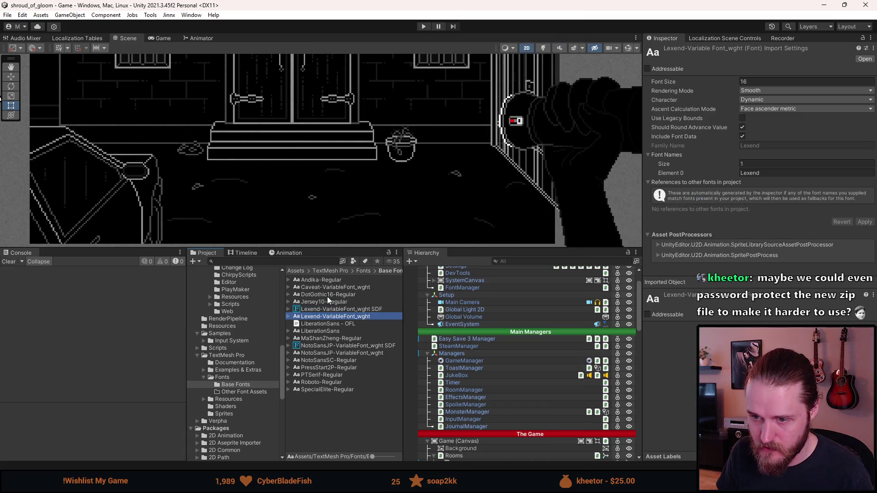
Step: Create an SDF font asset from the Andika-Regular font file
{"action": "right_click", "coordinate": [318, 281]}
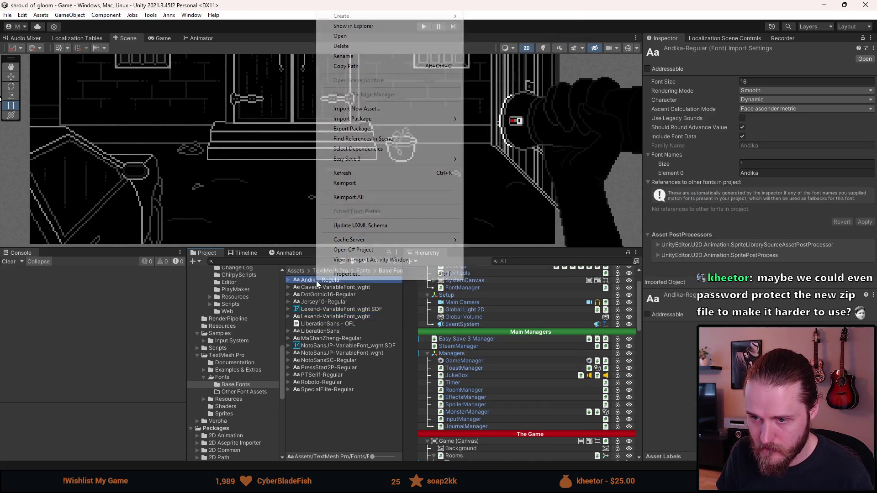
{"action": "mouse_move", "coordinate": [366, 18]}
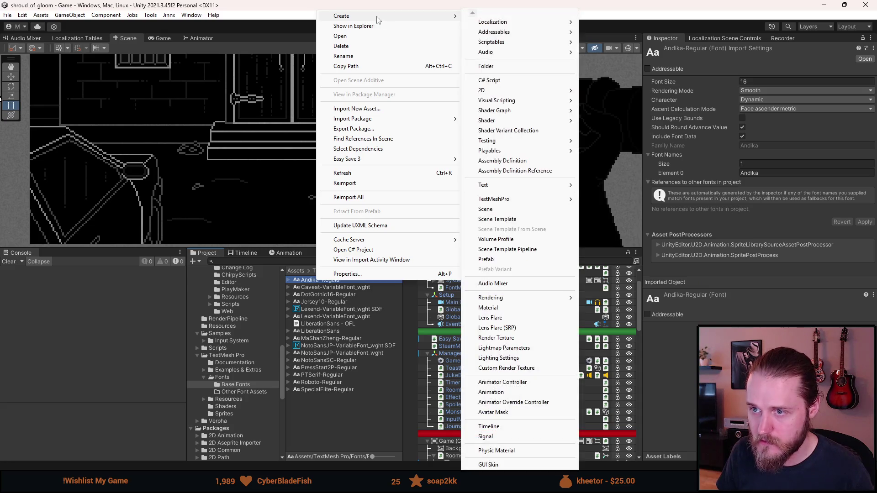
{"action": "mouse_move", "coordinate": [494, 200]}
{"action": "mouse_move", "coordinate": [598, 200]}
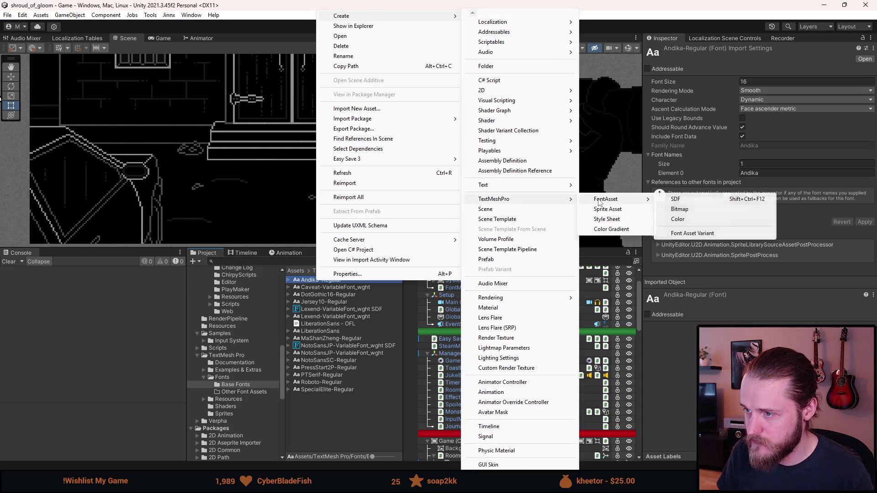
{"action": "left_click", "coordinate": [700, 200]}
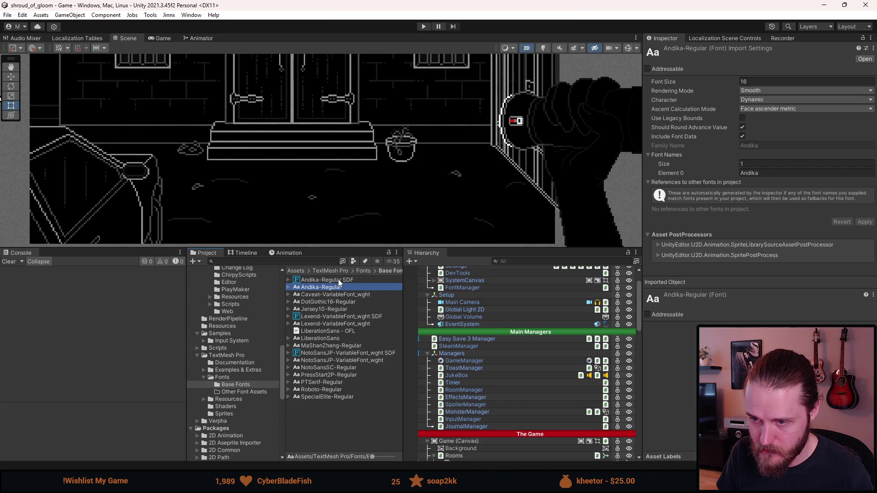
Step: Move the Andika-Regular, Lexend and NotoSansJP SDF assets into the TextMesh Pro Fonts folder
{"action": "left_click", "coordinate": [343, 280]}
{"action": "left_click", "coordinate": [324, 316], "text": "ctrl"}
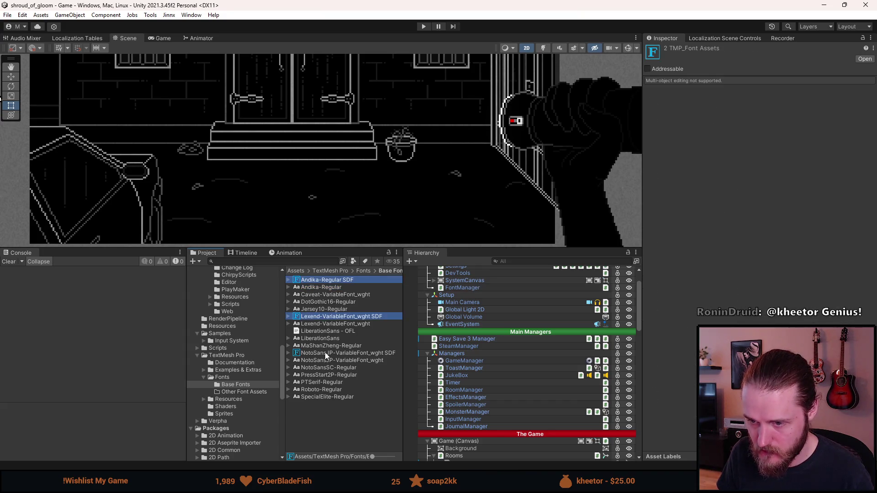
{"action": "left_click", "coordinate": [324, 352], "text": "ctrl"}
{"action": "left_click_drag", "start_coordinate": [223, 394], "coordinate": [224, 377]}
{"action": "left_click", "coordinate": [225, 377]}
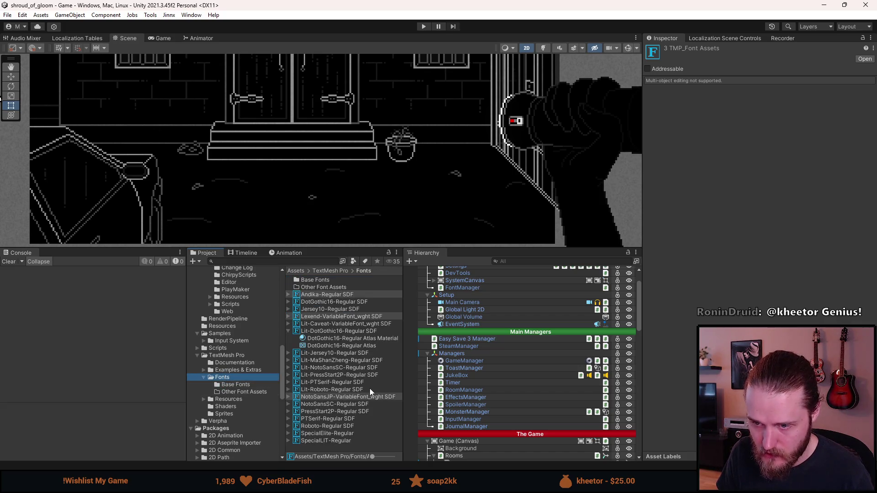
Step: Assign Lexend-VariableFont_wght SDF as the Font Asset of FontManager's Element 1
{"action": "left_click", "coordinate": [322, 296]}
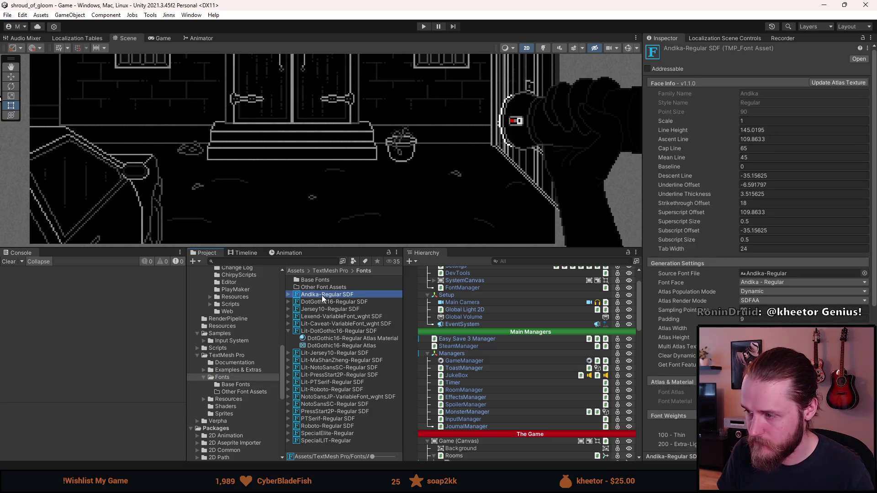
{"action": "scroll", "coordinate": [430, 314], "scroll_direction": "up", "scroll_amount": 2}
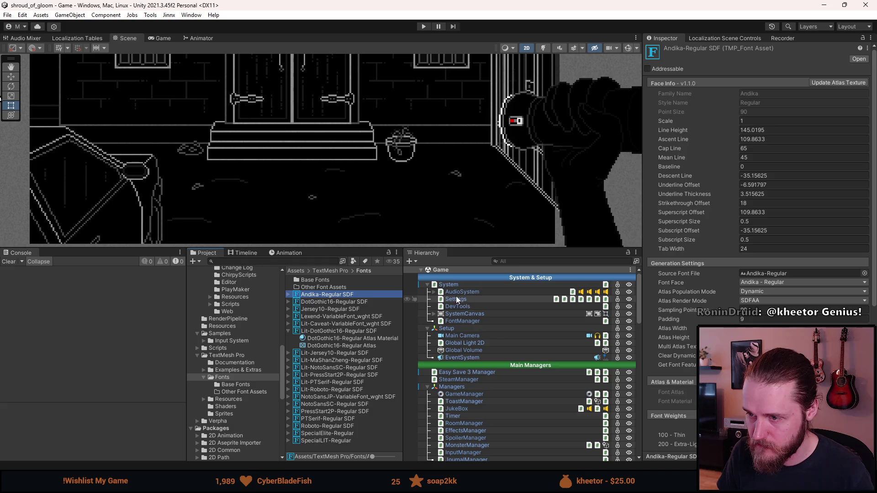
{"action": "left_click", "coordinate": [467, 321]}
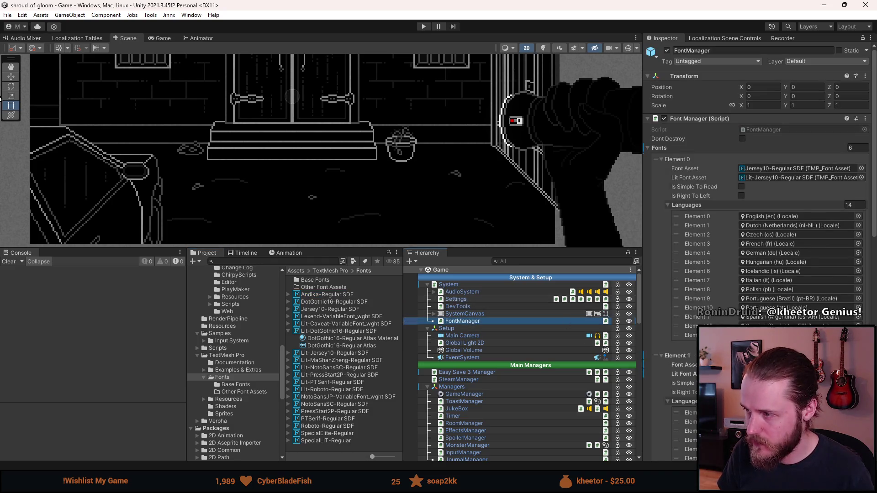
{"action": "scroll", "coordinate": [759, 205], "scroll_direction": "down", "scroll_amount": 5}
{"action": "scroll", "coordinate": [758, 206], "scroll_direction": "down", "scroll_amount": 5}
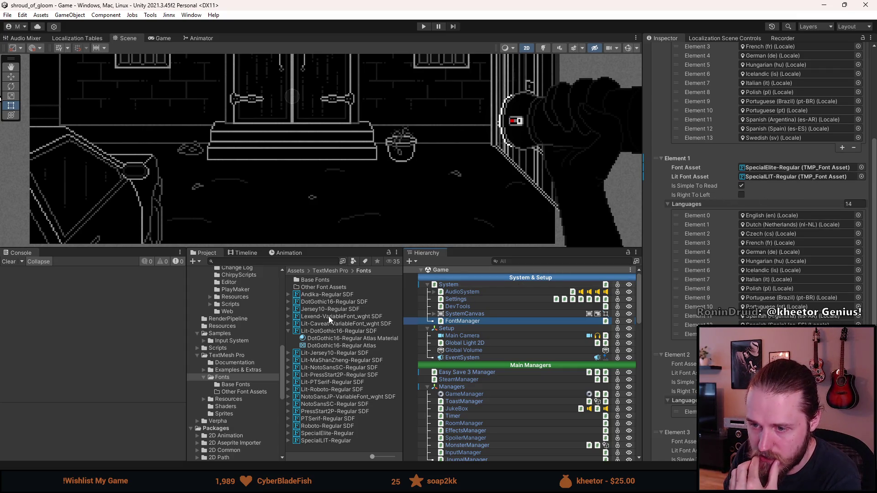
{"action": "mouse_move", "coordinate": [328, 316]}
{"action": "left_mouse_down"}
{"action": "mouse_move", "coordinate": [525, 271]}
{"action": "mouse_move", "coordinate": [753, 170]}
{"action": "left_mouse_up"}
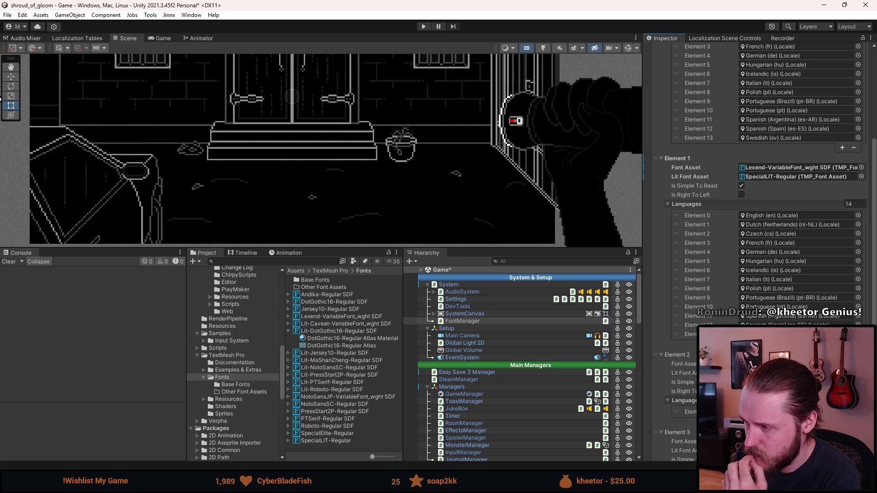
Step: Select the DotGothic16 font entry, Element 3, and bring up its options
{"action": "scroll", "coordinate": [759, 251], "scroll_direction": "down", "scroll_amount": 3}
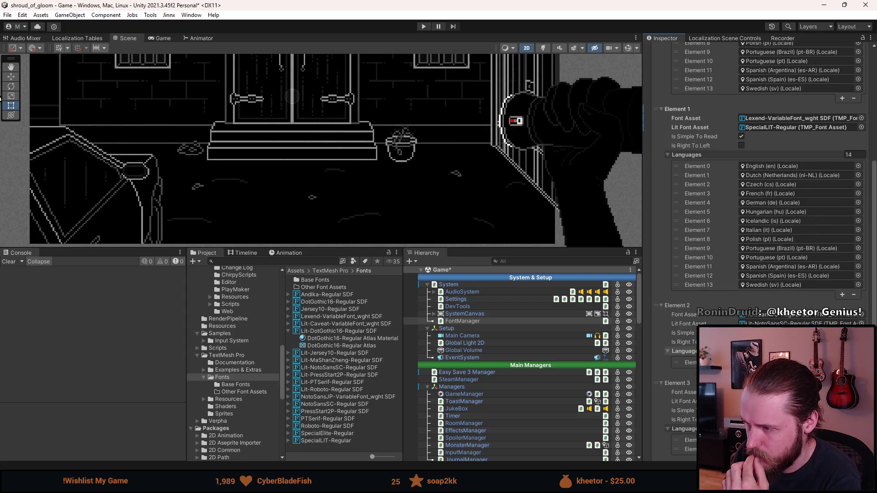
{"action": "scroll", "coordinate": [759, 251], "scroll_direction": "down", "scroll_amount": 12}
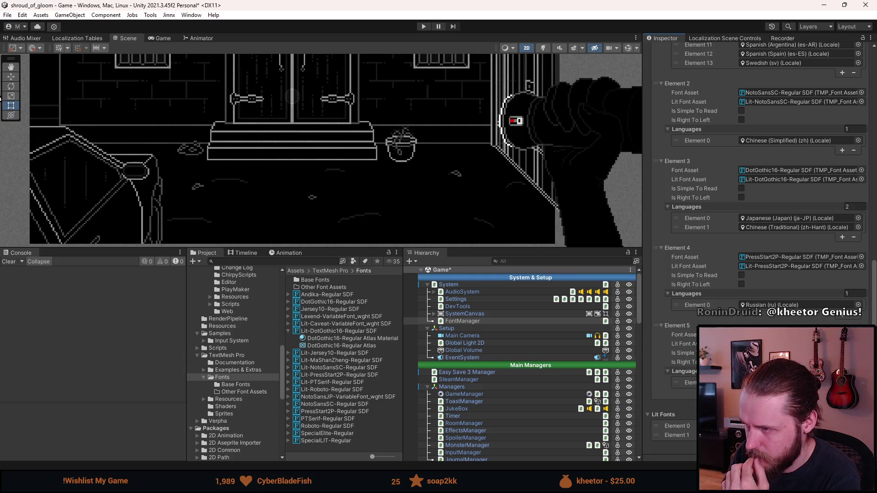
{"action": "scroll", "coordinate": [759, 251], "scroll_direction": "up", "scroll_amount": 1}
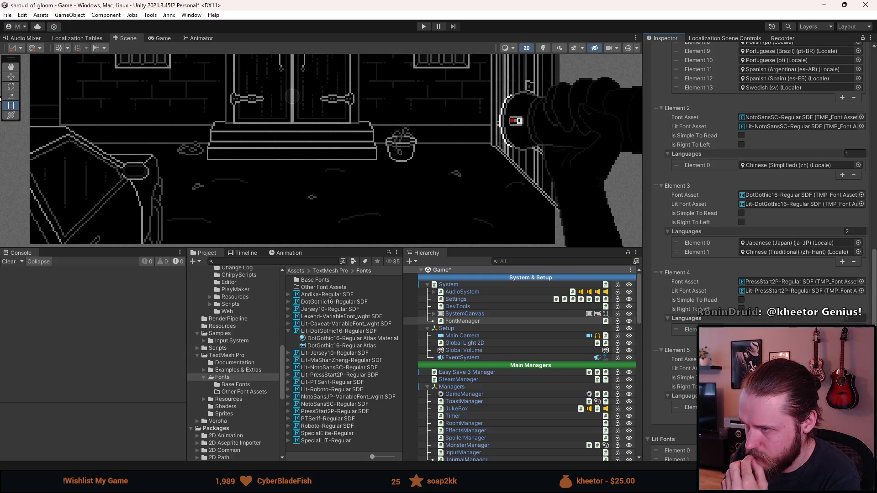
{"action": "left_click", "coordinate": [717, 198]}
{"action": "right_click", "coordinate": [717, 200]}
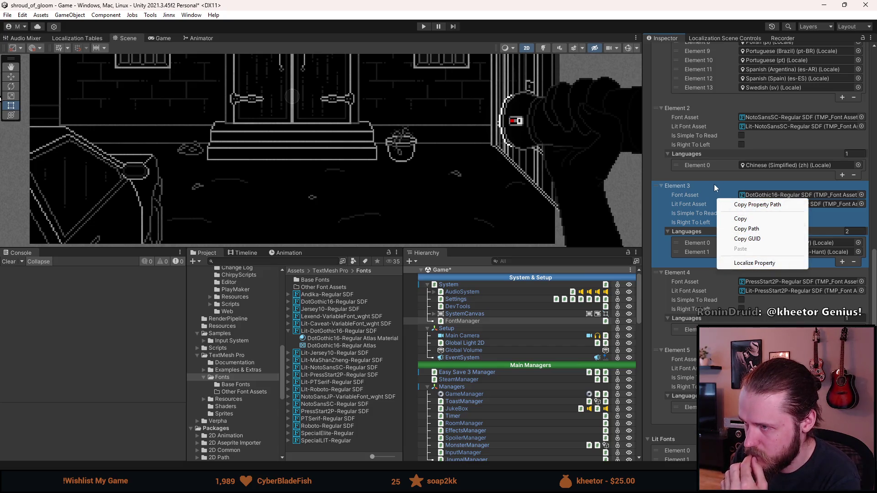
Step: Duplicate DotGothic16's Element 3 into Element 4 with Is Simple To Read ticked, then maximize the Noto Sans Japanese page
{"action": "right_click", "coordinate": [715, 185]}
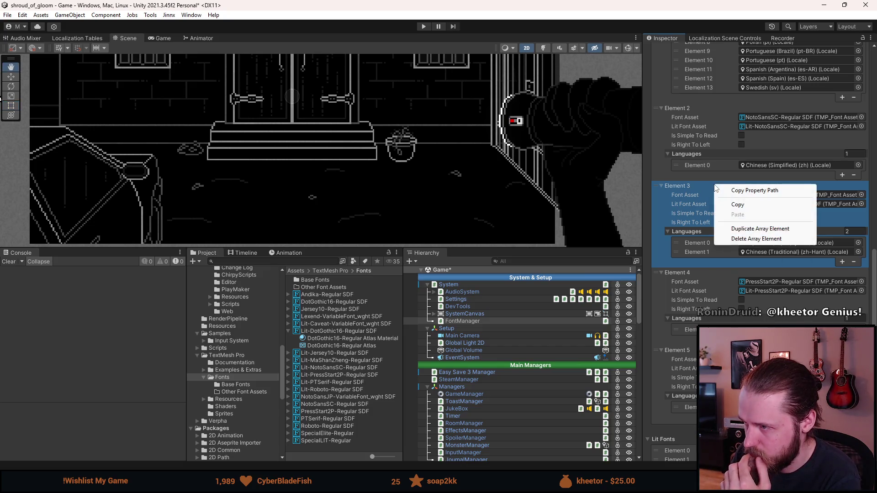
{"action": "left_click", "coordinate": [747, 232]}
{"action": "scroll", "coordinate": [746, 247], "scroll_direction": "down", "scroll_amount": 2}
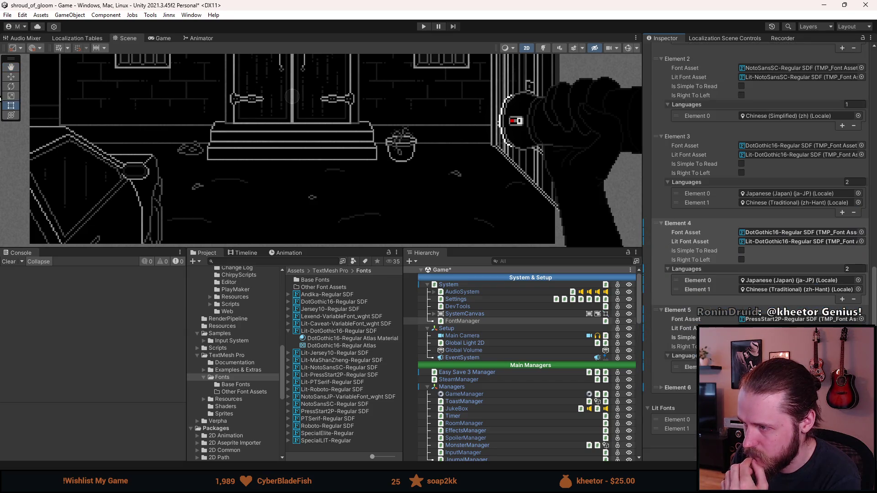
{"action": "left_click", "coordinate": [742, 251]}
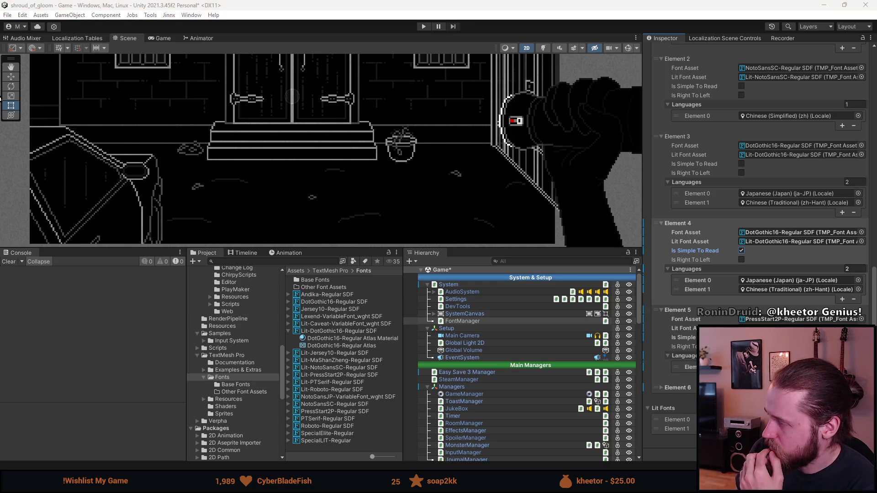
{"action": "left_click_drag", "start_coordinate": [876, 97], "coordinate": [591, 98]}
{"action": "double_click", "coordinate": [590, 98]}
Step: Check the Writing system options on the Noto Sans Japanese page, then close the tab
{"action": "scroll", "coordinate": [284, 402], "scroll_direction": "down", "scroll_amount": 4}
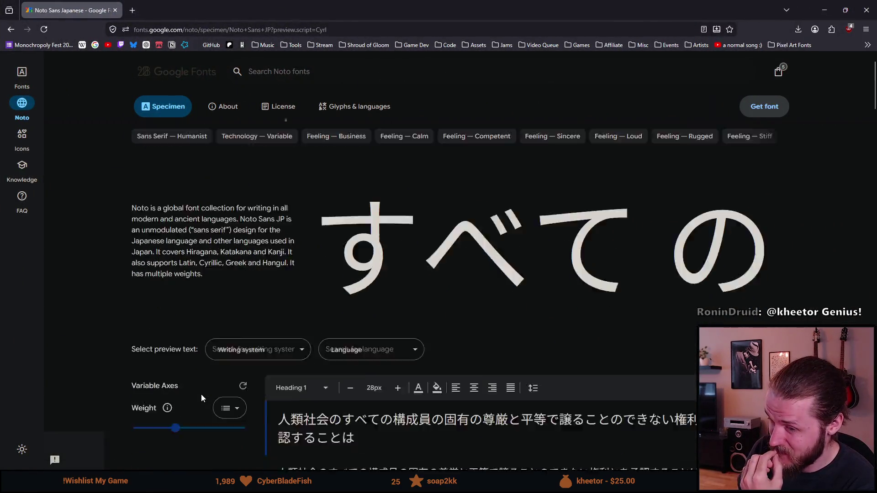
{"action": "left_click", "coordinate": [281, 213]}
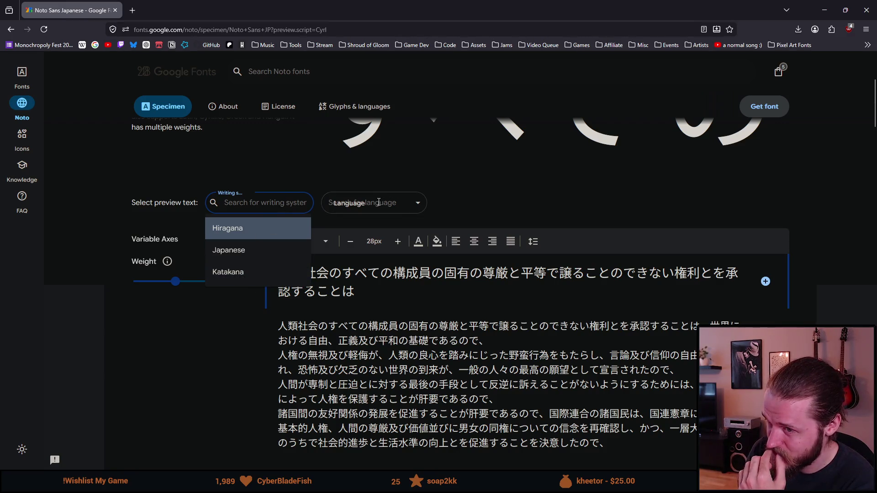
{"action": "scroll", "coordinate": [378, 201], "scroll_direction": "up", "scroll_amount": 4}
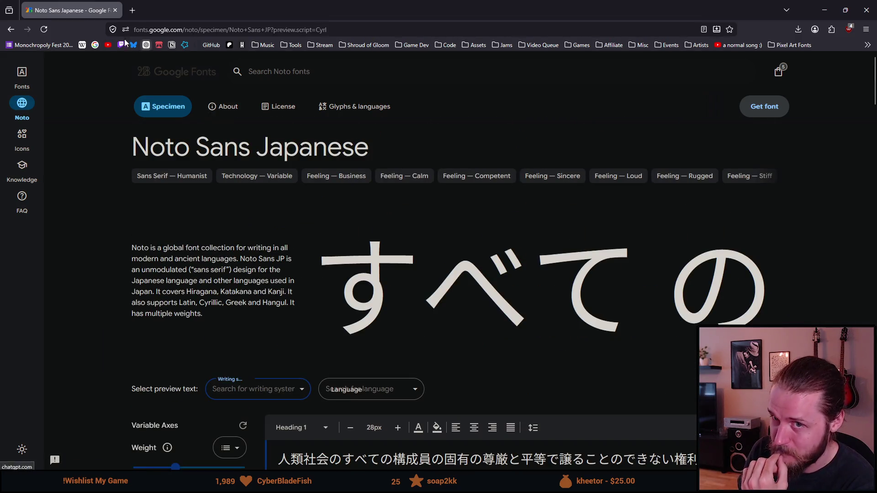
{"action": "left_click", "coordinate": [116, 13]}
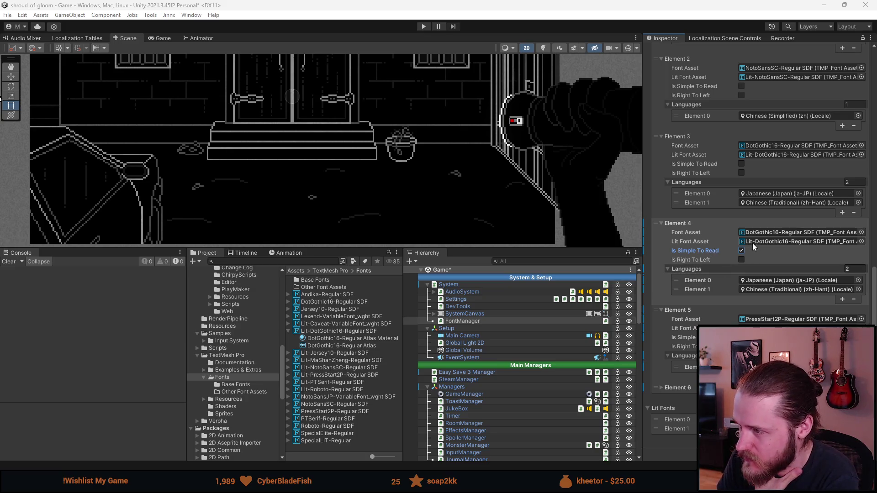
Step: Make Element 4 Japanese-only, using NotoSansJP-VariableFont_wght SDF with its lit font cleared
{"action": "left_click", "coordinate": [756, 281]}
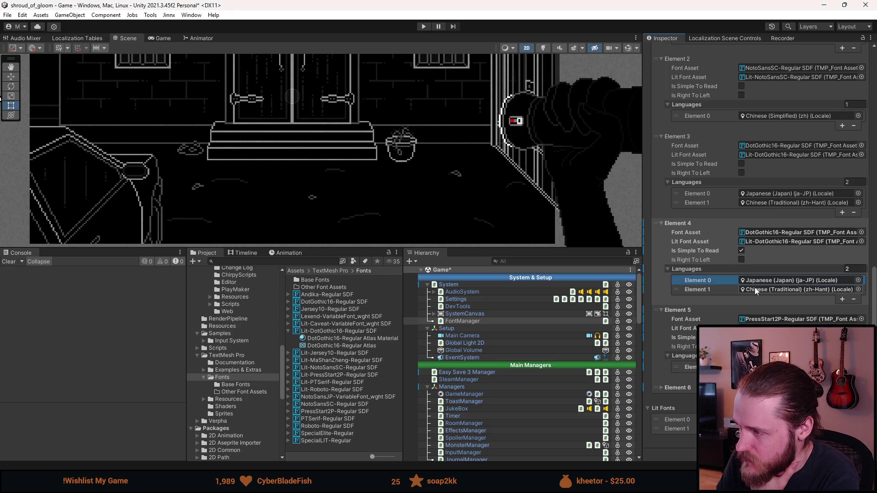
{"action": "left_click", "coordinate": [755, 291]}
{"action": "left_click", "coordinate": [853, 298]}
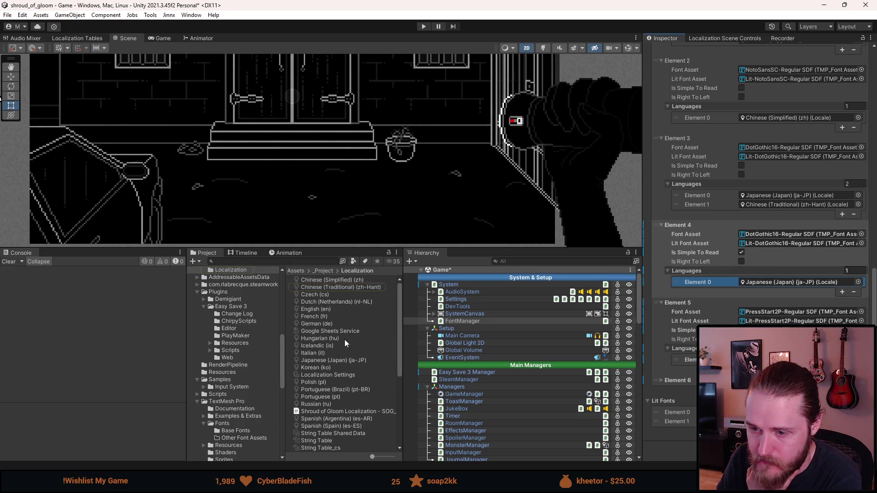
{"action": "left_click", "coordinate": [228, 425]}
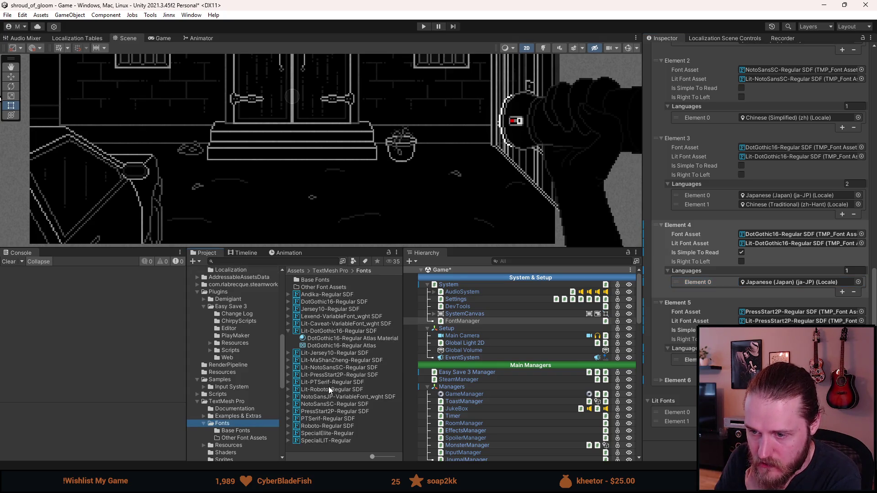
{"action": "mouse_move", "coordinate": [331, 396]}
{"action": "left_mouse_down"}
{"action": "mouse_move", "coordinate": [374, 393]}
{"action": "mouse_move", "coordinate": [754, 269]}
{"action": "mouse_move", "coordinate": [819, 242]}
{"action": "mouse_move", "coordinate": [810, 234]}
{"action": "left_mouse_up"}
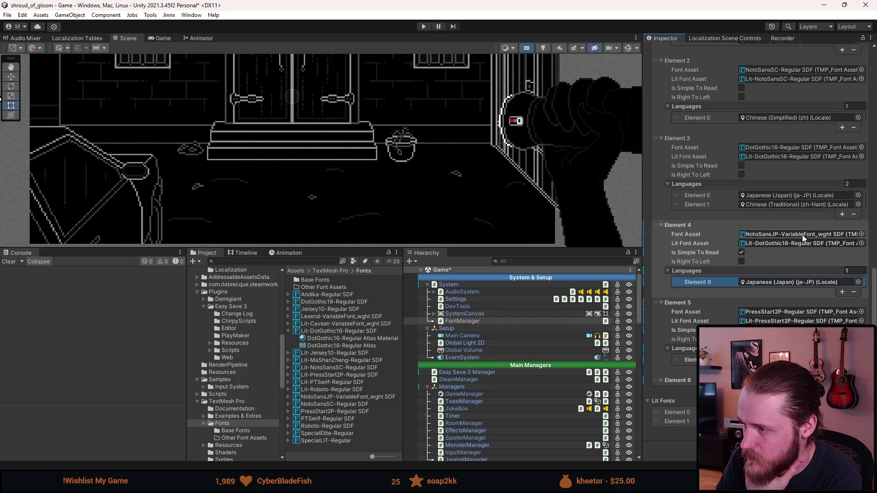
{"action": "left_click", "coordinate": [784, 240]}
{"action": "key", "text": "Delete"}
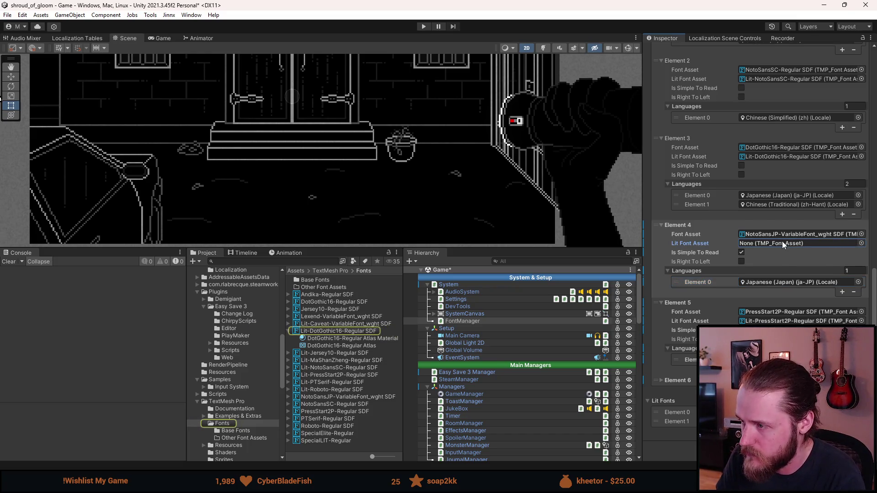
Step: Clear Element 1's Lit Font Asset, then switch over to FontManager.cs in Visual Studio
{"action": "scroll", "coordinate": [782, 241], "scroll_direction": "up", "scroll_amount": 1}
{"action": "scroll", "coordinate": [769, 205], "scroll_direction": "up", "scroll_amount": 3}
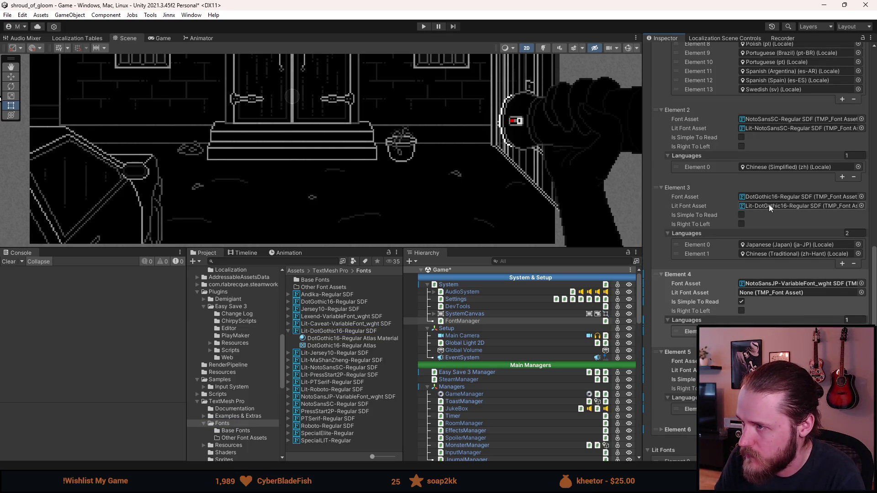
{"action": "scroll", "coordinate": [768, 204], "scroll_direction": "up", "scroll_amount": 3}
{"action": "scroll", "coordinate": [768, 203], "scroll_direction": "up", "scroll_amount": 3}
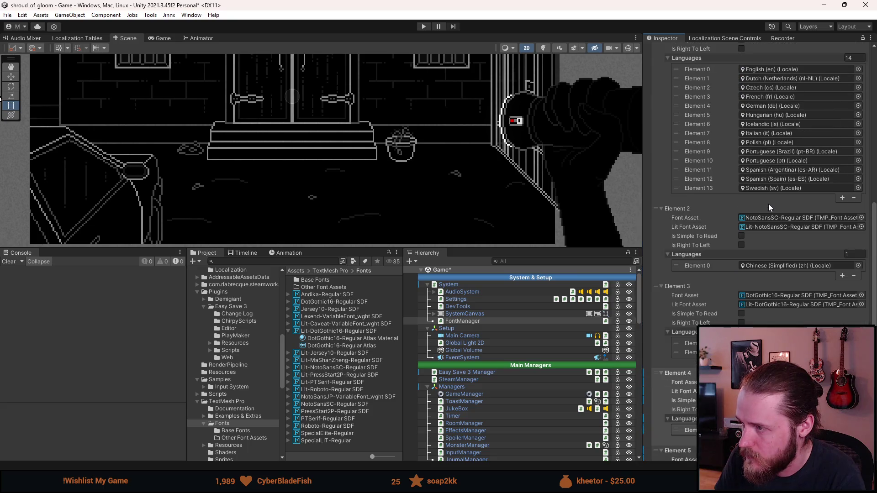
{"action": "scroll", "coordinate": [770, 203], "scroll_direction": "up", "scroll_amount": 5}
{"action": "scroll", "coordinate": [771, 200], "scroll_direction": "up", "scroll_amount": 4}
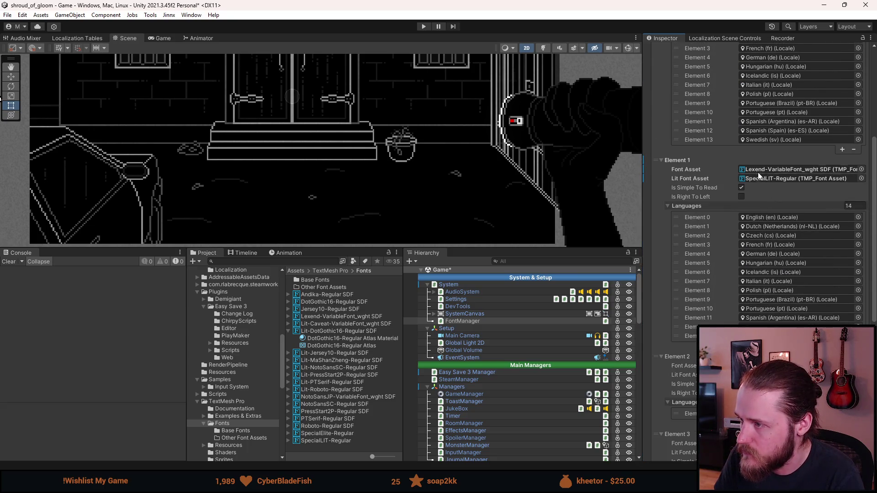
{"action": "left_click", "coordinate": [776, 179]}
{"action": "key", "text": "Delete"}
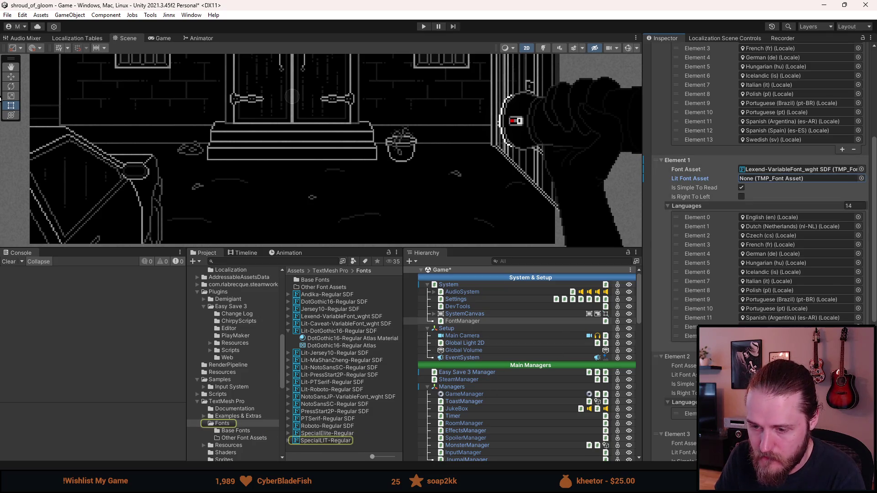
{"action": "key", "text": "alt+Tab"}
{"action": "scroll", "coordinate": [267, 112], "scroll_direction": "down", "scroll_amount": 2}
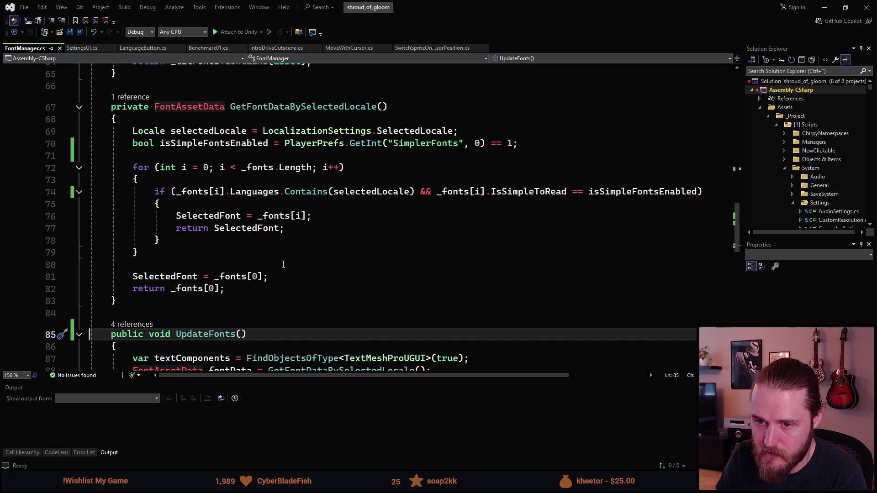
Step: Add an 'if (newFontAsset == null)' check after line 99 in UpdateFonts
{"action": "scroll", "coordinate": [283, 265], "scroll_direction": "down", "scroll_amount": 6}
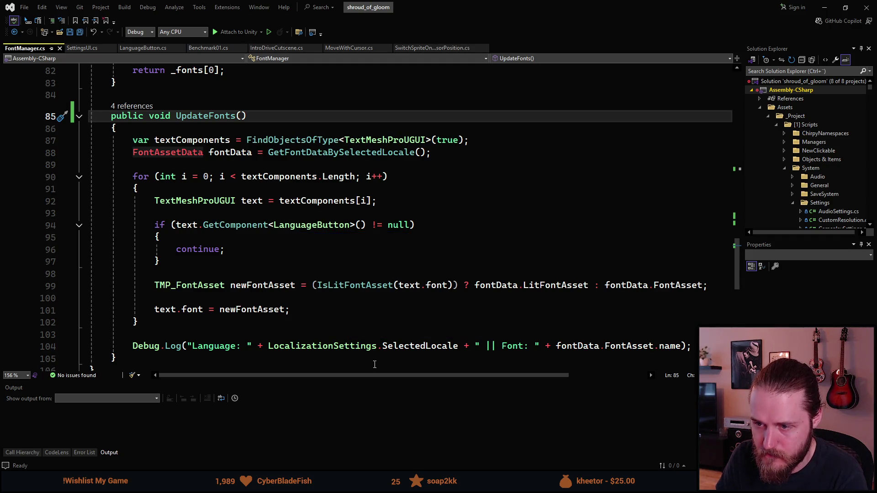
{"action": "mouse_move", "coordinate": [370, 378]}
{"action": "left_mouse_down"}
{"action": "mouse_move", "coordinate": [411, 382]}
{"action": "mouse_move", "coordinate": [353, 380]}
{"action": "left_mouse_up"}
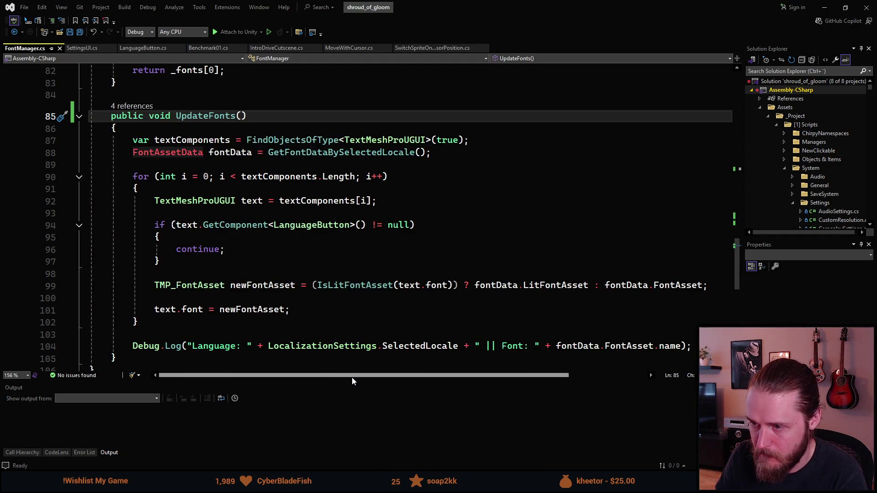
{"action": "left_click", "coordinate": [236, 299]}
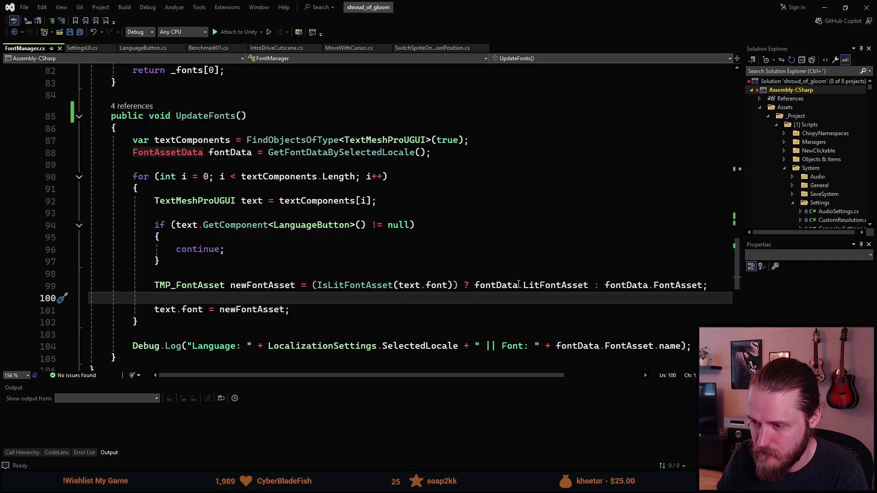
{"action": "mouse_move", "coordinate": [532, 288]}
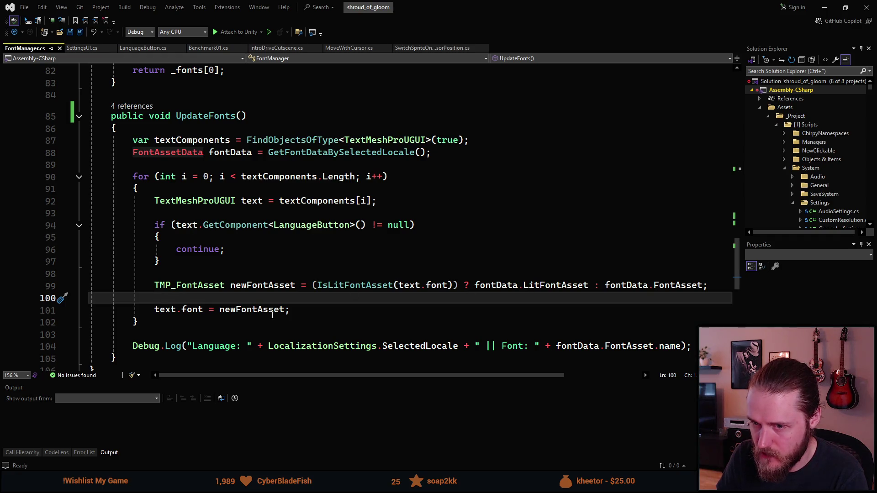
{"action": "key", "text": "Return"}
{"action": "key", "text": "Return"}
{"action": "key", "text": "Up"}
{"action": "type", "text": "if"}
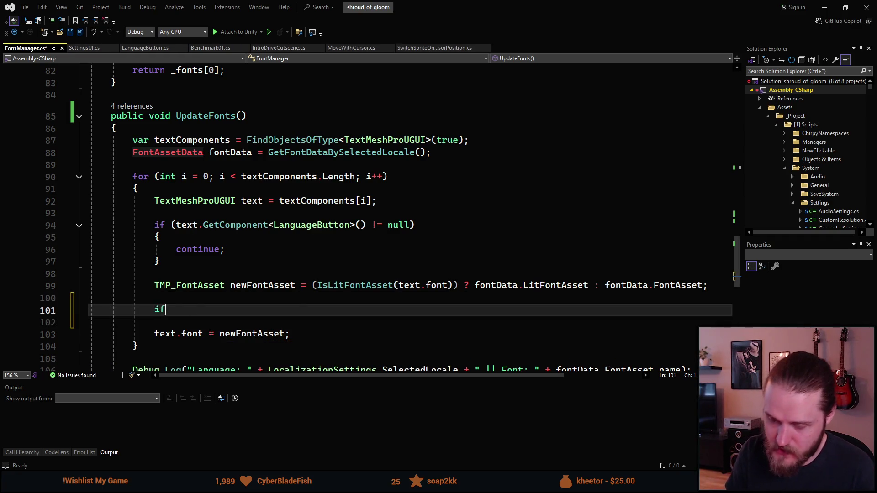
{"action": "type", "text": " (fond"}
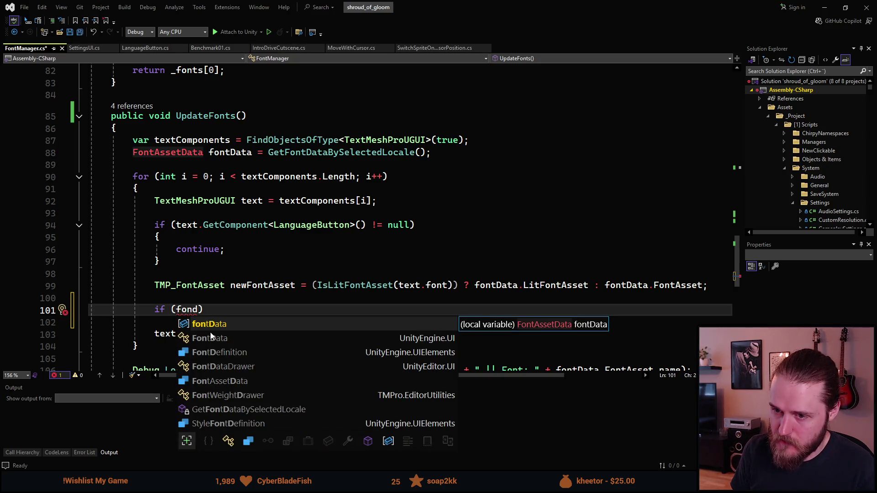
{"action": "key", "text": "BackSpace"}
{"action": "key", "text": "BackSpace"}
{"action": "key", "text": "BackSpace"}
{"action": "type", "text": "newFont"}
{"action": "key", "text": "Tab"}
{"action": "type", "text": "== null"}
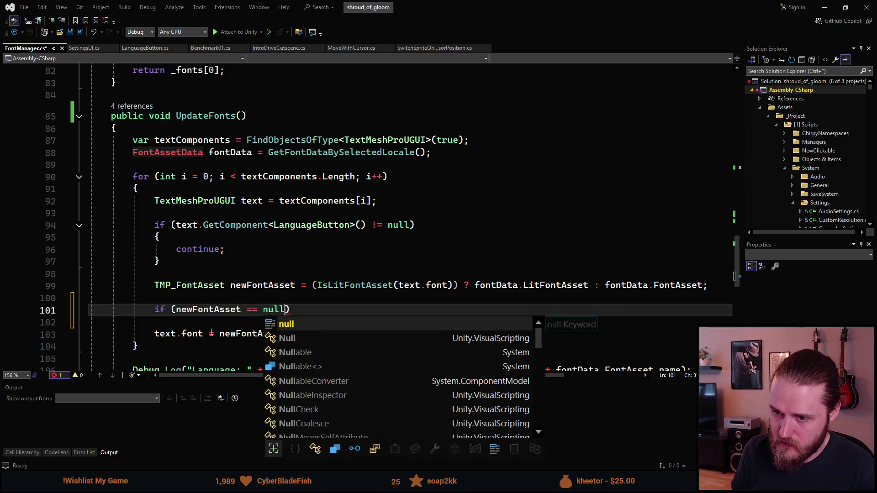
{"action": "type", "text": ")"}
Step: Set newFontAsset to fontData.FontAsset inside the check, save FontManager.cs and return to Unity
{"action": "key", "text": "Return"}
{"action": "type", "text": "{"}
{"action": "key", "text": "Return"}
{"action": "type", "text": "newFon"}
{"action": "key", "text": "Tab"}
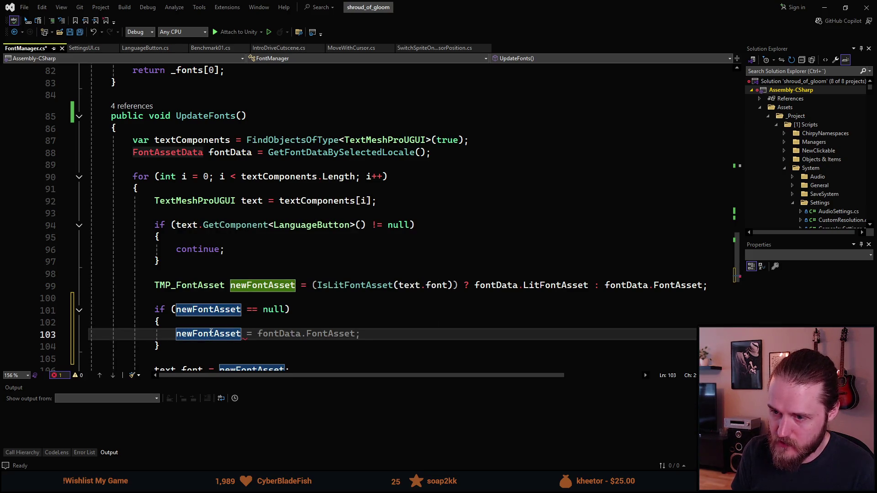
{"action": "key", "text": "Tab"}
{"action": "key", "text": "ctrl+s"}
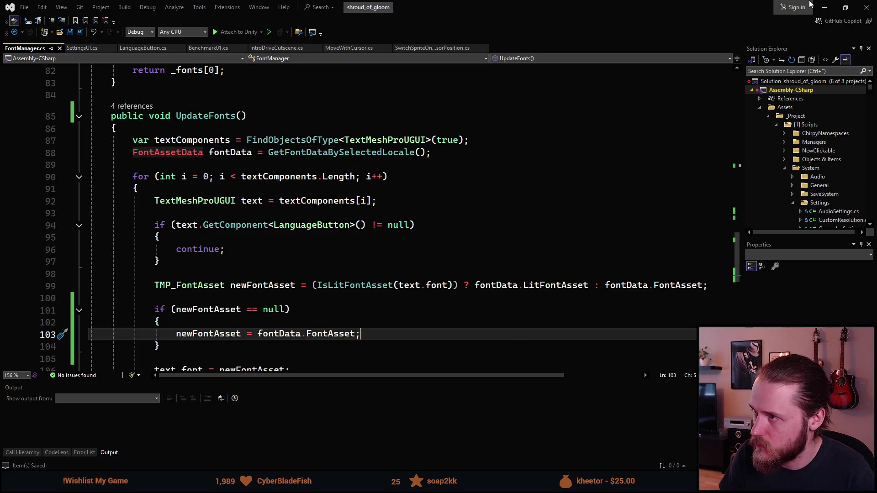
{"action": "left_click", "coordinate": [825, 7]}
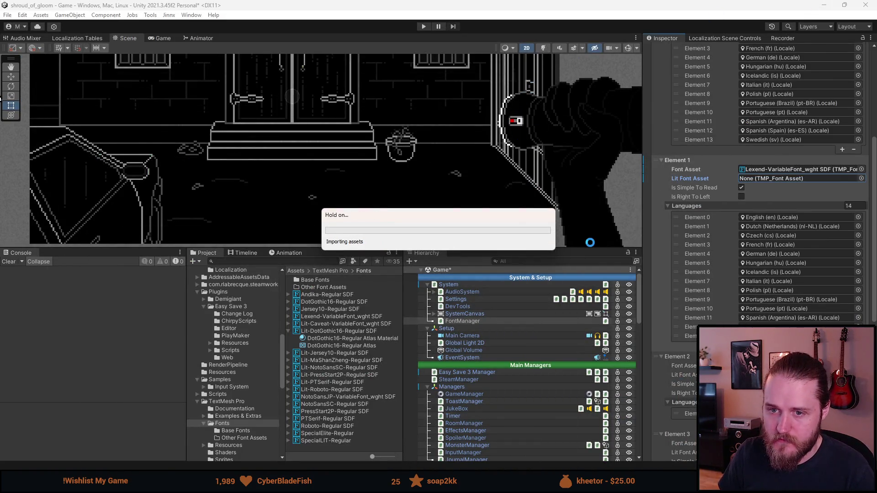
Step: Expand Element 6, the NotoSansSC entry, along with its language list
{"action": "scroll", "coordinate": [822, 249], "scroll_direction": "down", "scroll_amount": 10}
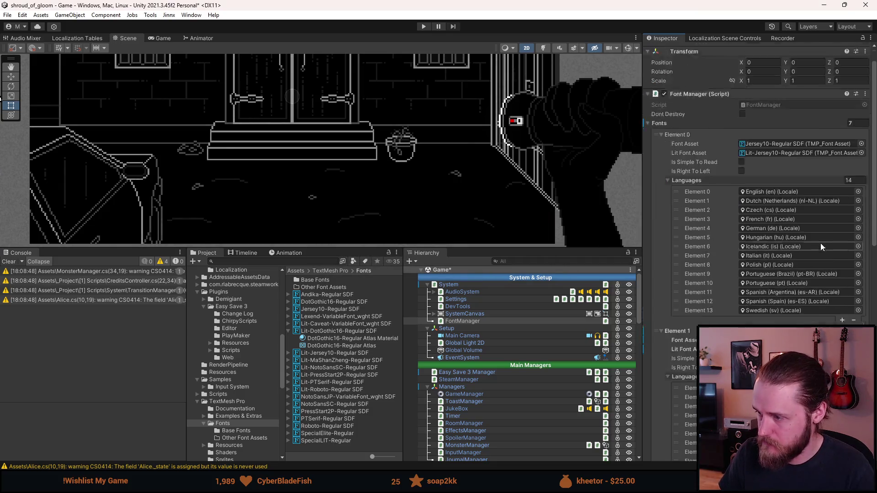
{"action": "scroll", "coordinate": [820, 242], "scroll_direction": "down", "scroll_amount": 6}
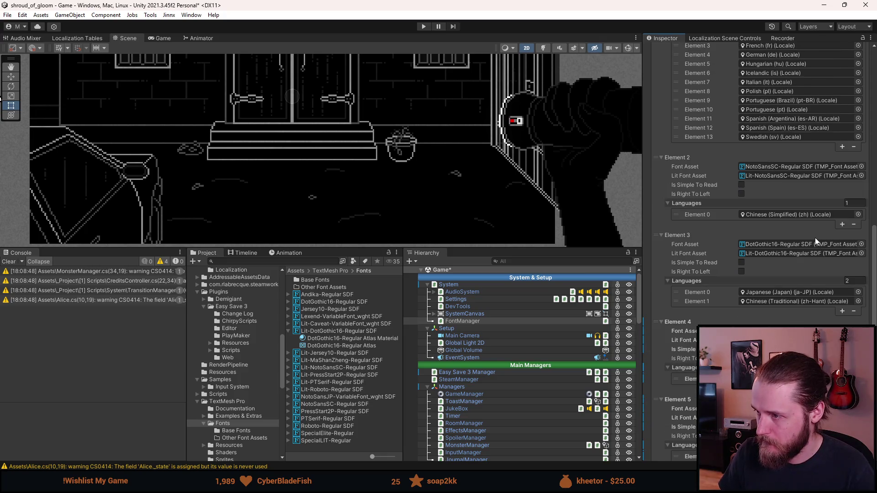
{"action": "scroll", "coordinate": [815, 236], "scroll_direction": "down", "scroll_amount": 1}
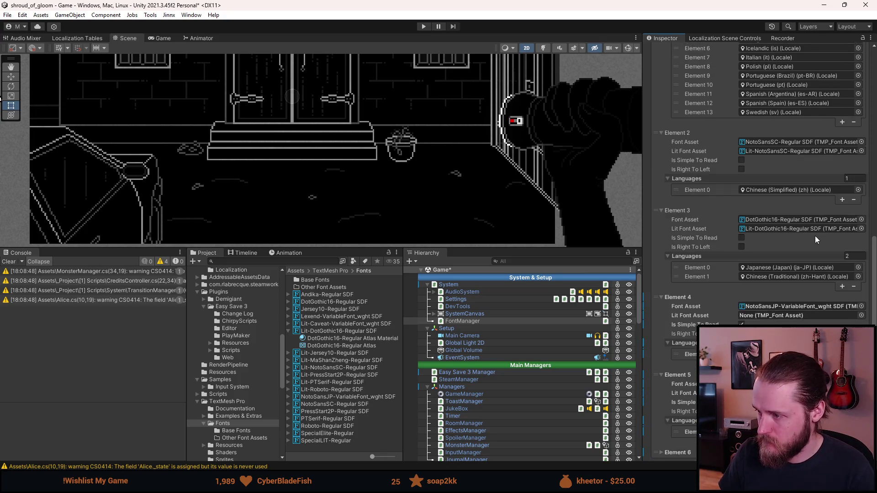
{"action": "scroll", "coordinate": [815, 236], "scroll_direction": "down", "scroll_amount": 2}
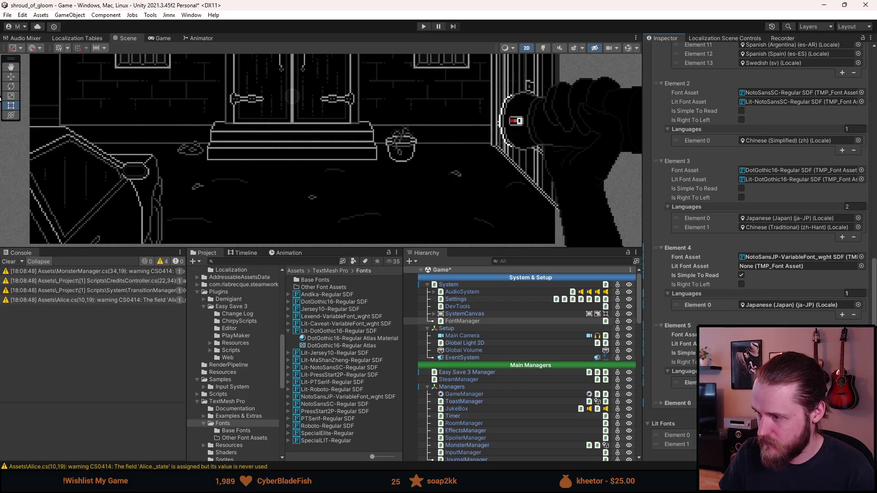
{"action": "scroll", "coordinate": [771, 261], "scroll_direction": "up", "scroll_amount": 9}
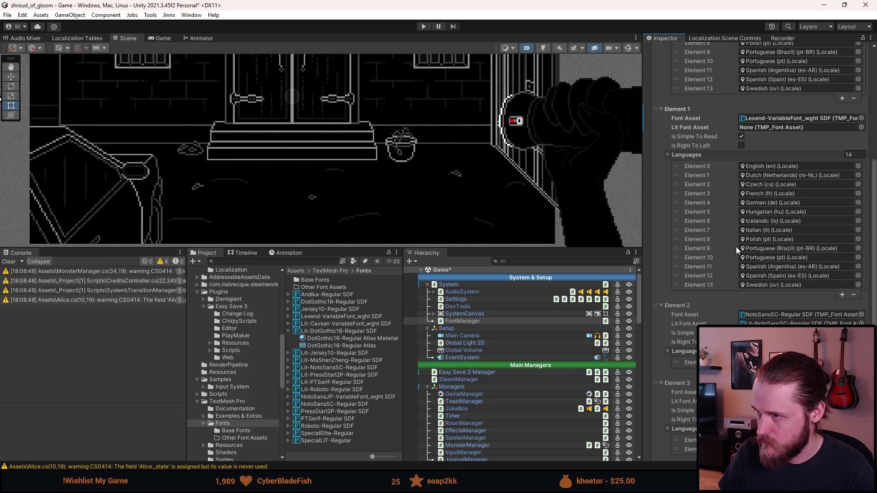
{"action": "scroll", "coordinate": [736, 247], "scroll_direction": "down", "scroll_amount": 10}
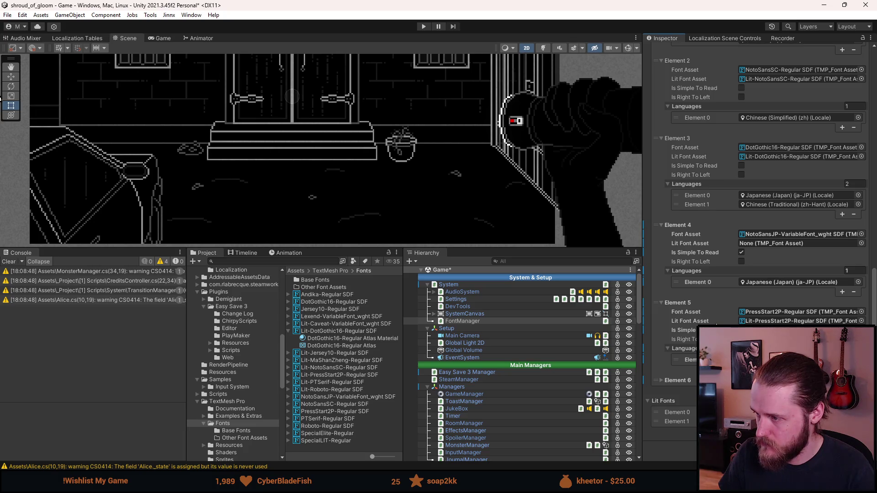
{"action": "left_click", "coordinate": [681, 380]}
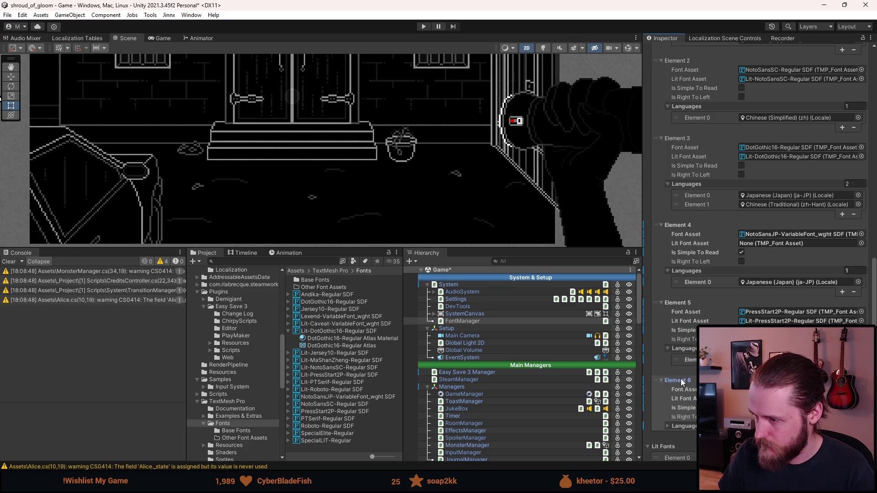
{"action": "scroll", "coordinate": [681, 380], "scroll_direction": "down", "scroll_amount": 1}
{"action": "left_click", "coordinate": [681, 402]}
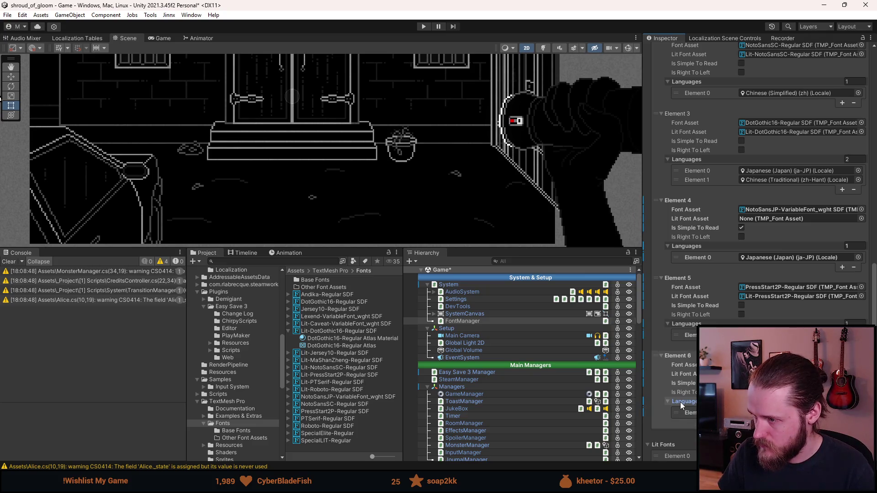
Step: Drag the NotoSansSC Chinese (Simplified) entry up to Element 3, above DotGothic16
{"action": "mouse_move", "coordinate": [658, 355]}
{"action": "left_mouse_down"}
{"action": "mouse_move", "coordinate": [670, 118]}
{"action": "mouse_move", "coordinate": [702, 137]}
{"action": "left_mouse_up"}
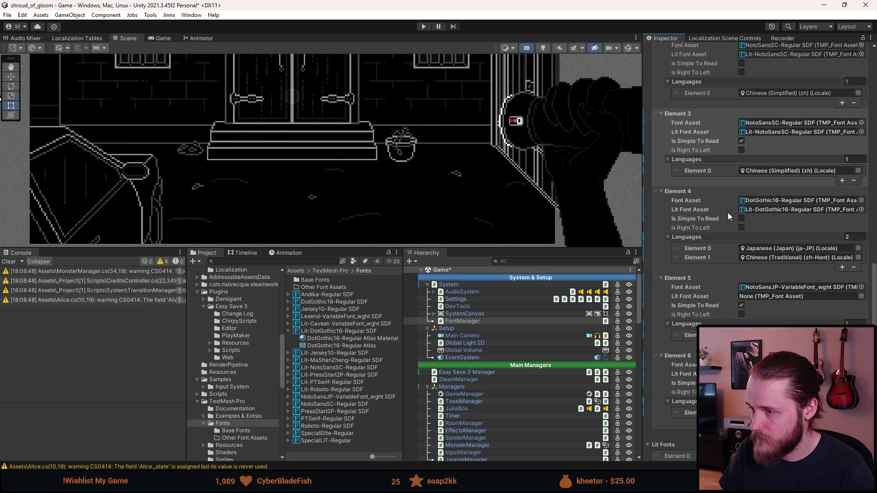
{"action": "scroll", "coordinate": [727, 213], "scroll_direction": "down", "scroll_amount": 2}
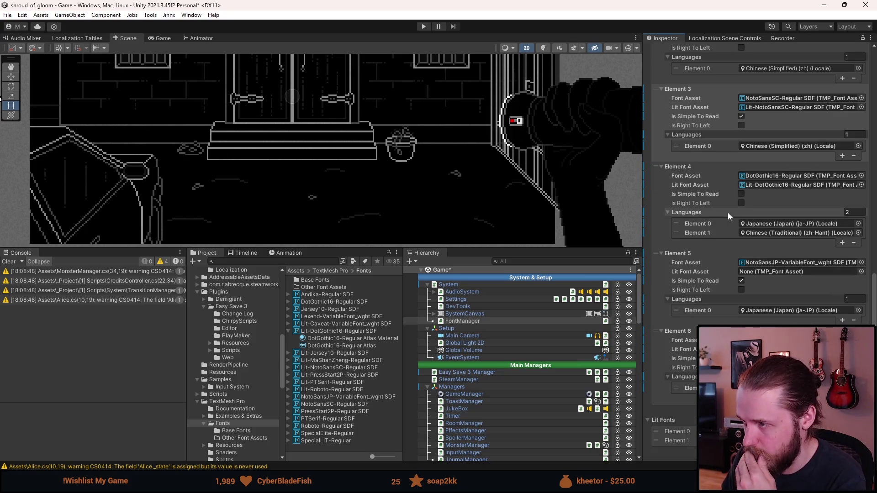
{"action": "scroll", "coordinate": [728, 212], "scroll_direction": "down", "scroll_amount": 1}
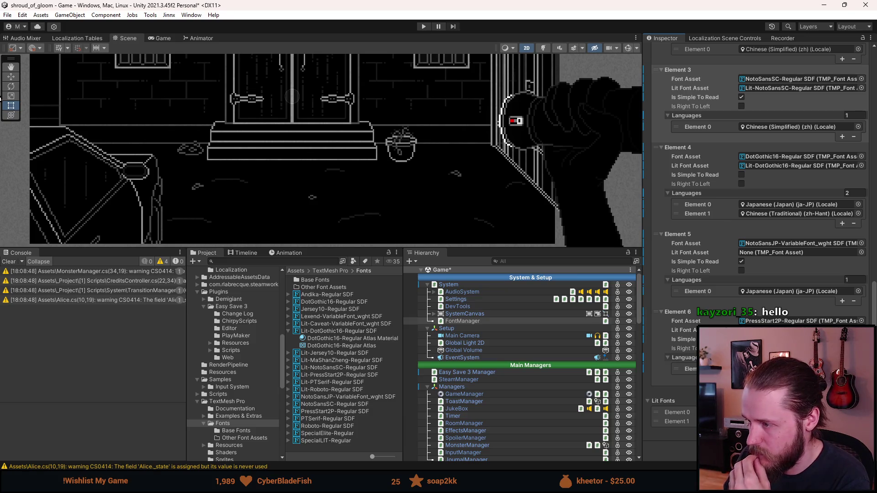
{"action": "left_click", "coordinate": [678, 312]}
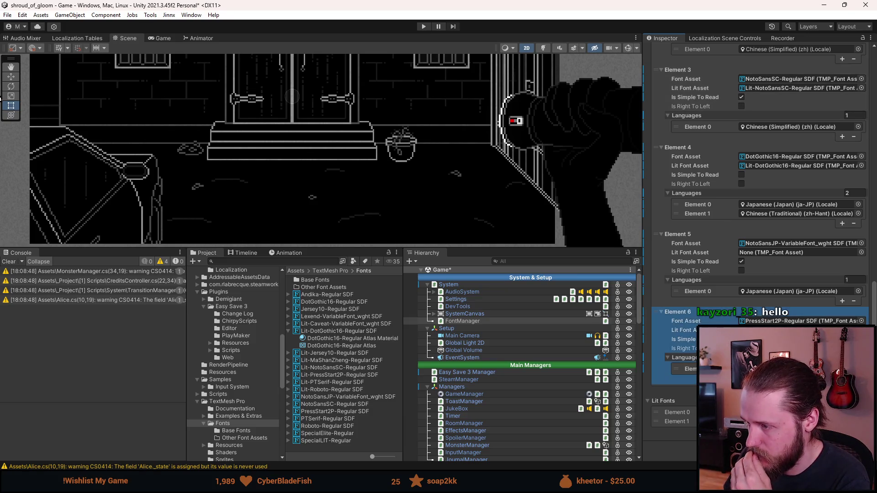
Step: Duplicate the PressStart2P Russian entry as Element 7, expand its languages, and save the scene
{"action": "right_click", "coordinate": [704, 315]}
{"action": "left_click", "coordinate": [731, 327]}
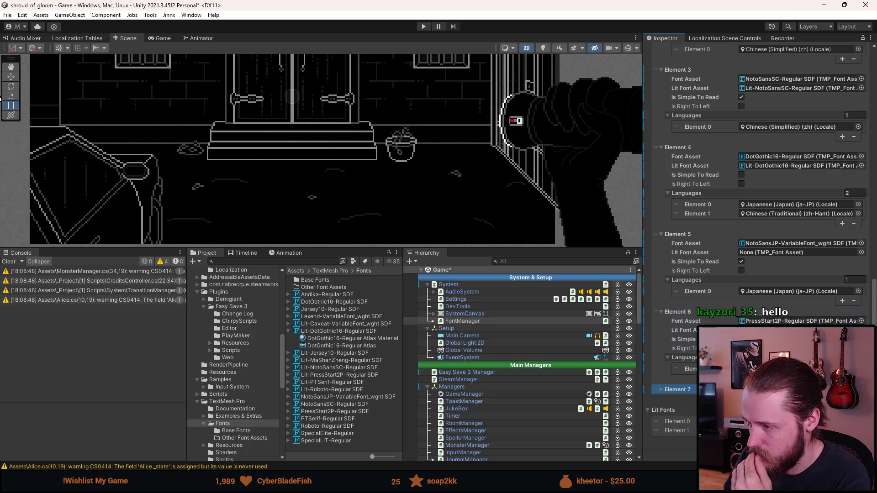
{"action": "left_click", "coordinate": [678, 389]}
{"action": "scroll", "coordinate": [758, 251], "scroll_direction": "down", "scroll_amount": 3}
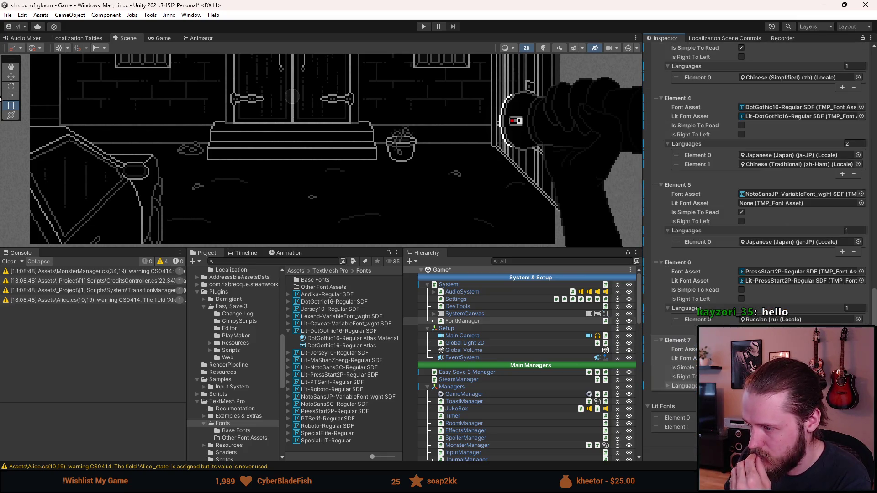
{"action": "left_click", "coordinate": [671, 386]}
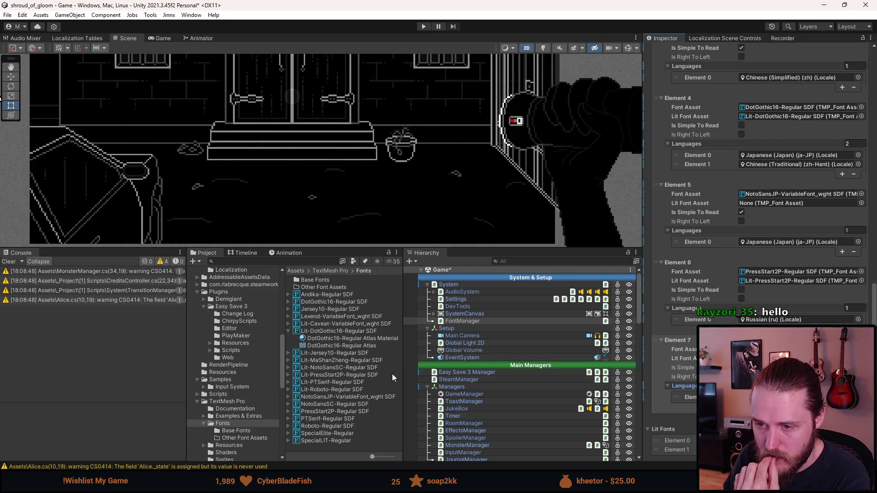
{"action": "left_click", "coordinate": [786, 359]}
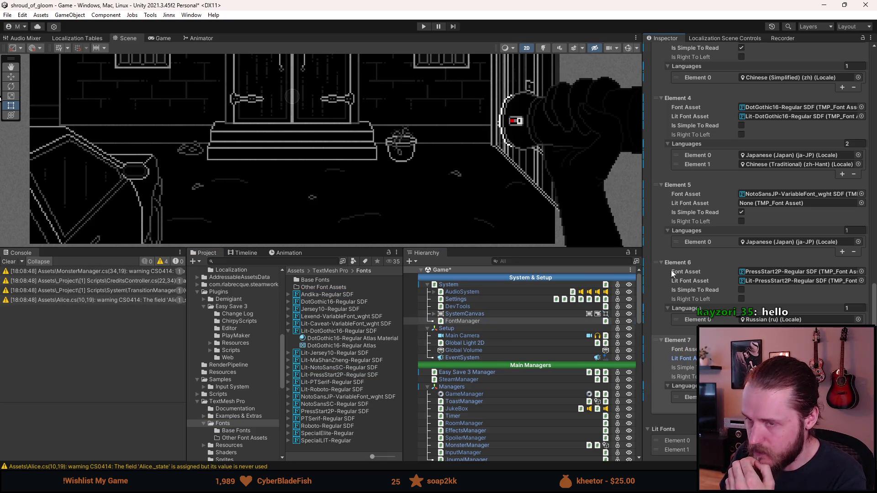
{"action": "key", "text": "ctrl+s"}
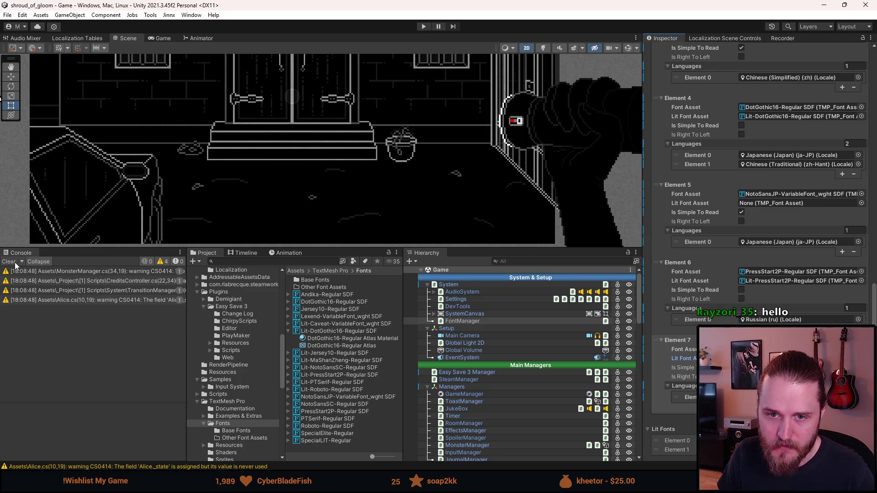
Step: Clear the console warnings and start Play mode with an enlarged Game view
{"action": "left_click", "coordinate": [15, 263]}
{"action": "left_click_drag", "start_coordinate": [332, 250], "coordinate": [319, 350]}
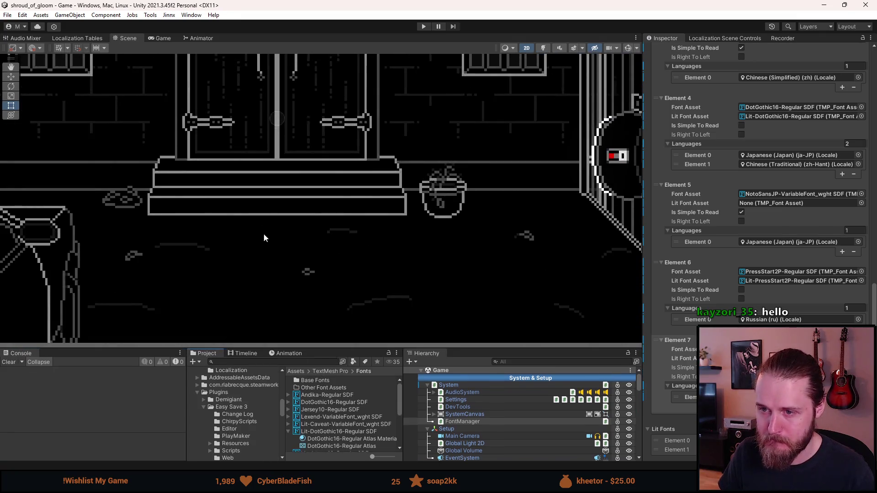
{"action": "scroll", "coordinate": [254, 217], "scroll_direction": "down", "scroll_amount": 3}
{"action": "left_click", "coordinate": [423, 26]}
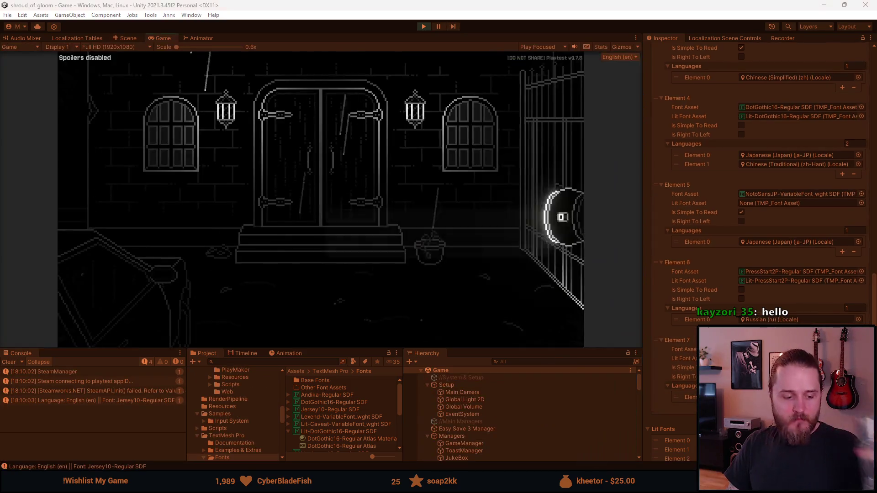
{"action": "left_click_drag", "start_coordinate": [329, 350], "coordinate": [329, 416]}
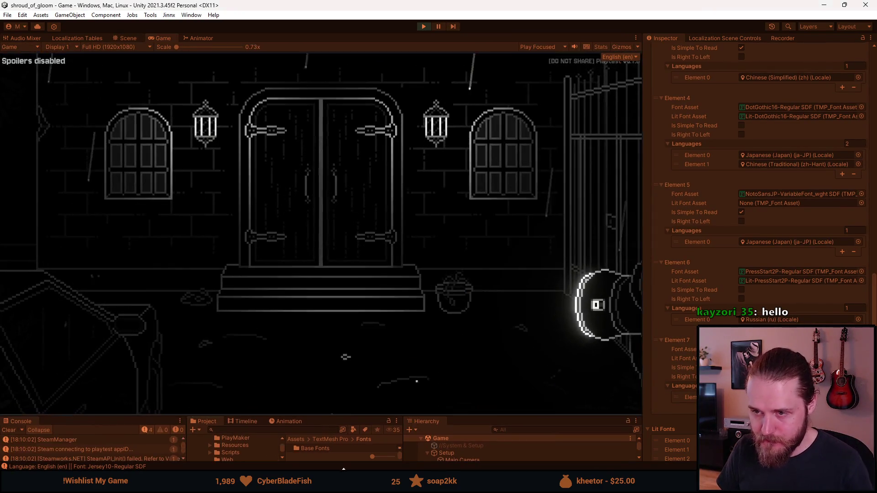
Step: Toggle Simpler fonts on and off in the game's Accessibility settings, then resume playing
{"action": "left_click", "coordinate": [132, 361]}
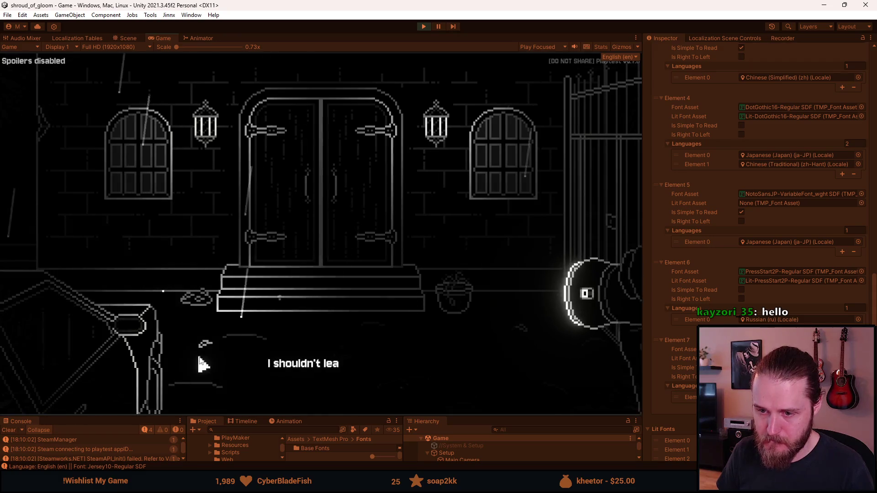
{"action": "key", "text": "Escape"}
{"action": "left_click", "coordinate": [307, 250]}
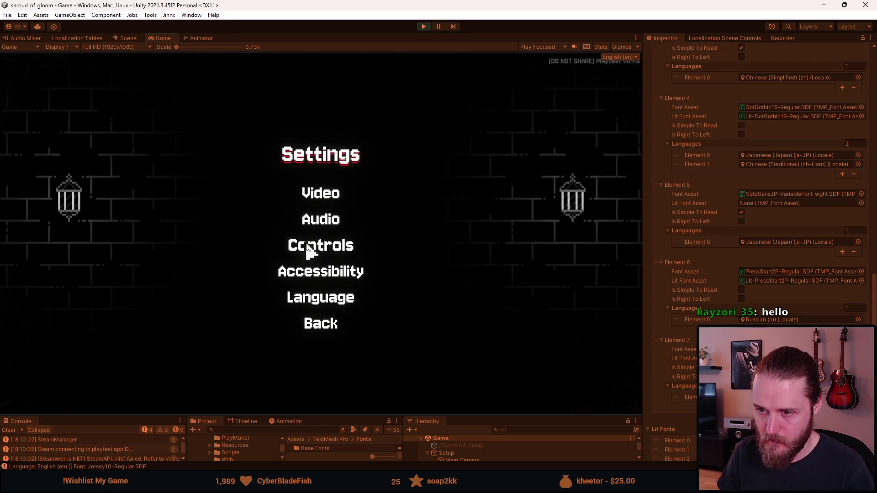
{"action": "left_click", "coordinate": [313, 276]}
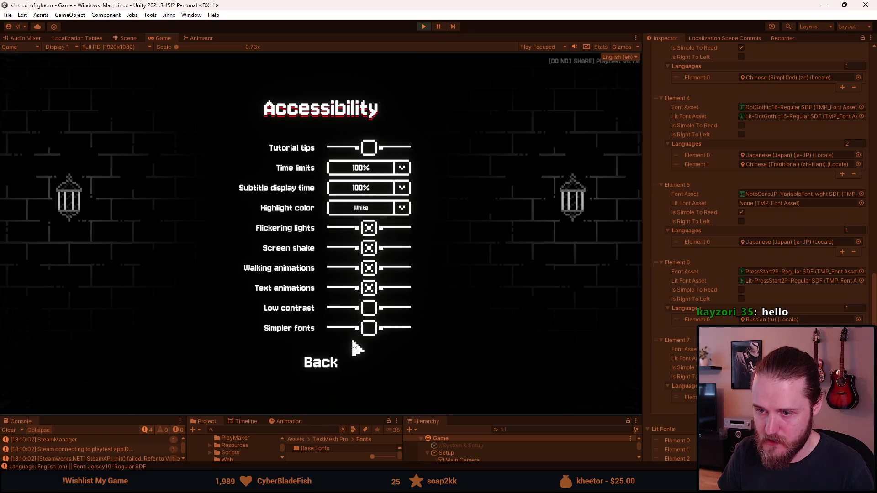
{"action": "left_click", "coordinate": [368, 336]}
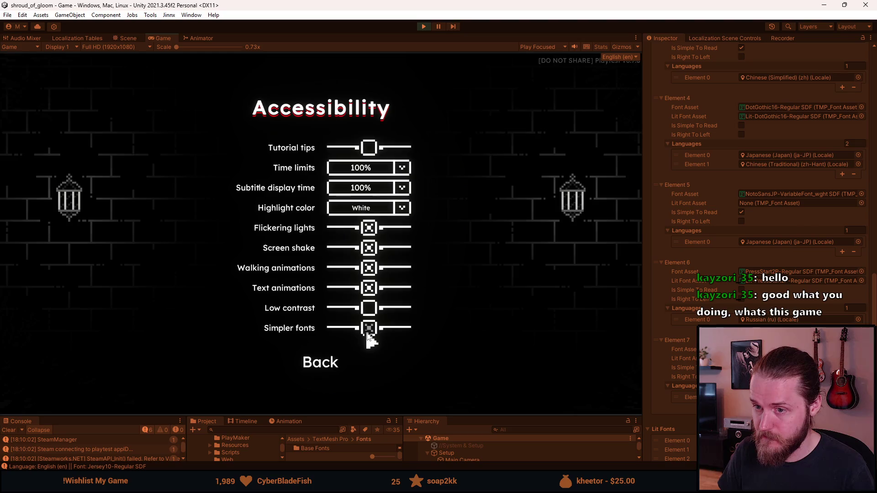
{"action": "left_click", "coordinate": [368, 336]}
{"action": "left_click", "coordinate": [368, 335]}
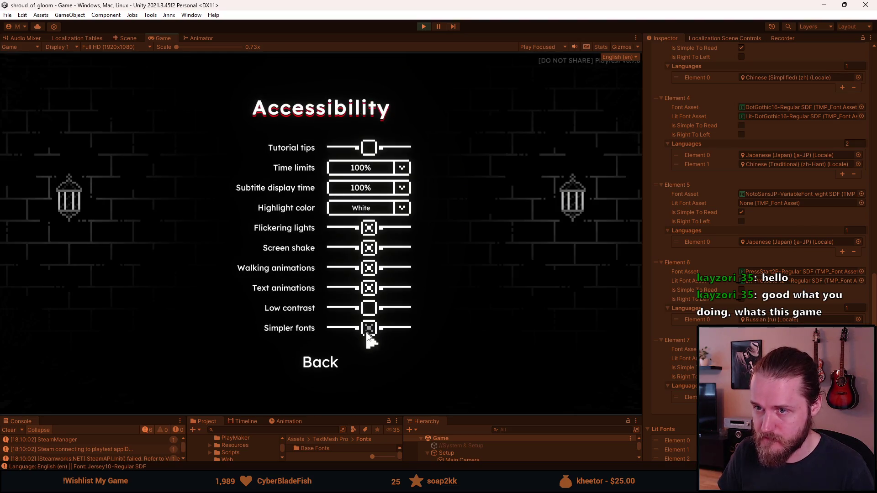
{"action": "left_click", "coordinate": [369, 335]}
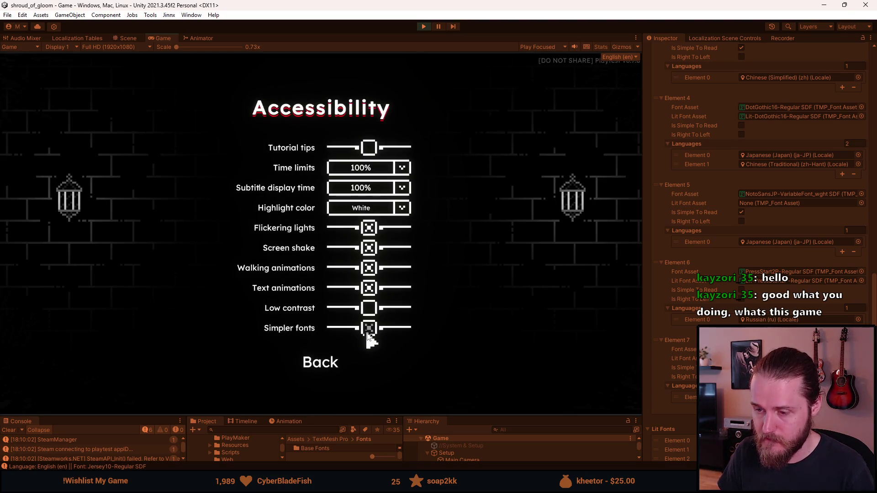
{"action": "left_click", "coordinate": [319, 364]}
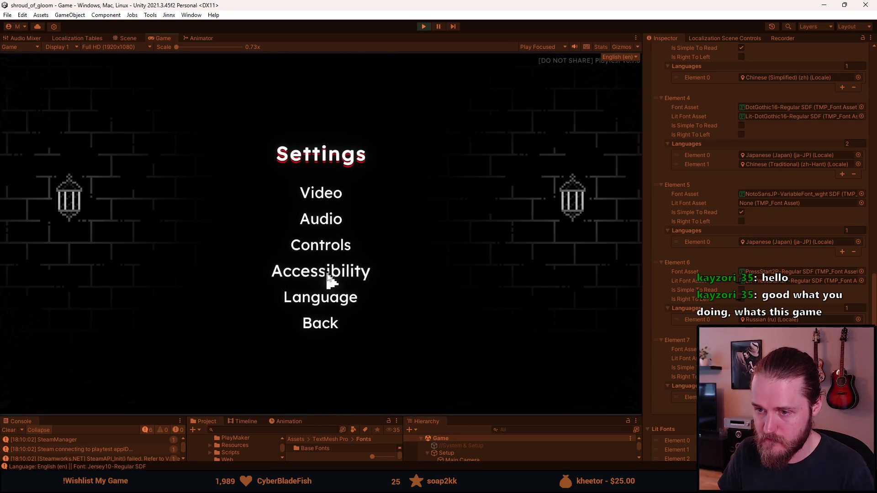
{"action": "left_click", "coordinate": [324, 332]}
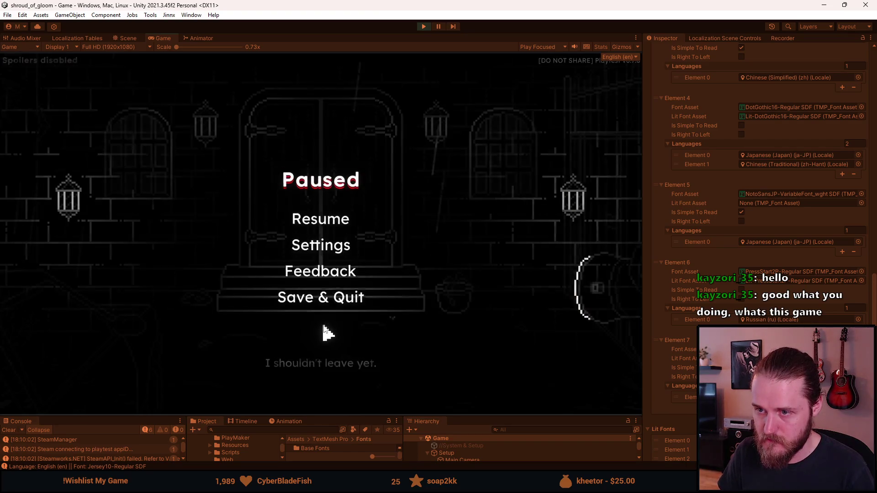
{"action": "key", "text": "Escape"}
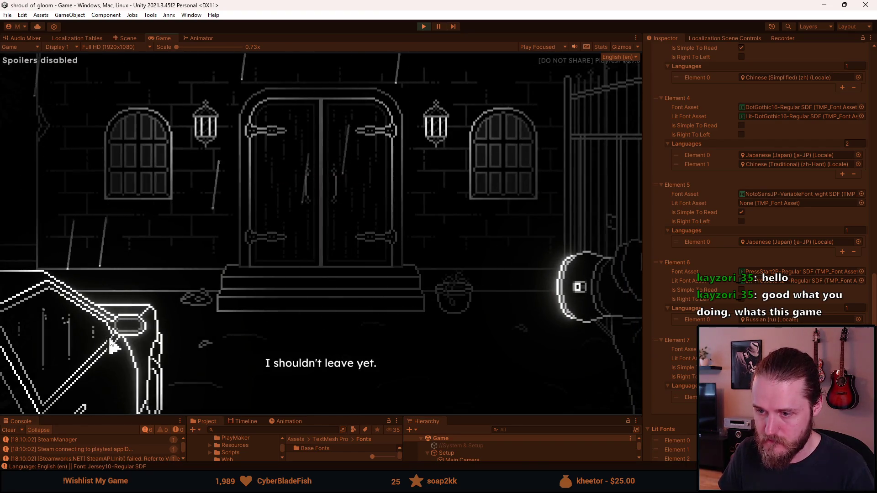
Step: Toggle Low contrast on and off, turn Simpler fonts on, then resume the game
{"action": "key", "text": "Escape"}
{"action": "left_click", "coordinate": [308, 249]}
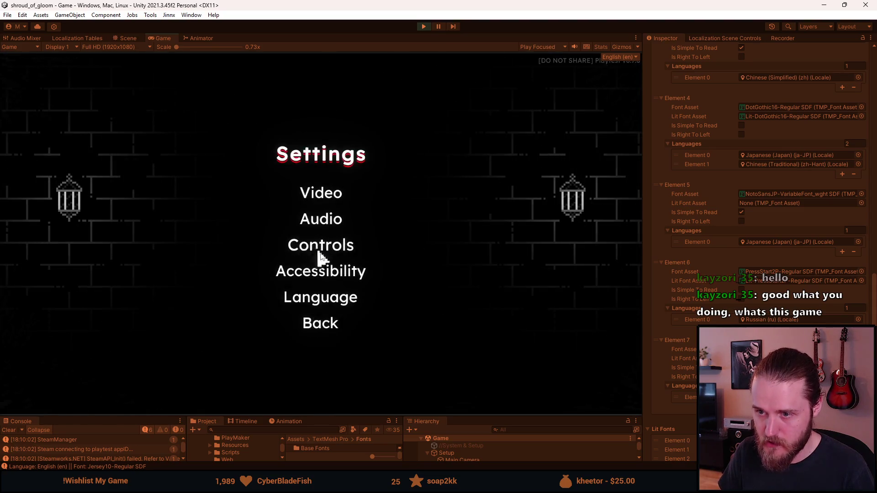
{"action": "key", "text": "Escape"}
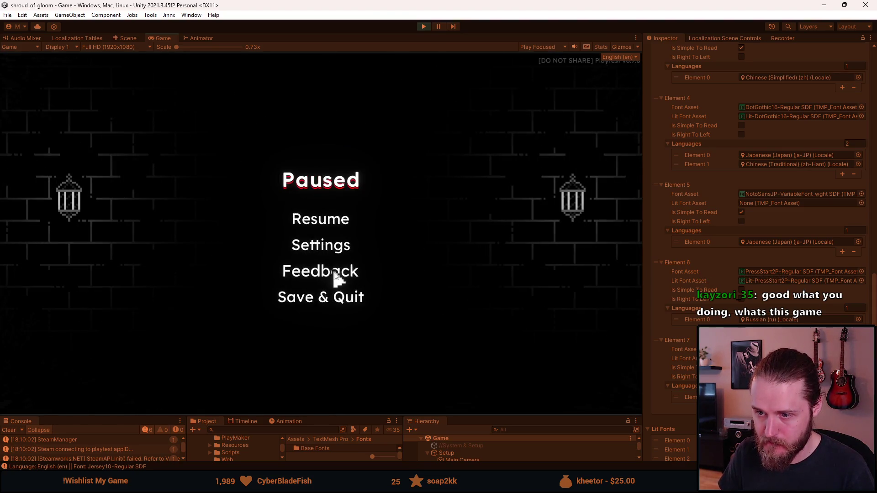
{"action": "left_click", "coordinate": [323, 249]}
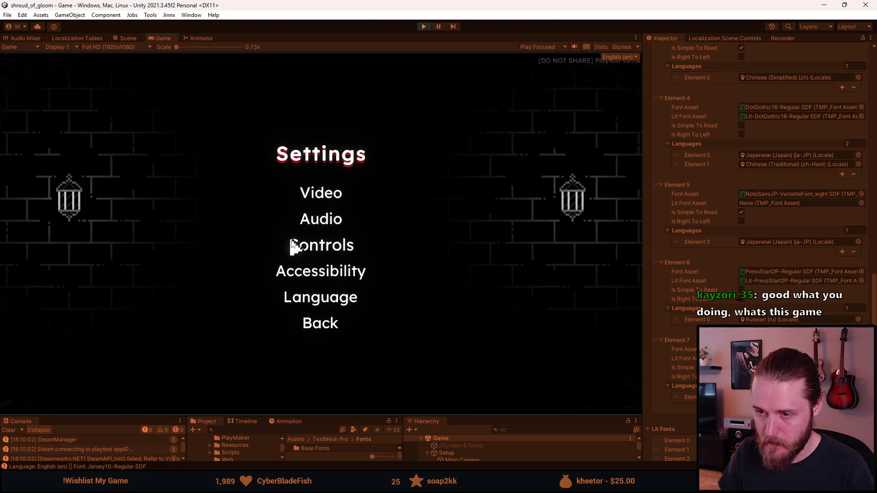
{"action": "left_click", "coordinate": [334, 277]}
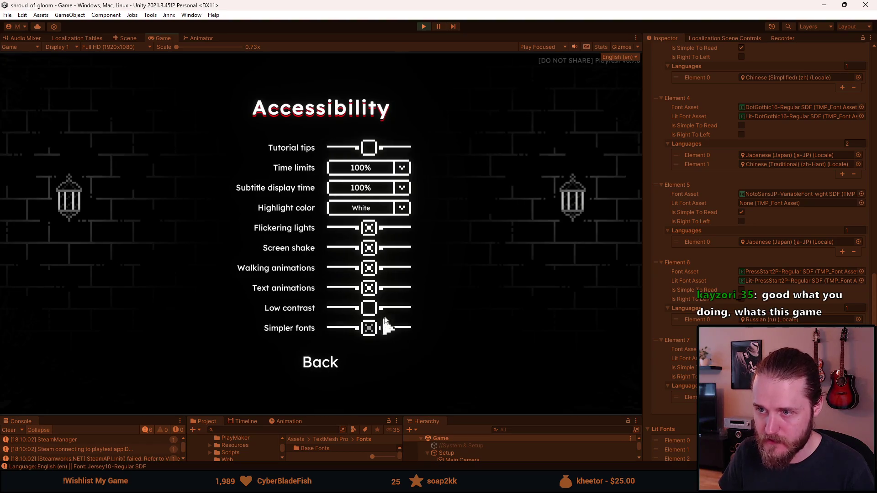
{"action": "left_click", "coordinate": [369, 309]}
{"action": "left_click", "coordinate": [369, 308]}
{"action": "left_click", "coordinate": [371, 330]}
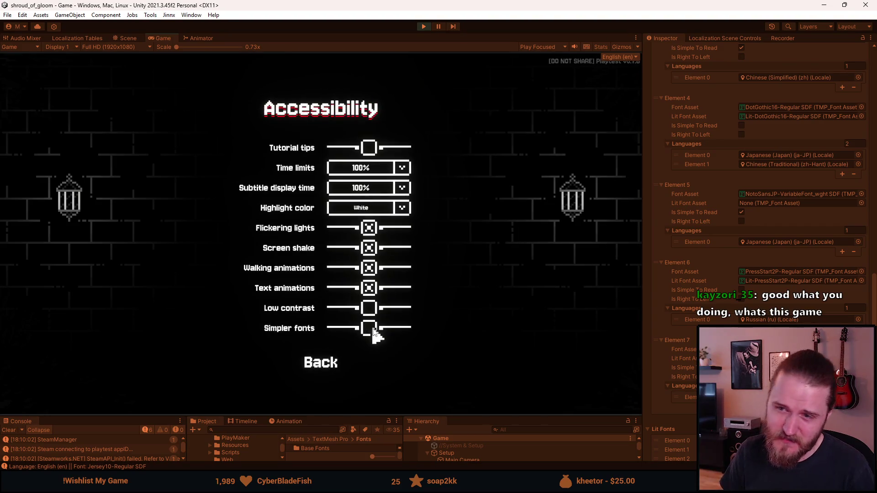
{"action": "left_click", "coordinate": [373, 328]}
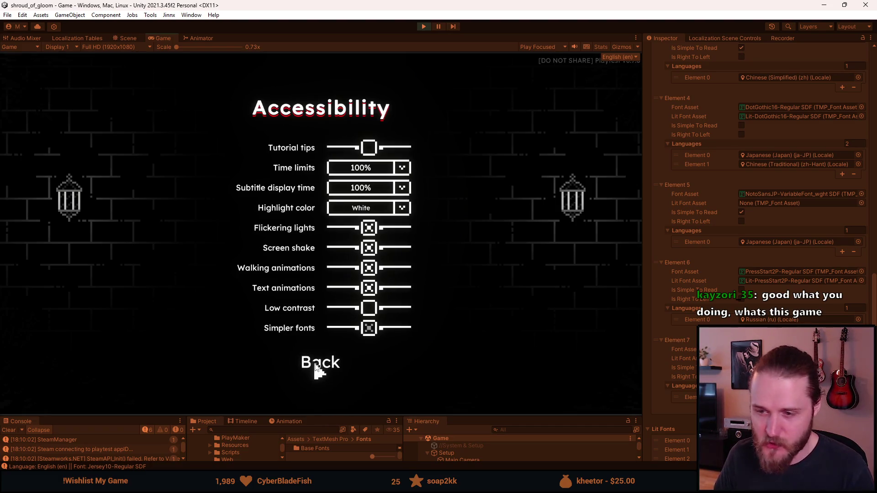
{"action": "left_click", "coordinate": [315, 365]}
{"action": "left_click", "coordinate": [320, 325]}
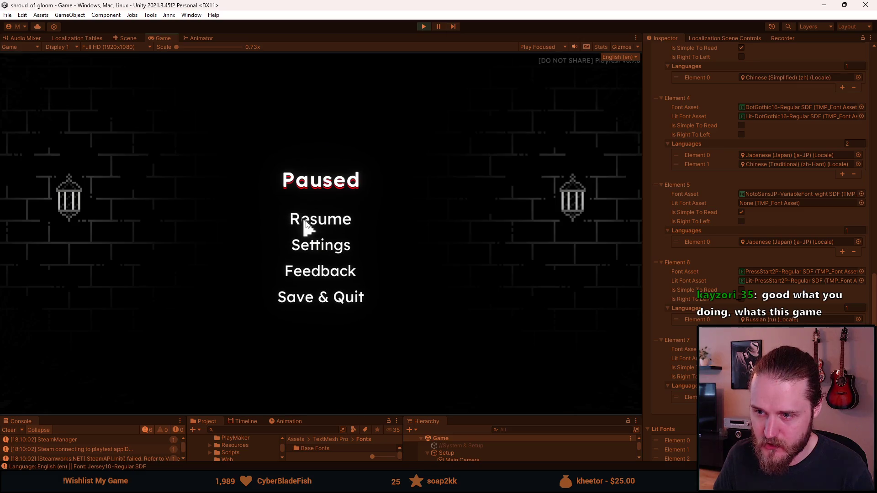
{"action": "left_click", "coordinate": [310, 222]}
Step: Flip Simpler fonts several times, ending off with the pixel font, and return to Settings
{"action": "key", "text": "Escape"}
{"action": "left_click", "coordinate": [327, 253]}
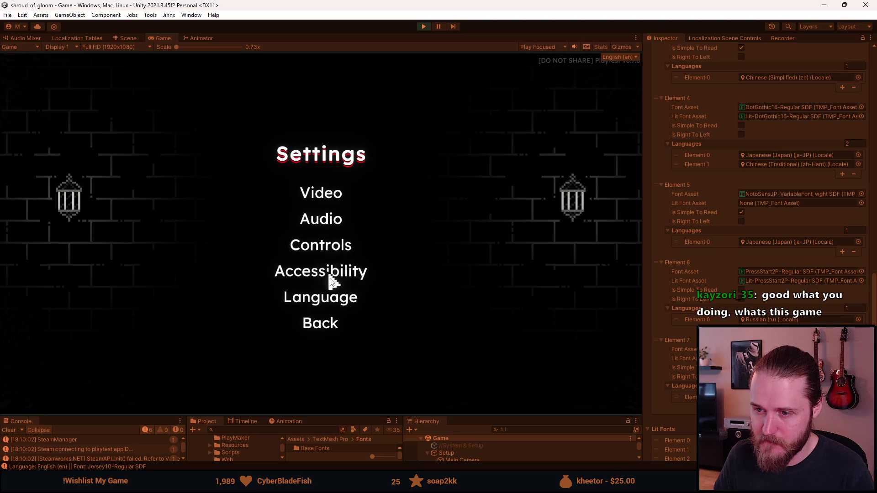
{"action": "left_click", "coordinate": [311, 274]}
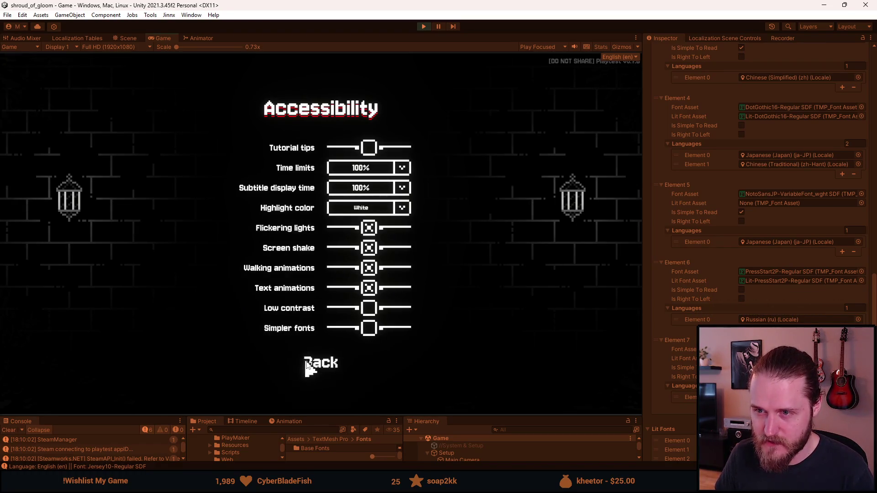
{"action": "left_click", "coordinate": [371, 331]}
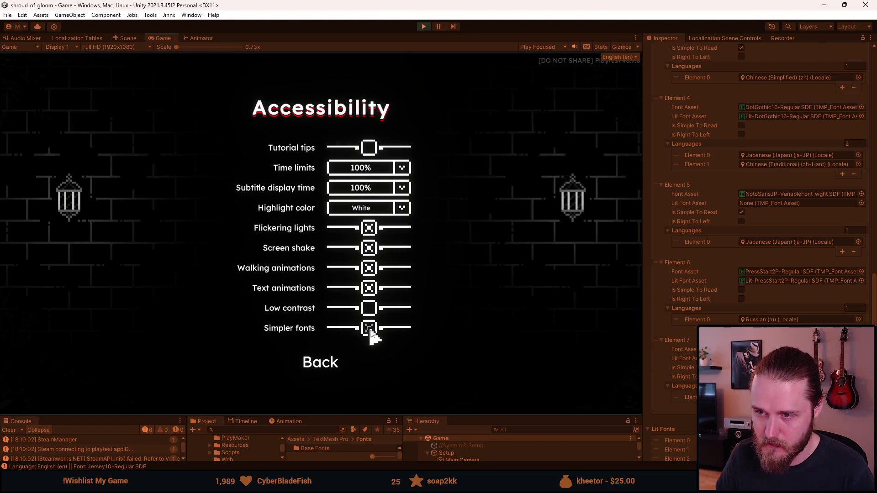
{"action": "left_click", "coordinate": [369, 329]}
{"action": "left_click", "coordinate": [368, 331]}
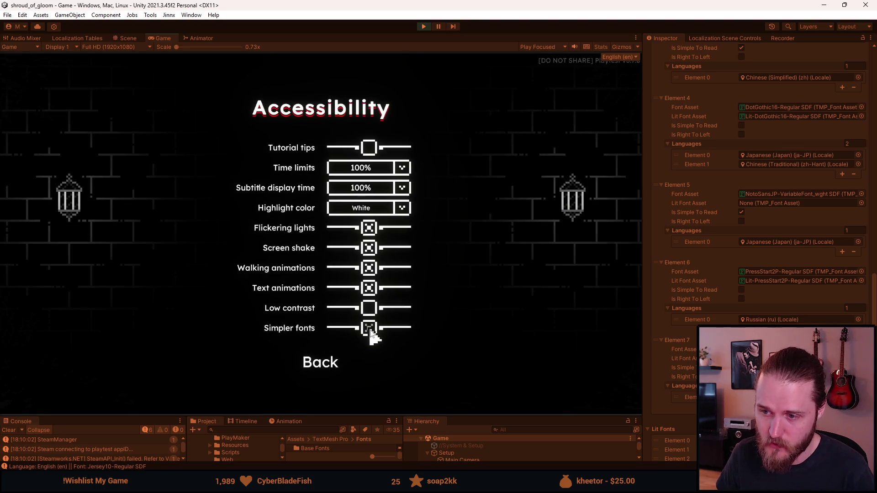
{"action": "left_click", "coordinate": [368, 331]}
{"action": "left_click", "coordinate": [312, 364]}
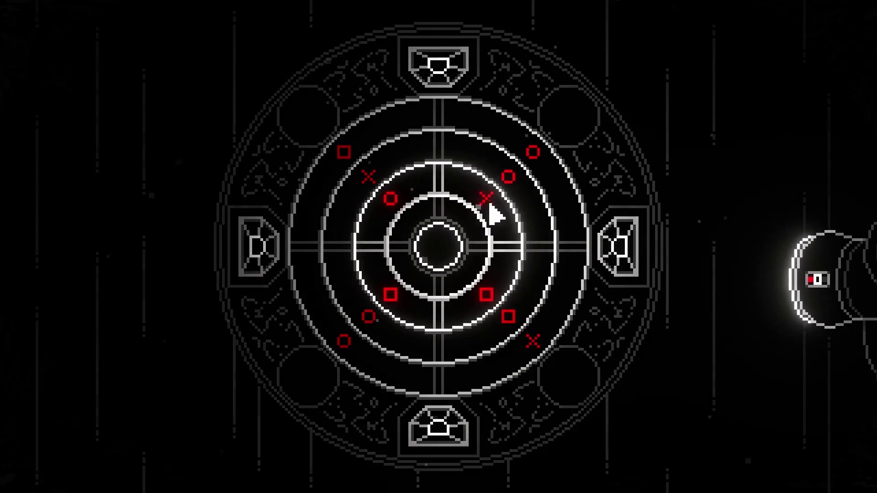
Step: Play the Shroud of Gloom gameplay footage of the haunted-house puzzle rooms
{"action": "left_click", "coordinate": [519, 201]}
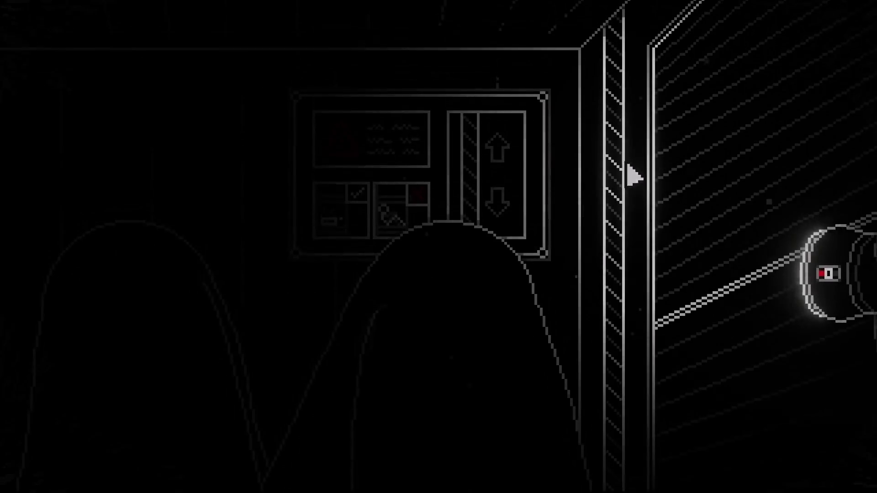
{"action": "left_click", "coordinate": [772, 194]}
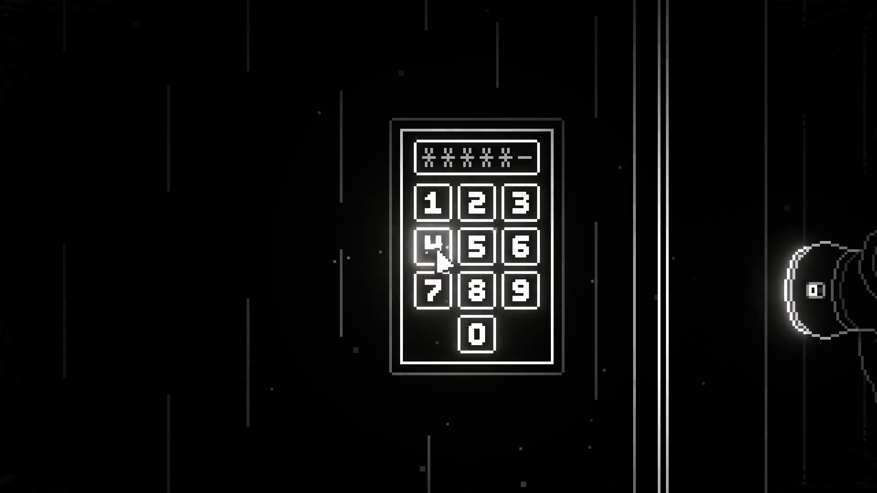
{"action": "left_click", "coordinate": [473, 247]}
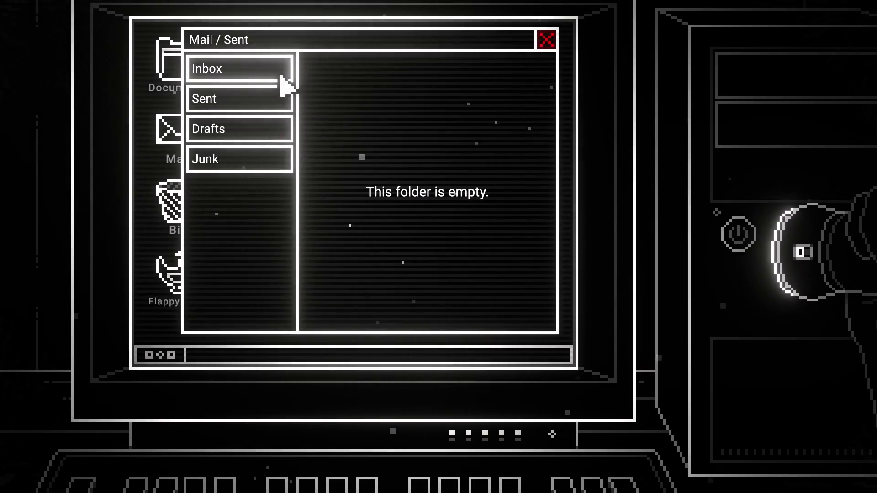
{"action": "left_click", "coordinate": [281, 78]}
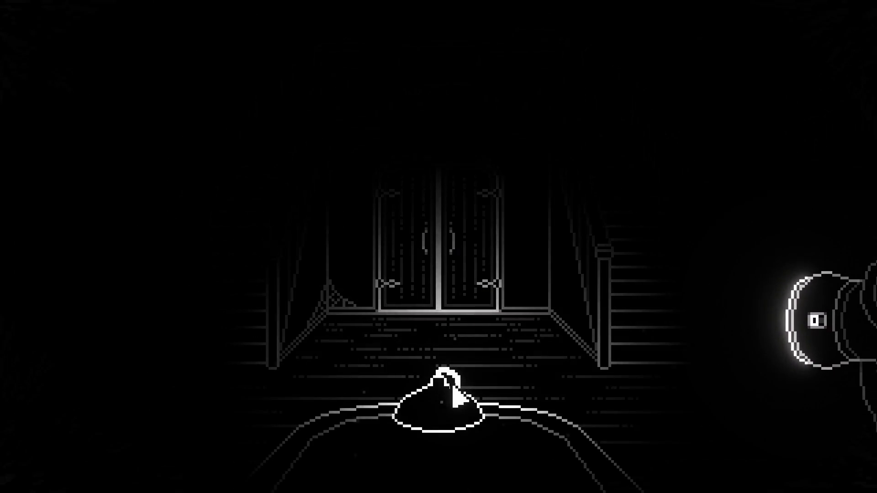
{"action": "left_click", "coordinate": [510, 241]}
{"action": "left_click", "coordinate": [510, 241]}
{"action": "left_click", "coordinate": [511, 242]}
Step: Return to the Unity Game view showing the game's Accessibility menu
{"action": "left_click", "coordinate": [486, 388]}
{"action": "left_click", "coordinate": [459, 386]}
{"action": "left_click", "coordinate": [417, 384]}
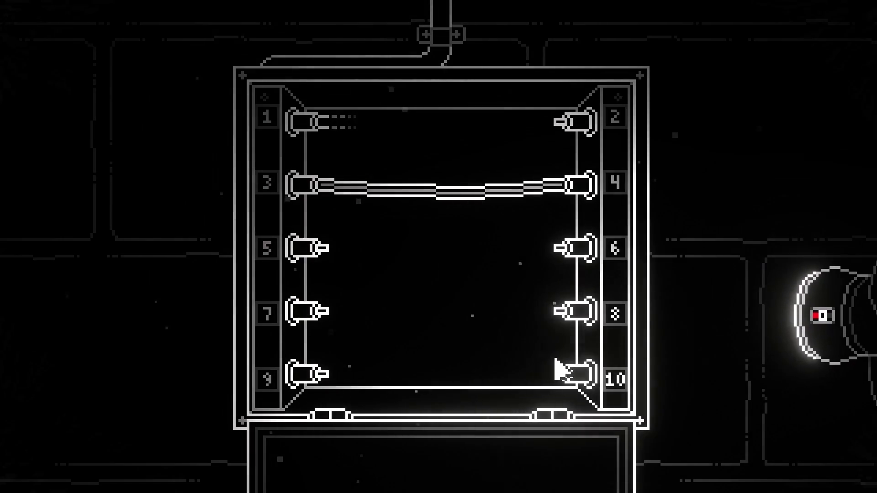
{"action": "left_click", "coordinate": [562, 368]}
{"action": "left_click_drag", "start_coordinate": [327, 309], "coordinate": [563, 142]}
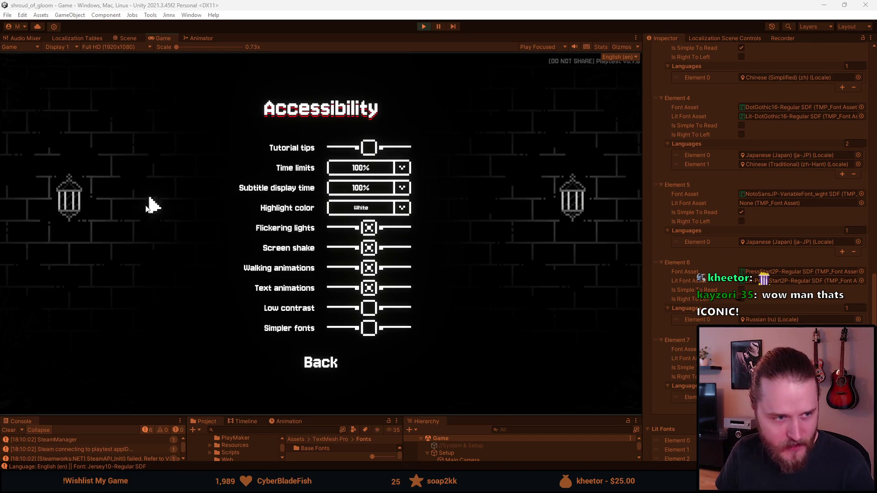
{"action": "left_click", "coordinate": [326, 364]}
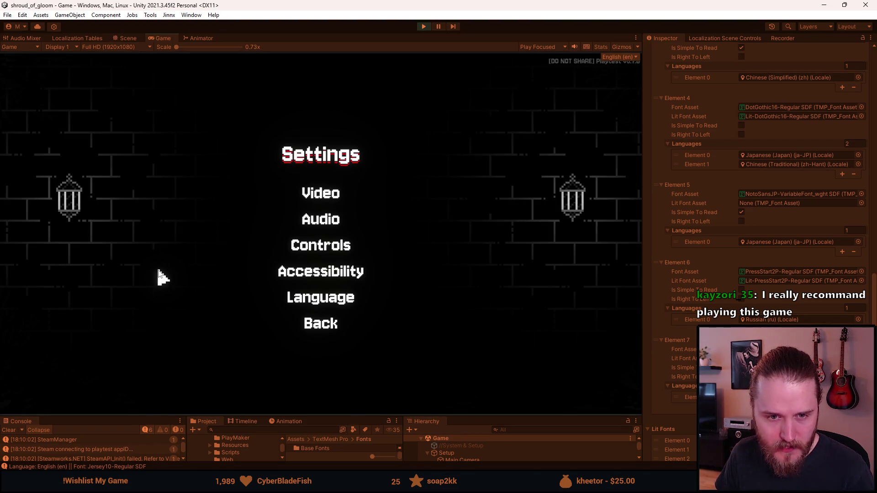
{"action": "left_click", "coordinate": [307, 274]}
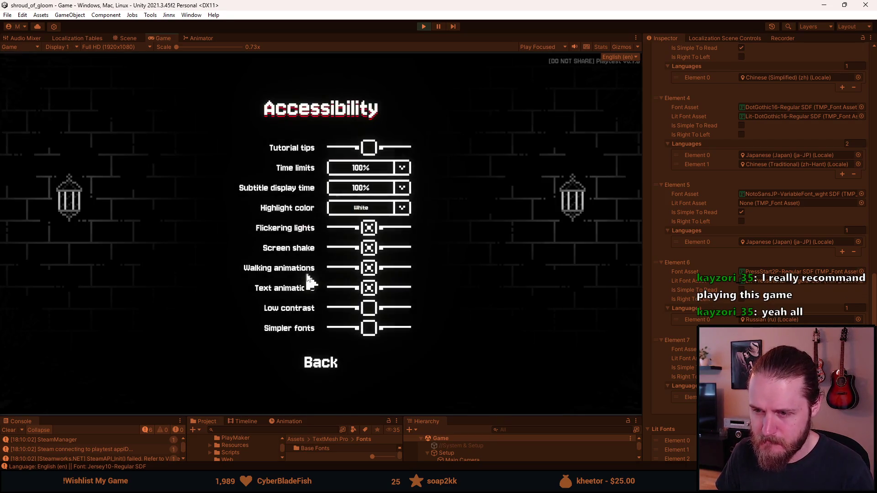
Step: Toggle Low contrast and Simpler fonts on and off to compare fonts, leaving Low contrast on
{"action": "left_click", "coordinate": [370, 311]}
{"action": "left_click", "coordinate": [371, 311]}
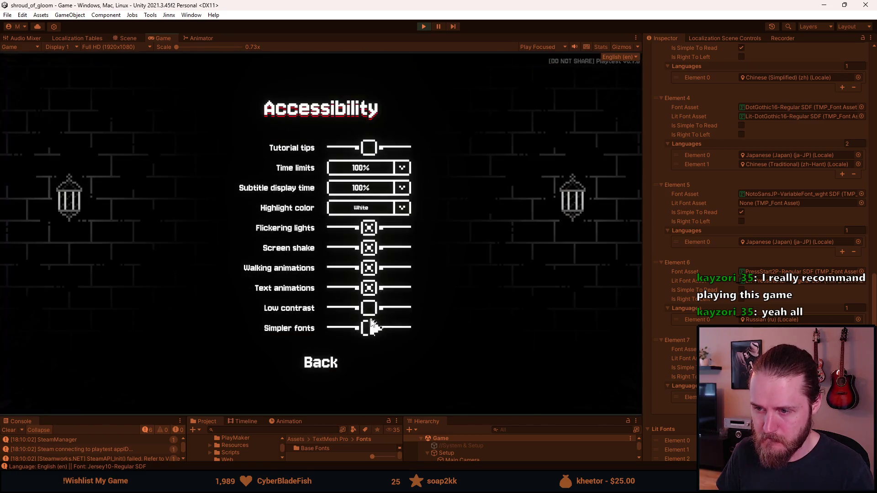
{"action": "left_click", "coordinate": [367, 310]}
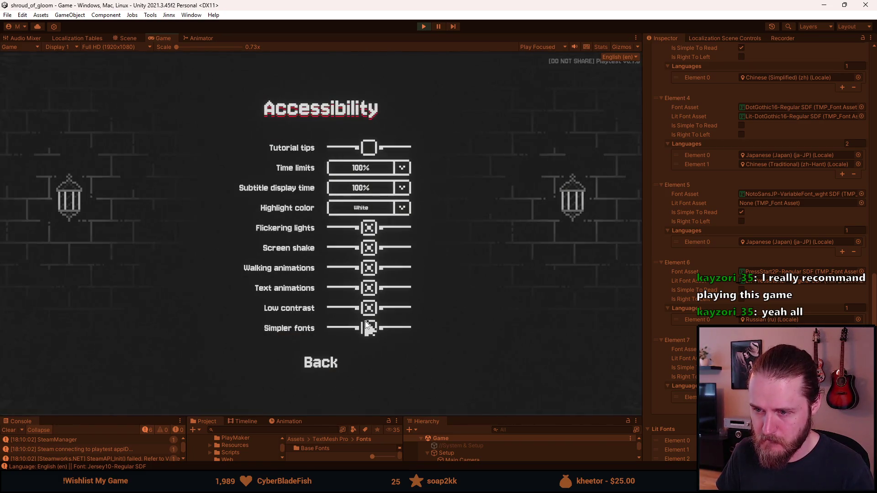
{"action": "left_click", "coordinate": [366, 328]}
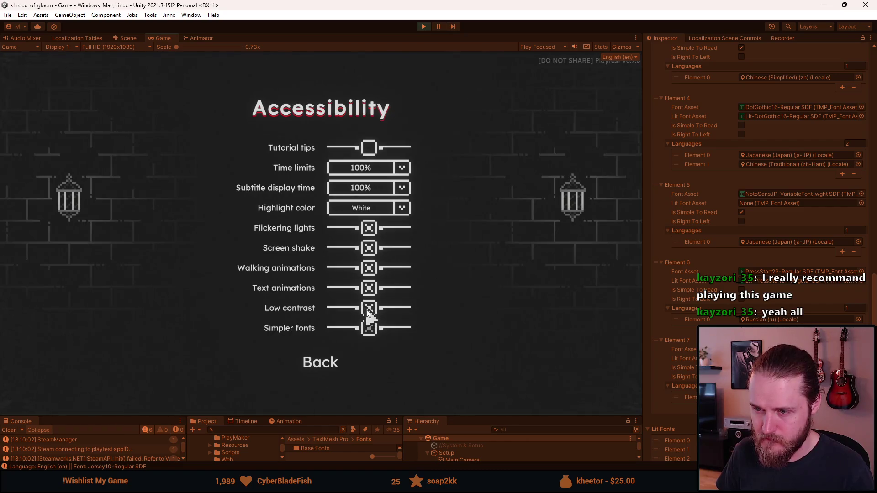
{"action": "left_click", "coordinate": [367, 310]}
{"action": "left_click", "coordinate": [365, 322]}
{"action": "left_click", "coordinate": [369, 310]}
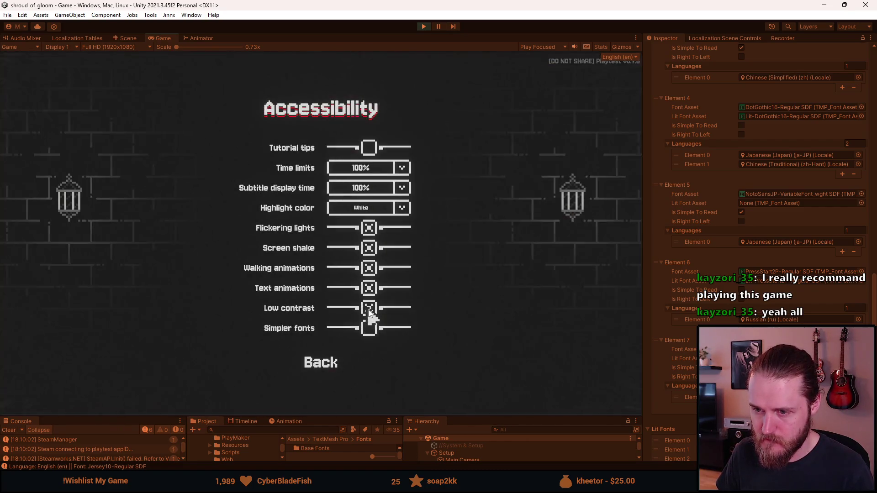
{"action": "left_click", "coordinate": [369, 311]}
{"action": "left_click", "coordinate": [370, 313]}
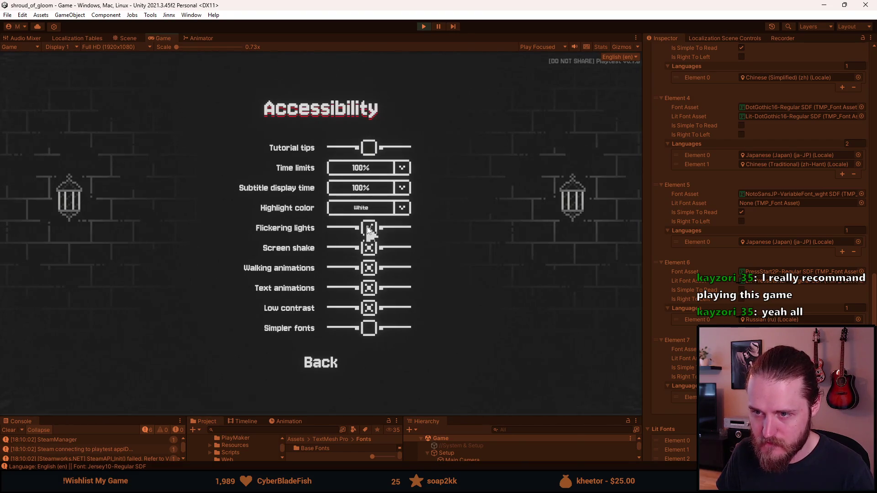
Step: In Video settings, turn on VSync, lower Bloom to minimum and enable Film grain
{"action": "left_click", "coordinate": [319, 363]}
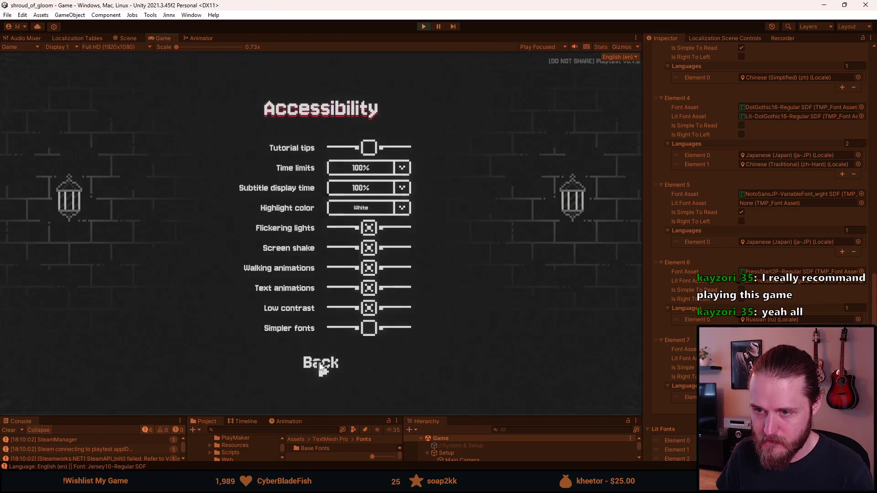
{"action": "left_click", "coordinate": [327, 193]}
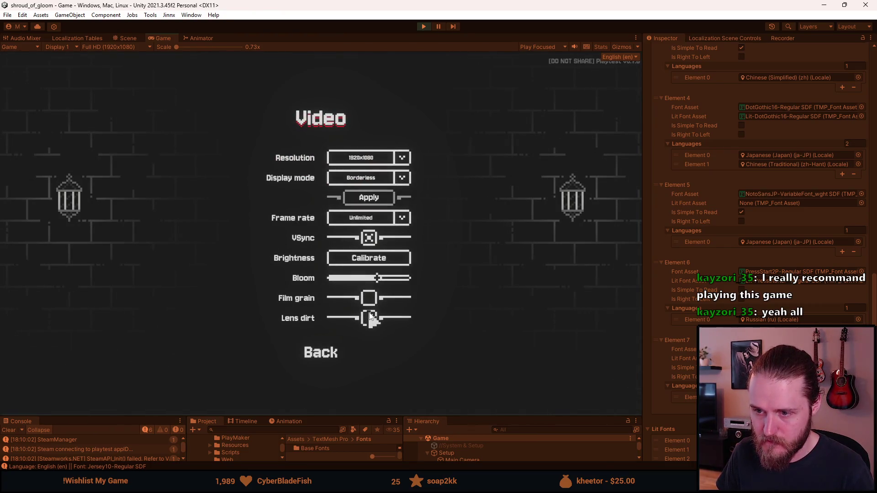
{"action": "left_click", "coordinate": [368, 237]}
{"action": "mouse_move", "coordinate": [379, 279]}
{"action": "left_mouse_down"}
{"action": "mouse_move", "coordinate": [315, 281]}
{"action": "mouse_move", "coordinate": [375, 285]}
{"action": "left_mouse_up"}
{"action": "left_click", "coordinate": [366, 299]}
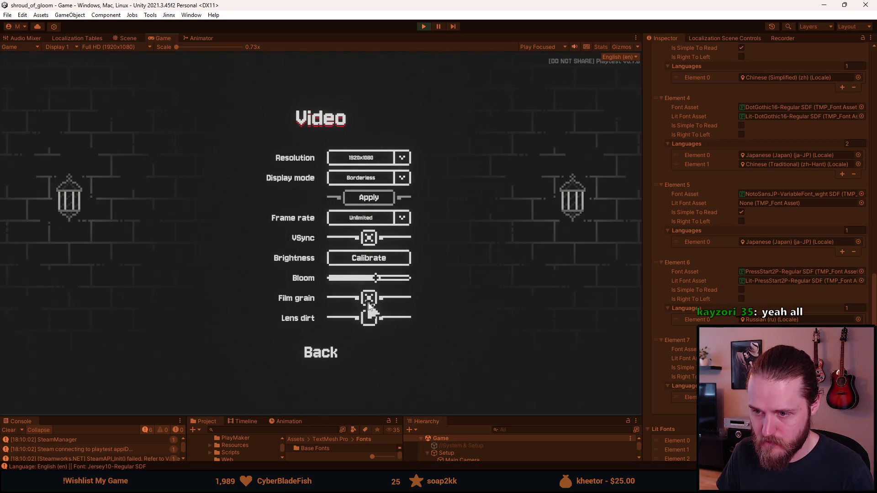
{"action": "left_click", "coordinate": [322, 354]}
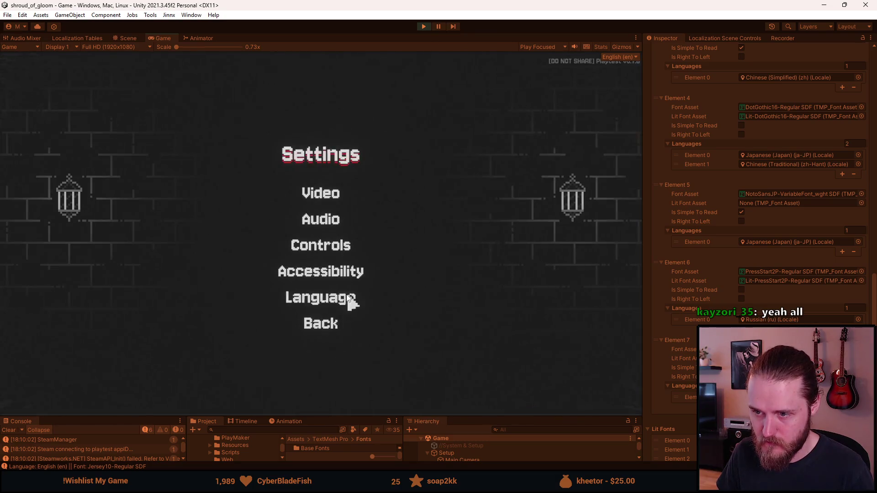
Step: In Accessibility, turn Low contrast off and toggle Simpler fonts on and off
{"action": "left_click", "coordinate": [322, 271]}
{"action": "left_click", "coordinate": [368, 326]}
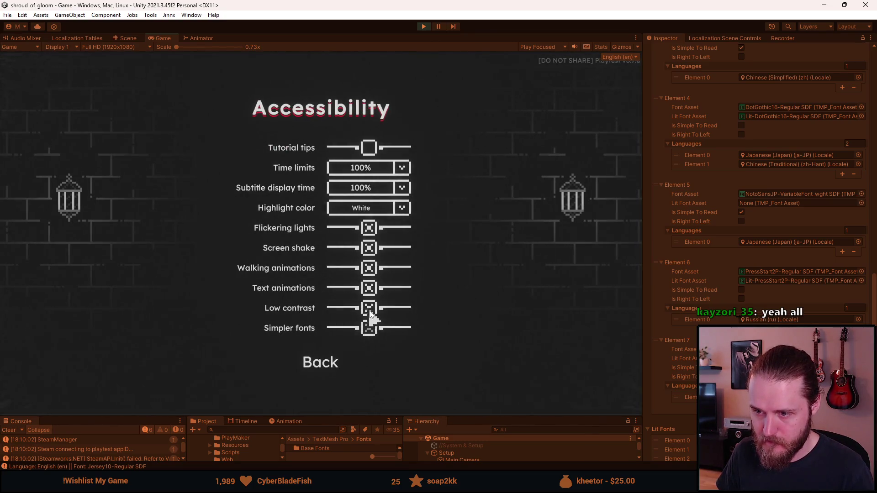
{"action": "left_click", "coordinate": [368, 308]}
{"action": "left_click", "coordinate": [368, 328]}
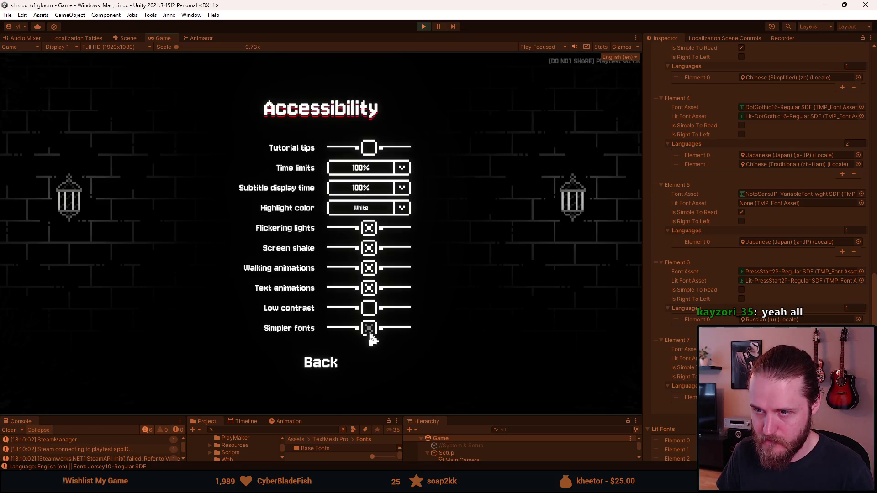
{"action": "left_click", "coordinate": [319, 361]}
Step: Switch the game language to 简体中文 and view the Controls page in Chinese
{"action": "left_click", "coordinate": [322, 299]}
{"action": "left_click", "coordinate": [270, 156]}
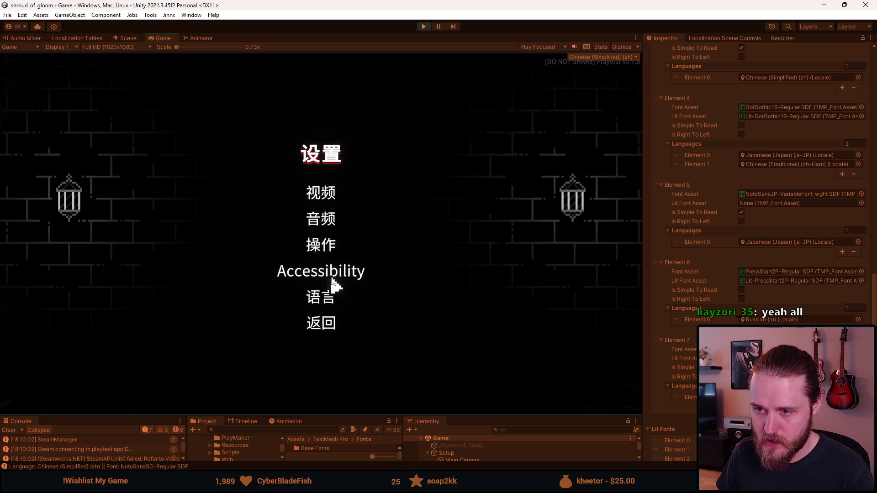
{"action": "left_click", "coordinate": [322, 249]}
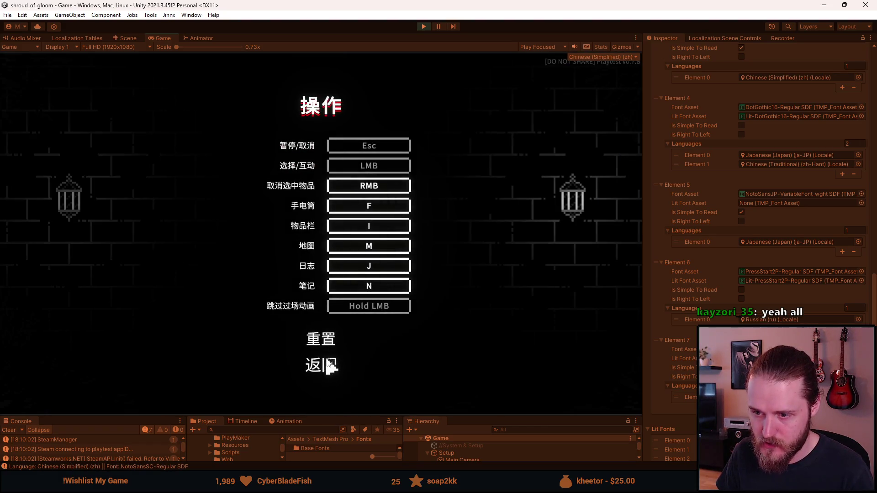
{"action": "left_click", "coordinate": [325, 364]}
Step: Retest Simpler fonts on and off in Chinese, then return to the Language selection page
{"action": "left_click", "coordinate": [325, 272]}
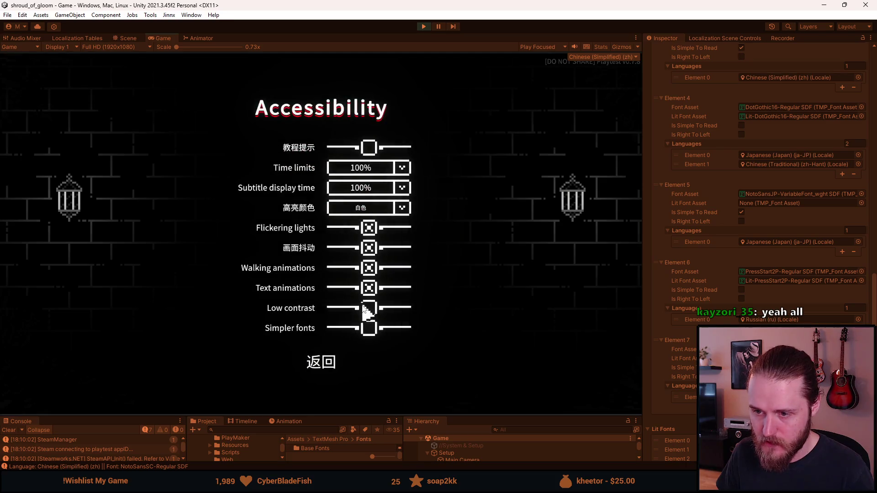
{"action": "left_click", "coordinate": [370, 331]}
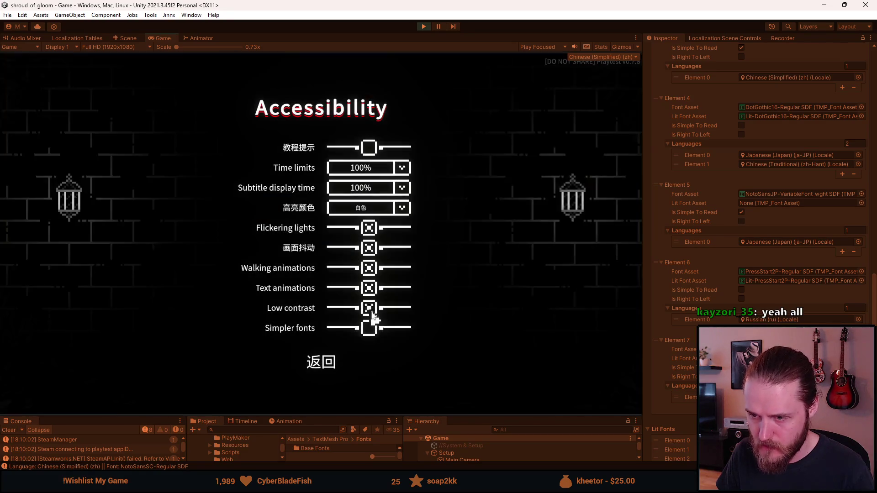
{"action": "left_click", "coordinate": [371, 335]}
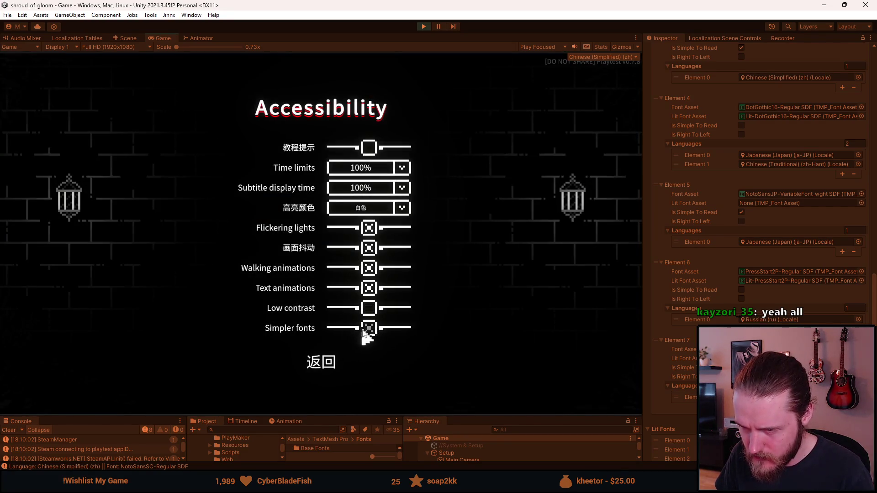
{"action": "left_click", "coordinate": [370, 333]}
{"action": "left_click", "coordinate": [322, 355]}
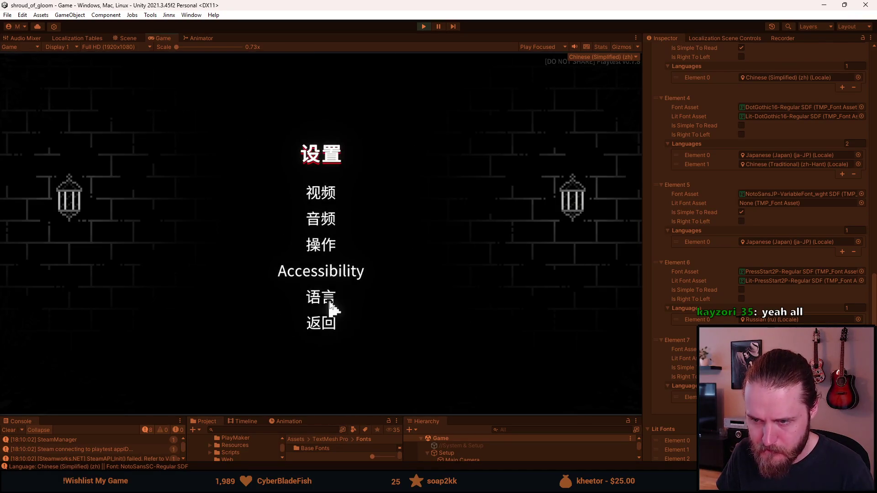
{"action": "left_click", "coordinate": [324, 300]}
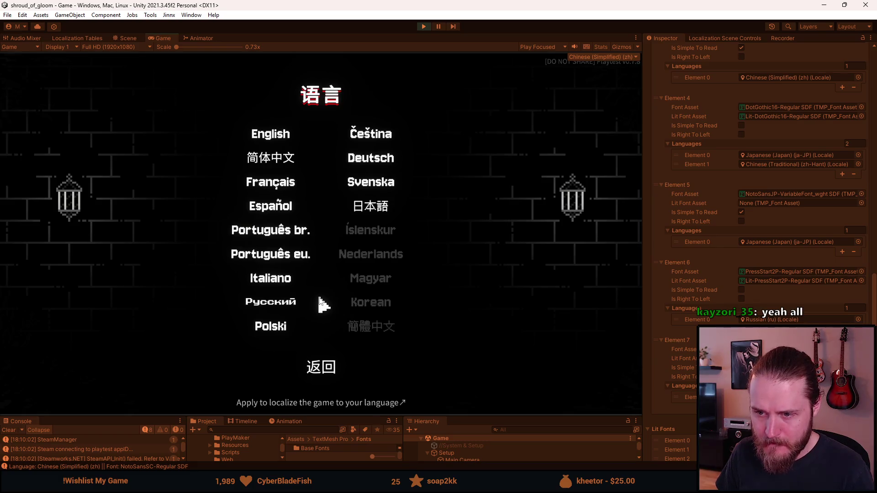
{"action": "left_click", "coordinate": [280, 302]}
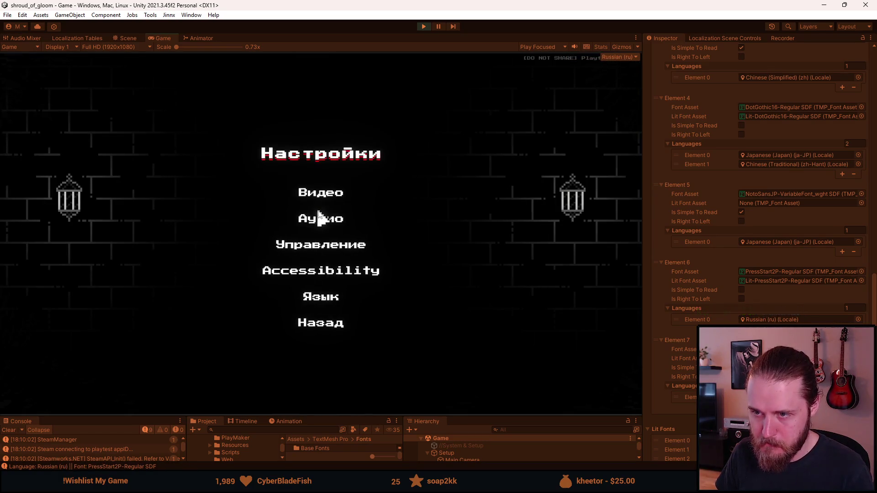
{"action": "left_click", "coordinate": [320, 272]}
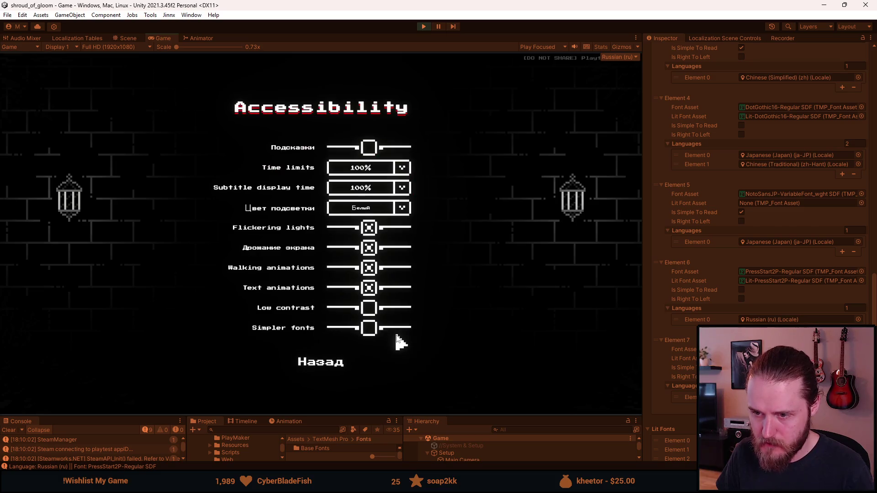
{"action": "left_click", "coordinate": [368, 328]}
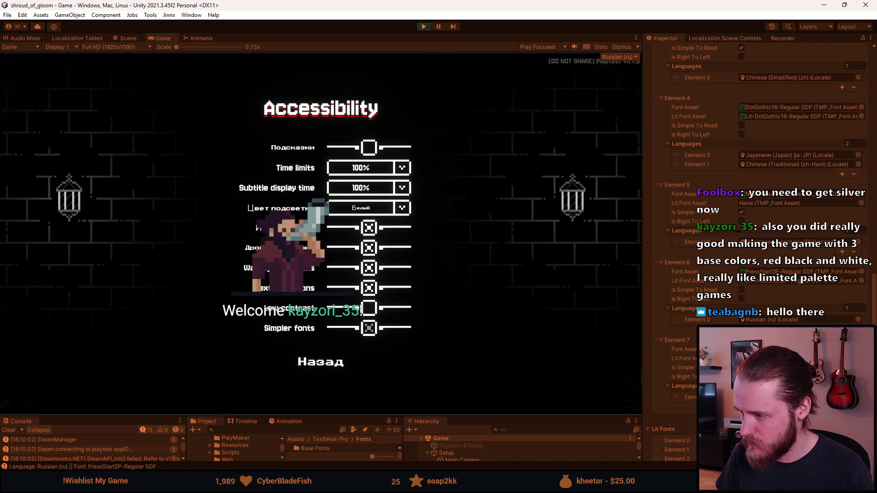
{"action": "left_click", "coordinate": [370, 328]}
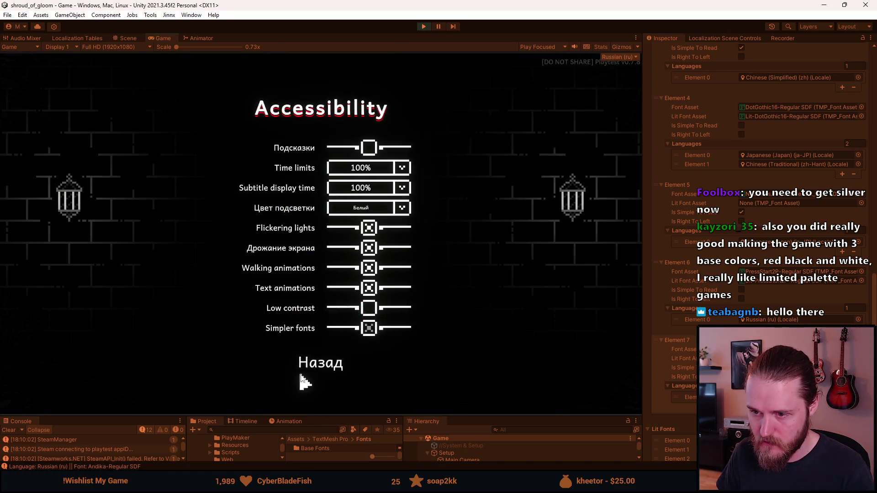
{"action": "left_click", "coordinate": [320, 362]}
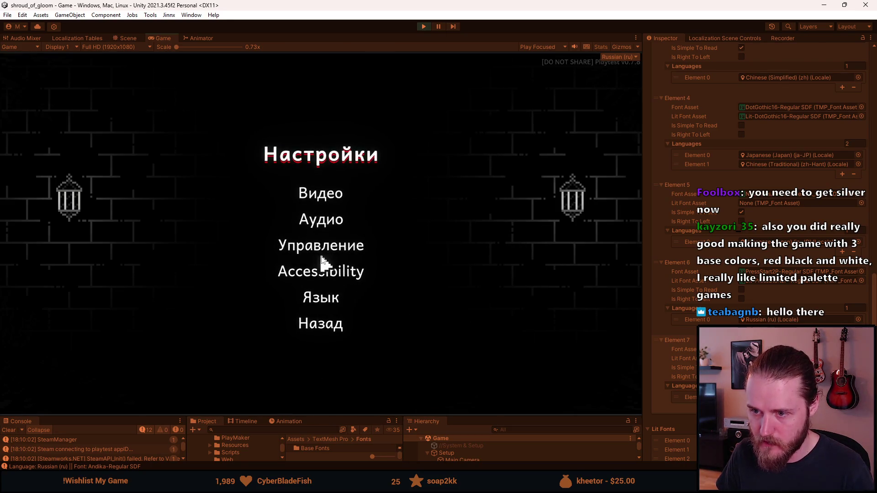
{"action": "left_click", "coordinate": [326, 298]}
{"action": "left_click", "coordinate": [327, 366]}
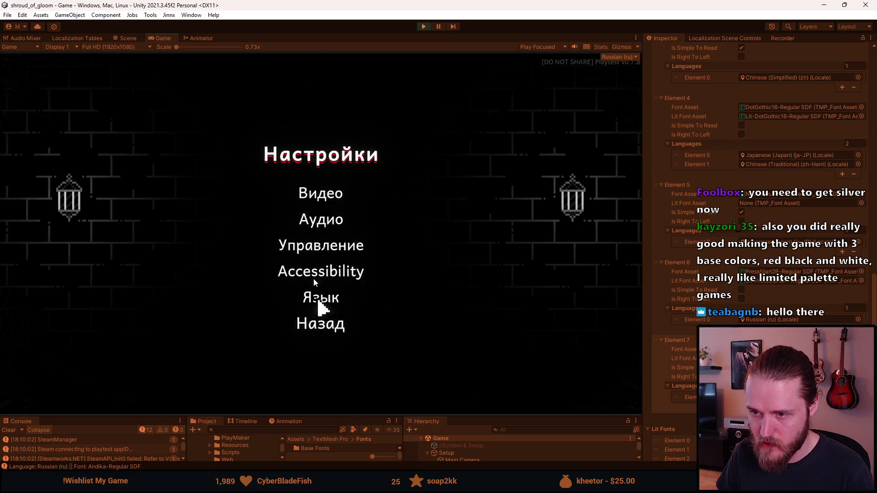
{"action": "left_click", "coordinate": [313, 245]}
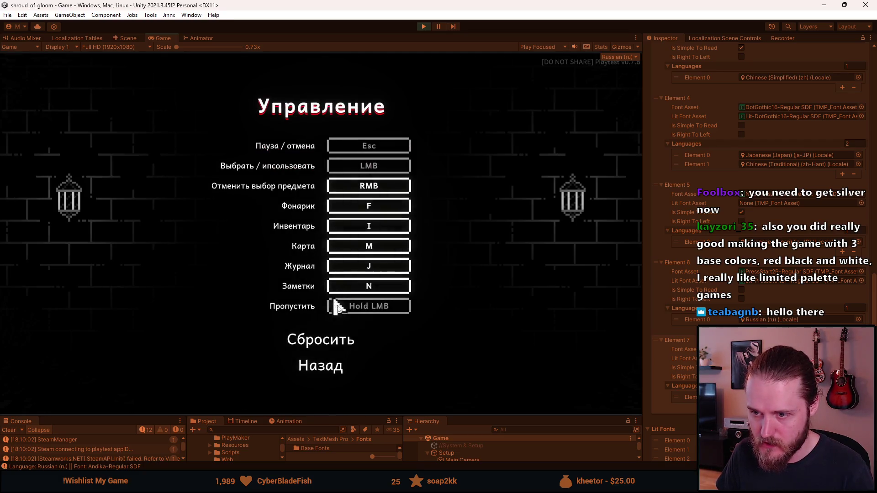
{"action": "left_click", "coordinate": [323, 365]}
{"action": "left_click", "coordinate": [330, 219]}
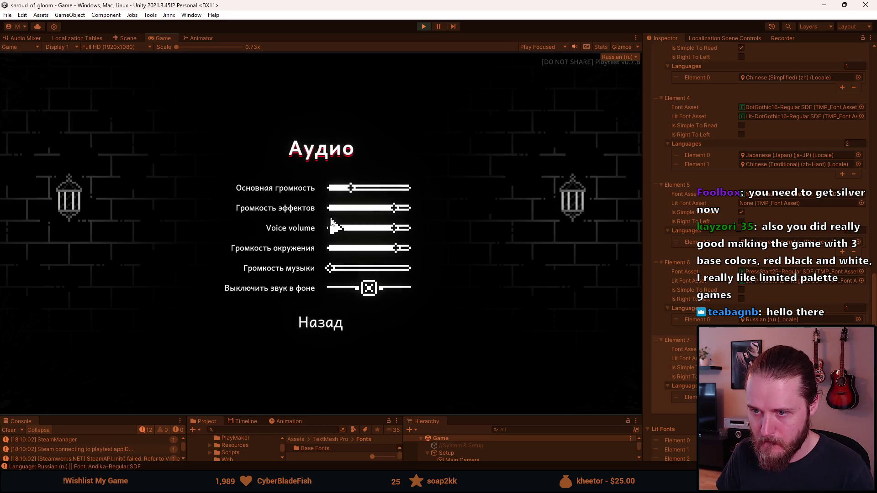
{"action": "left_click", "coordinate": [322, 327]}
{"action": "left_click", "coordinate": [323, 270]}
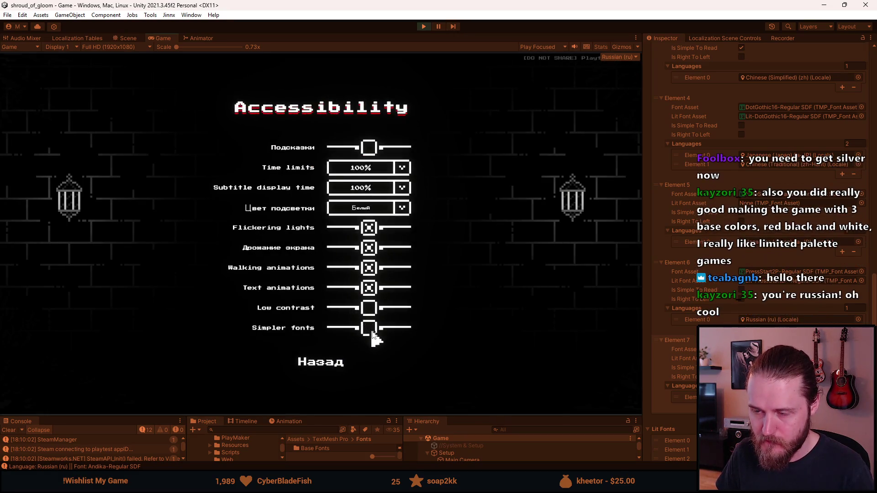
{"action": "left_click", "coordinate": [370, 328]}
{"action": "left_click", "coordinate": [336, 358]}
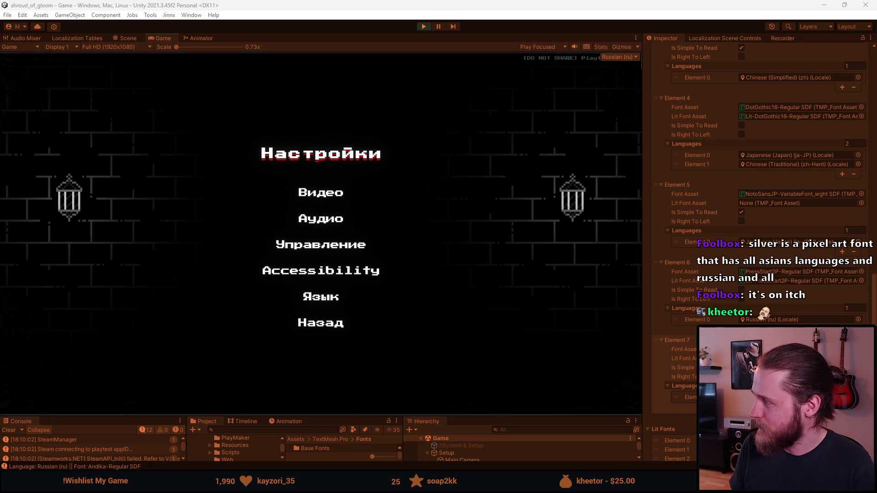
{"action": "mouse_move", "coordinate": [876, 110]}
{"action": "left_mouse_down"}
{"action": "mouse_move", "coordinate": [640, 110]}
{"action": "mouse_move", "coordinate": [424, 46]}
{"action": "mouse_move", "coordinate": [425, 1]}
{"action": "left_mouse_up"}
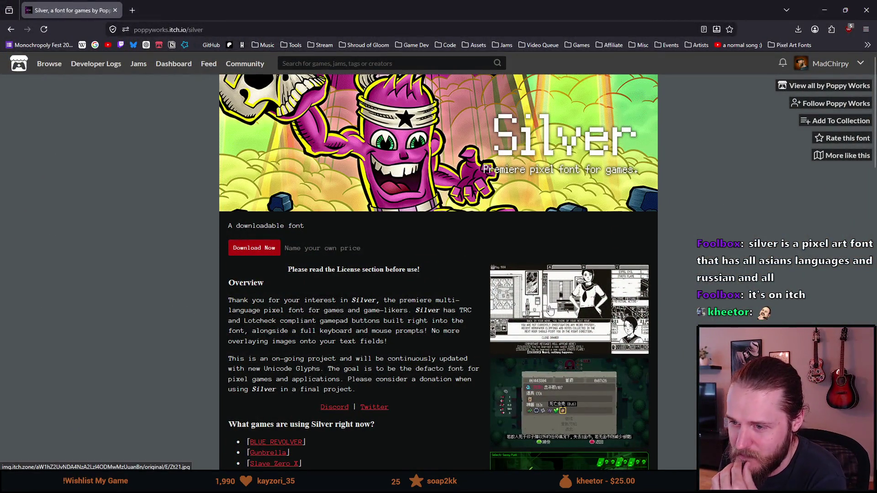
Step: Enlarge a Silver font gallery screenshot, close it, and scroll down the itch.io page
{"action": "left_click", "coordinate": [506, 316]}
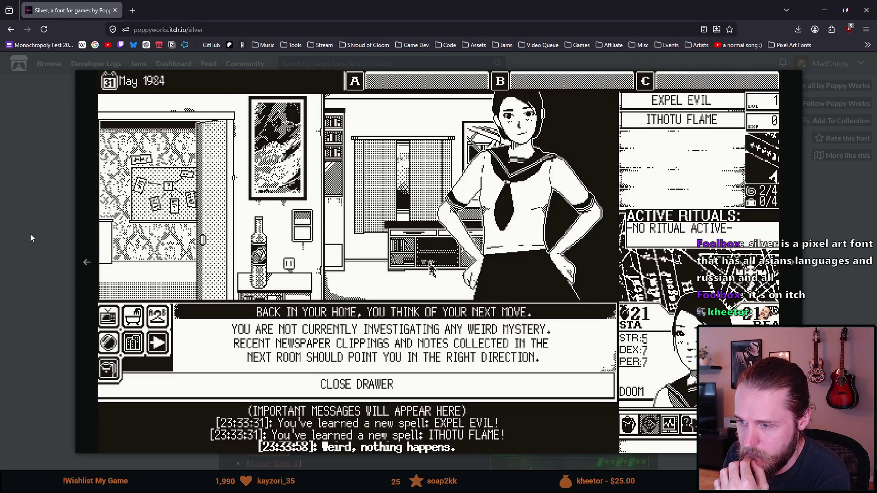
{"action": "left_click", "coordinate": [26, 221]}
{"action": "scroll", "coordinate": [325, 319], "scroll_direction": "down", "scroll_amount": 1}
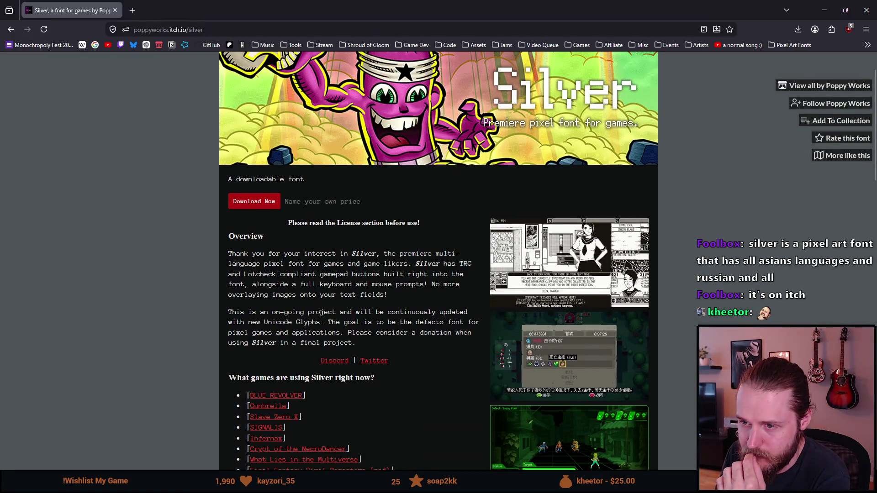
{"action": "scroll", "coordinate": [340, 284], "scroll_direction": "down", "scroll_amount": 1}
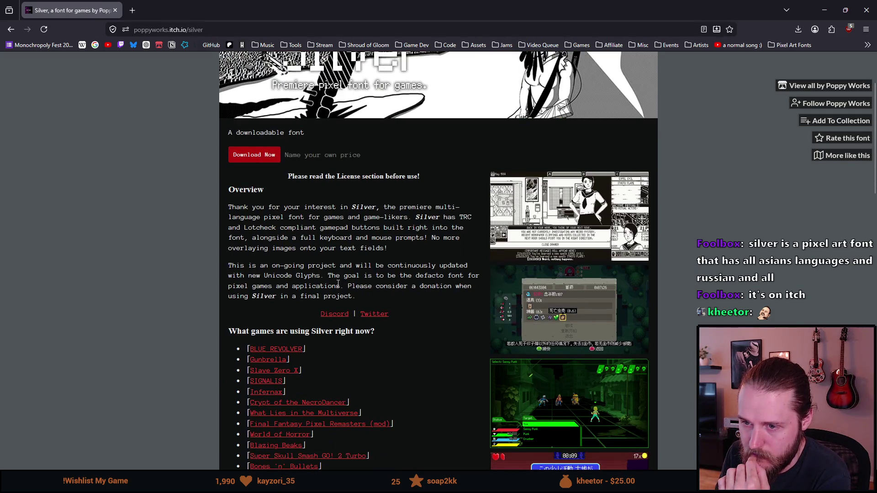
{"action": "scroll", "coordinate": [338, 284], "scroll_direction": "down", "scroll_amount": 1}
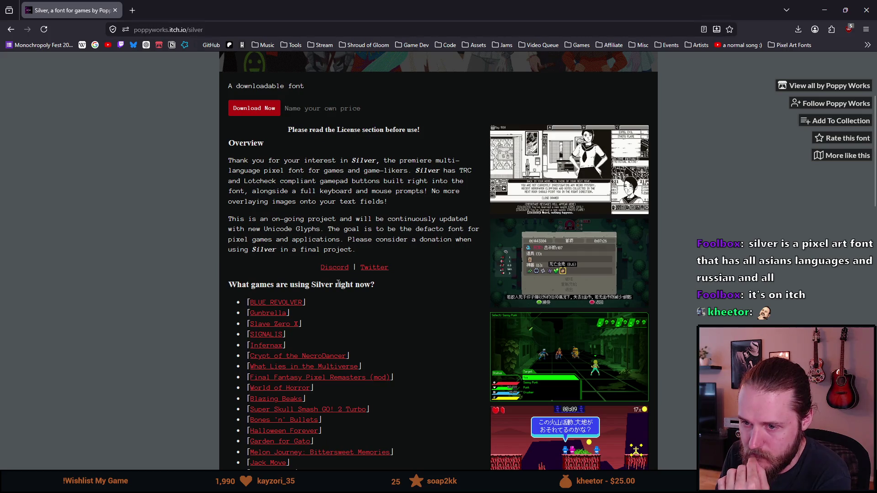
{"action": "scroll", "coordinate": [338, 284], "scroll_direction": "down", "scroll_amount": 1}
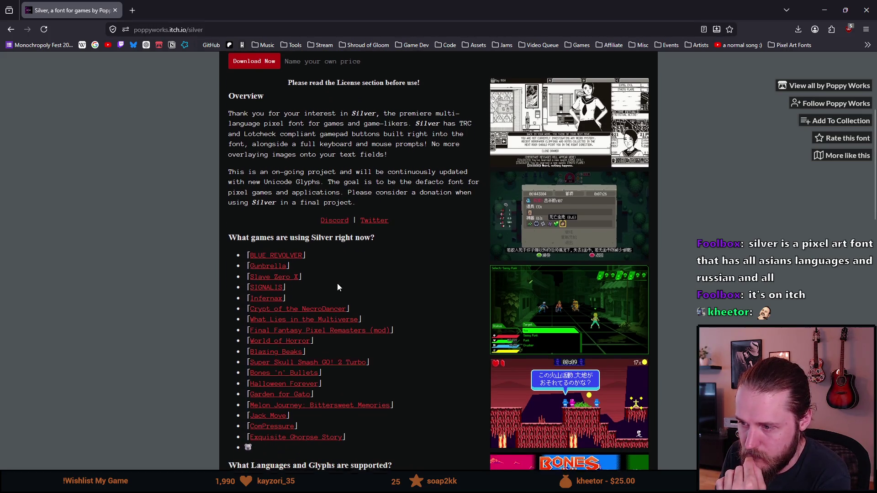
{"action": "scroll", "coordinate": [338, 284], "scroll_direction": "down", "scroll_amount": 1}
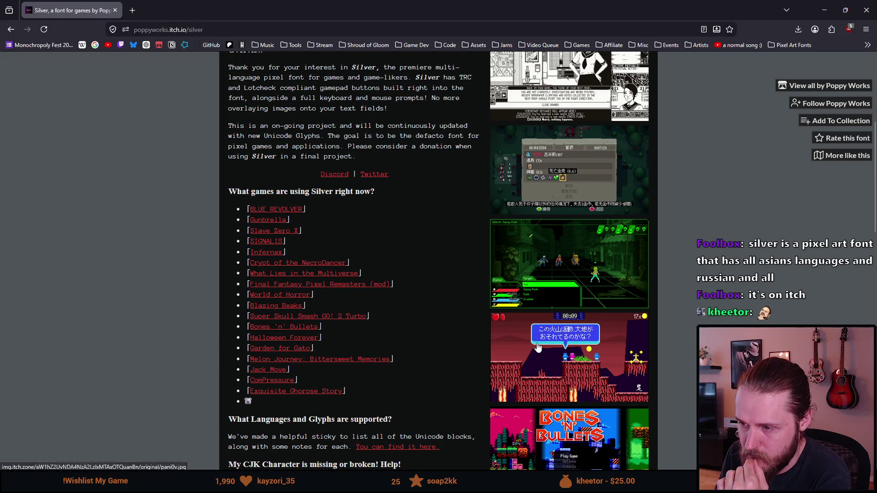
Step: Browse the volcano, Bones 'N' Bullets and Korean forest screenshots, then return to Unity
{"action": "left_click", "coordinate": [536, 344]}
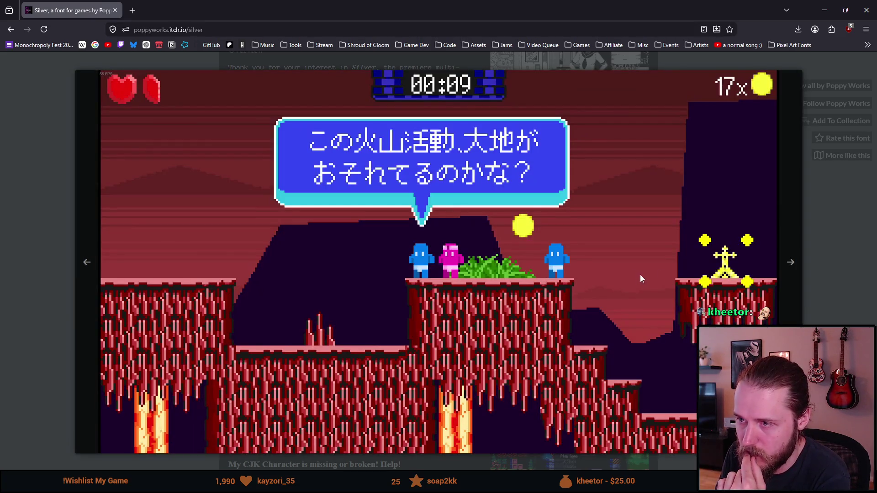
{"action": "left_click", "coordinate": [791, 270]}
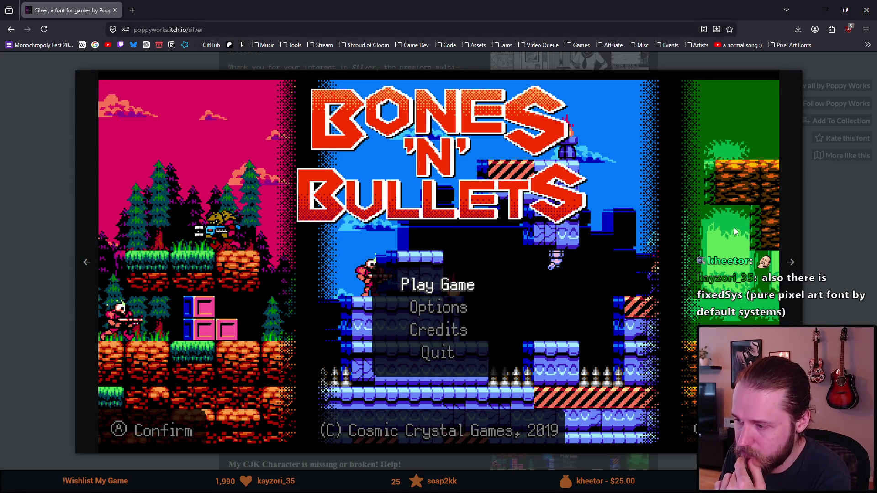
{"action": "left_click", "coordinate": [788, 242]}
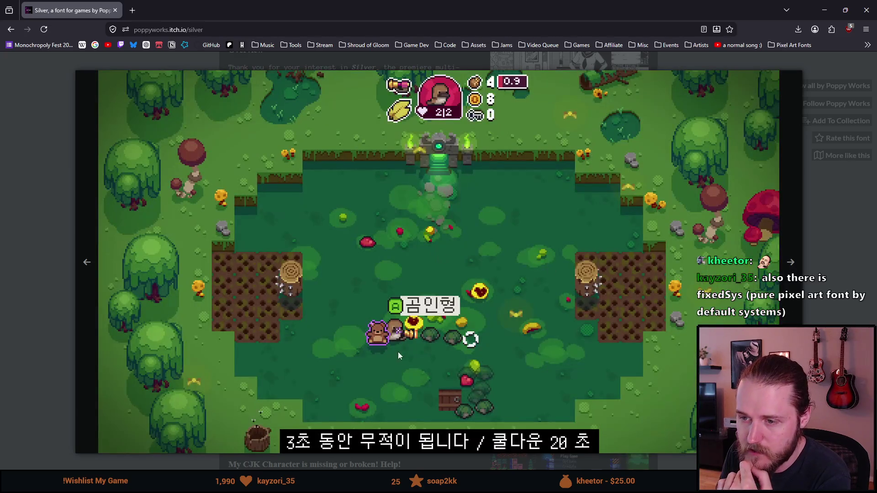
{"action": "left_click", "coordinate": [824, 223]}
{"action": "scroll", "coordinate": [562, 254], "scroll_direction": "down", "scroll_amount": 2}
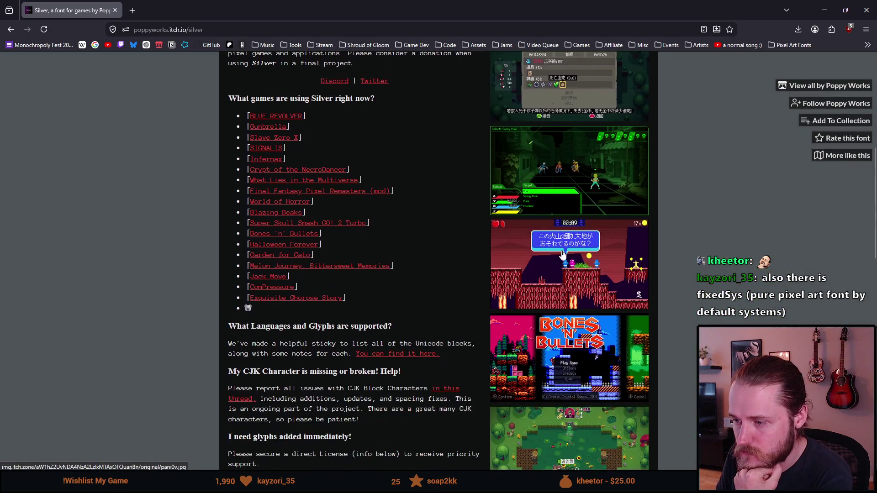
{"action": "scroll", "coordinate": [562, 255], "scroll_direction": "down", "scroll_amount": 2}
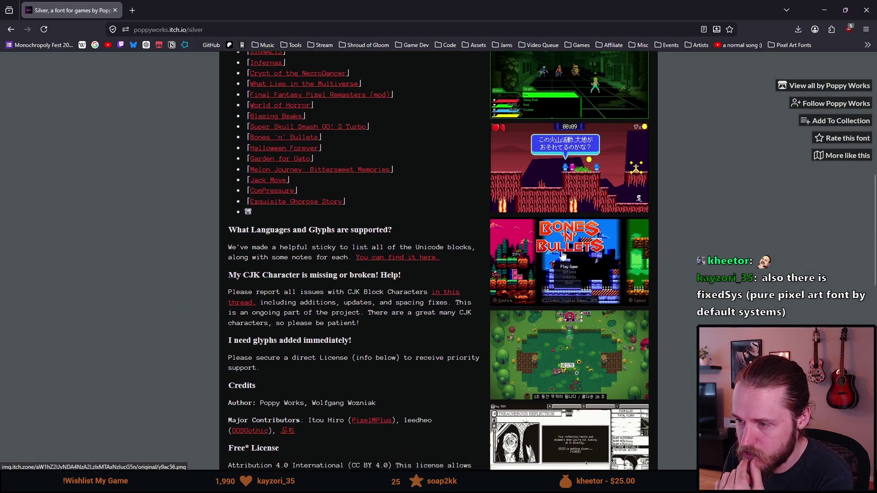
{"action": "scroll", "coordinate": [562, 256], "scroll_direction": "down", "scroll_amount": 1}
{"action": "key", "text": "alt+Tab"}
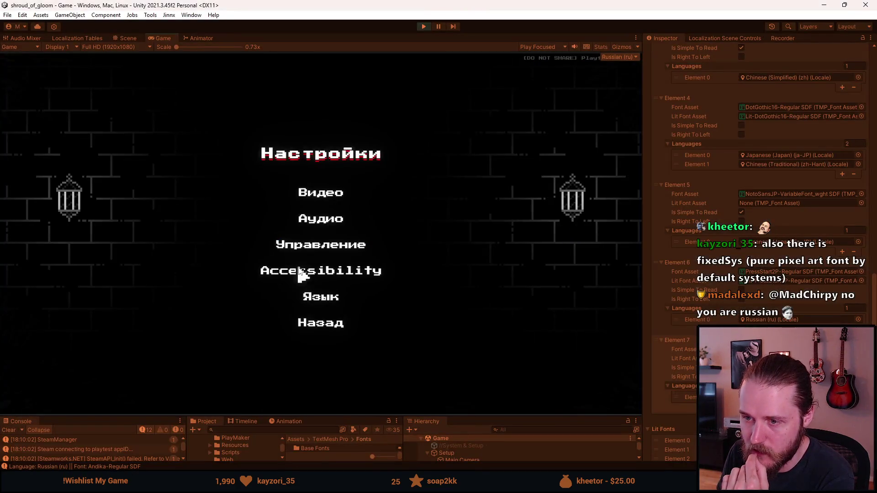
Step: Cycle the game language through English, 日本語 and back to Русский
{"action": "left_click", "coordinate": [304, 295]}
{"action": "left_click", "coordinate": [281, 143]}
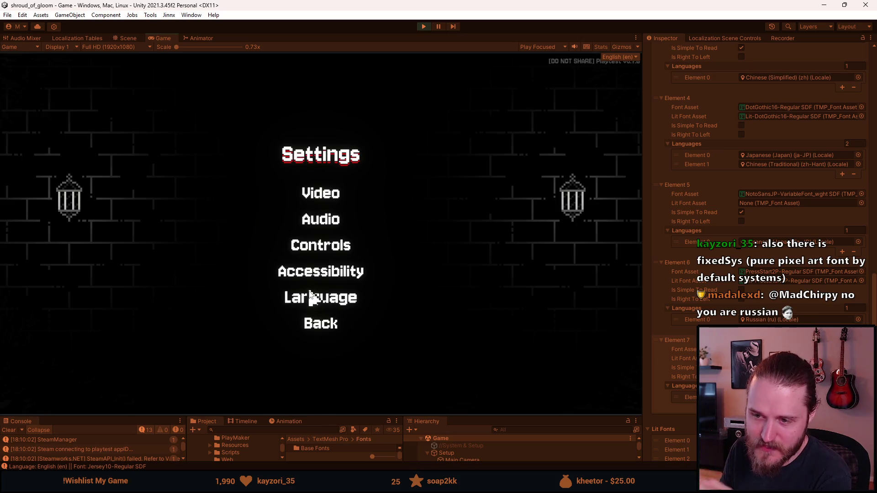
{"action": "left_click", "coordinate": [309, 299]}
{"action": "left_click", "coordinate": [364, 208]}
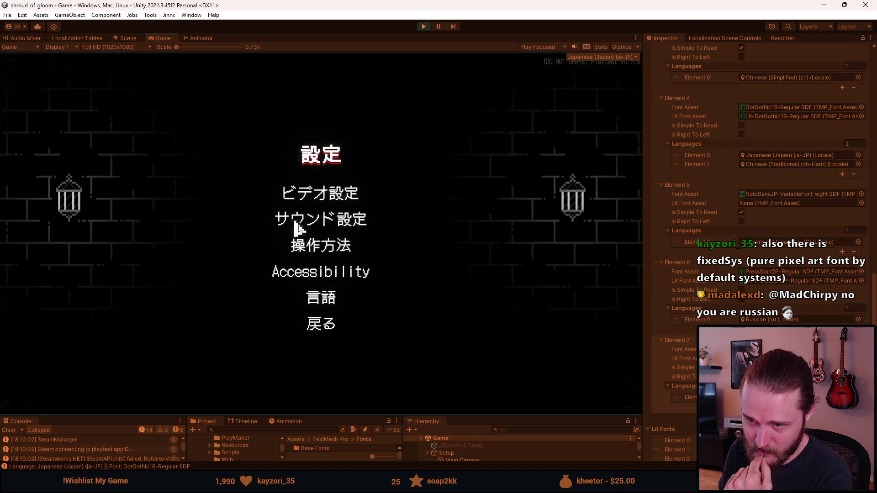
{"action": "left_click", "coordinate": [312, 300]}
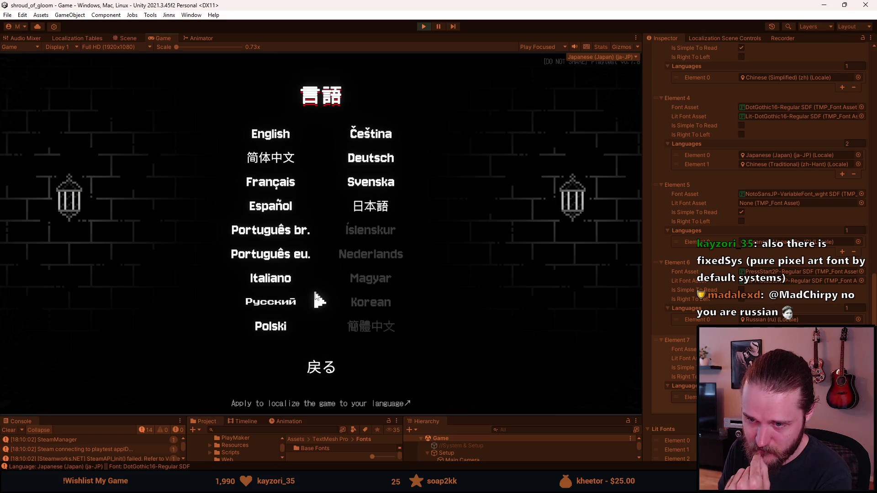
{"action": "left_click", "coordinate": [314, 299]}
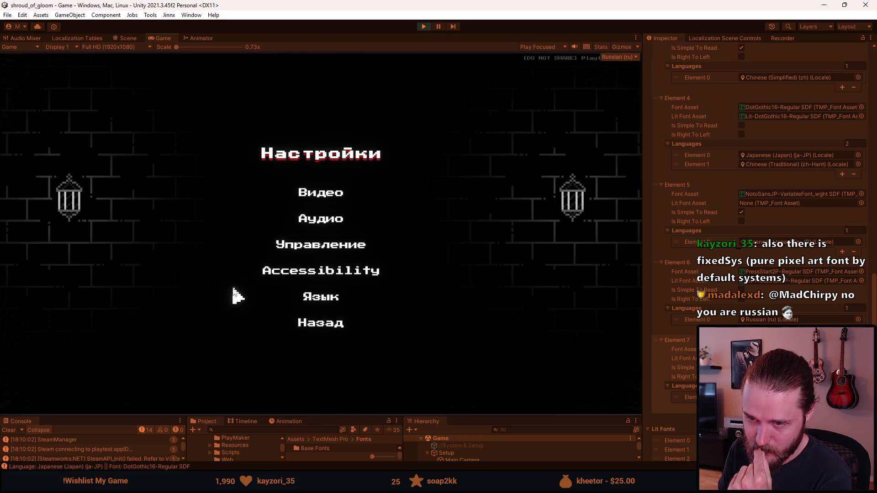
Step: Switch to English then 日本語, and turn on Simpler fonts in Accessibility
{"action": "left_click", "coordinate": [315, 304]}
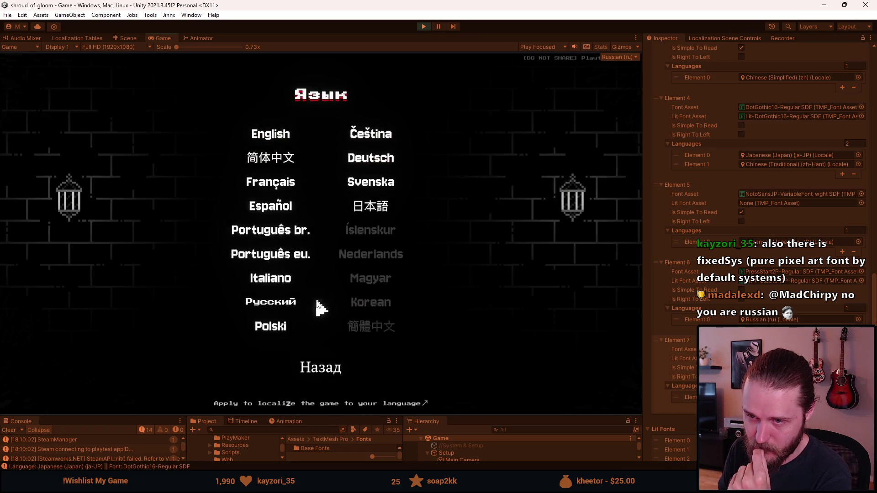
{"action": "left_click", "coordinate": [273, 138]}
{"action": "left_click", "coordinate": [340, 305]}
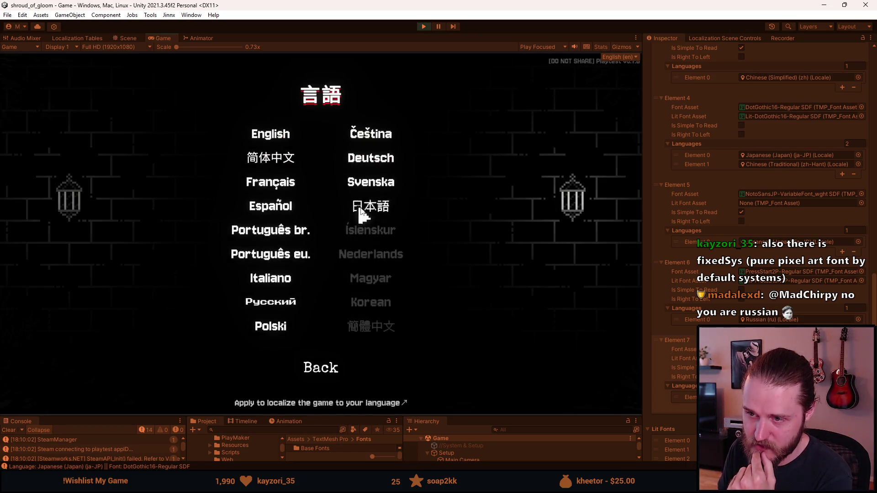
{"action": "left_click", "coordinate": [361, 211]}
{"action": "left_click", "coordinate": [311, 269]}
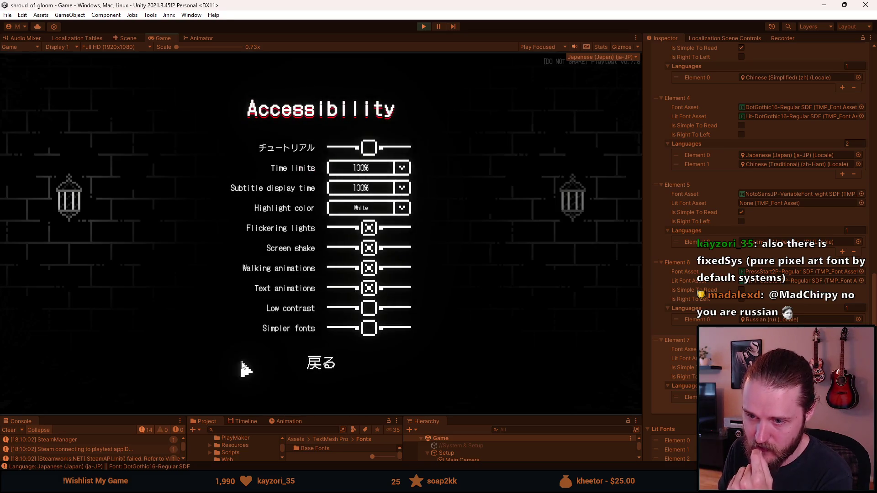
{"action": "left_click", "coordinate": [370, 328]}
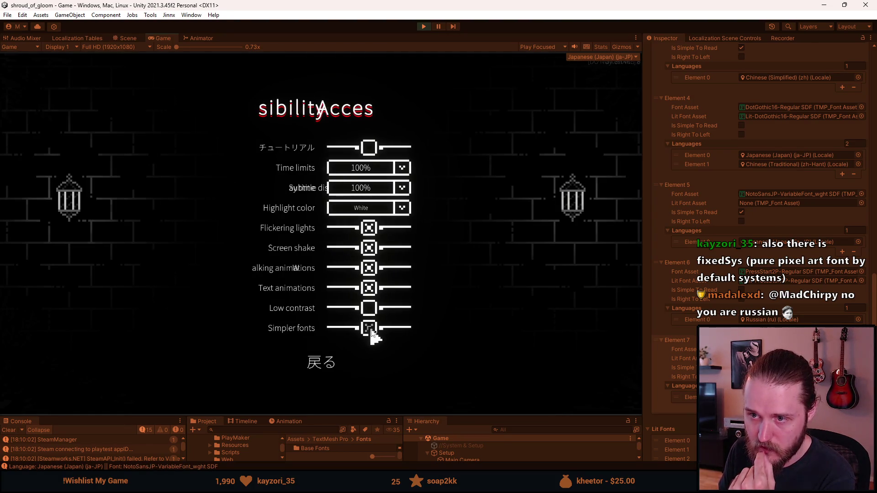